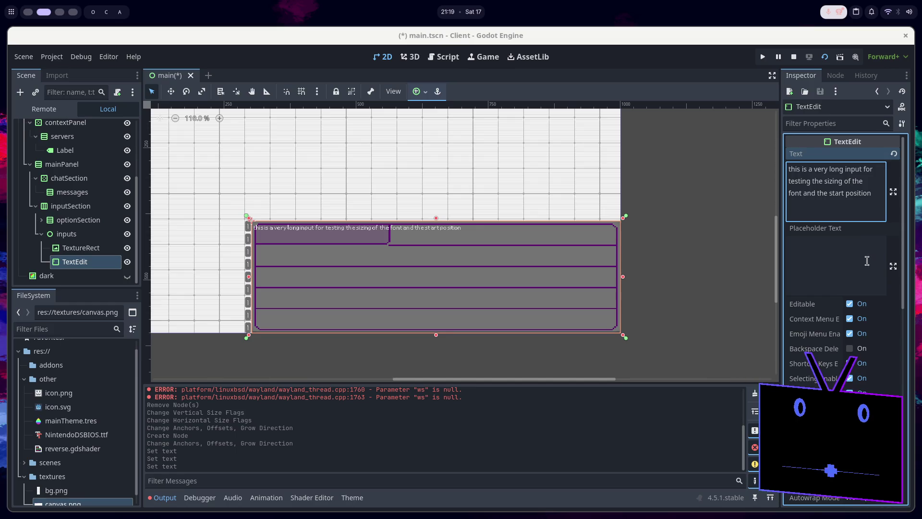
# Uncheck Selecting Enabled and Drag and Drop Selection on the TextEdit in the Inspector.
pyautogui.moveTo(837, 368)
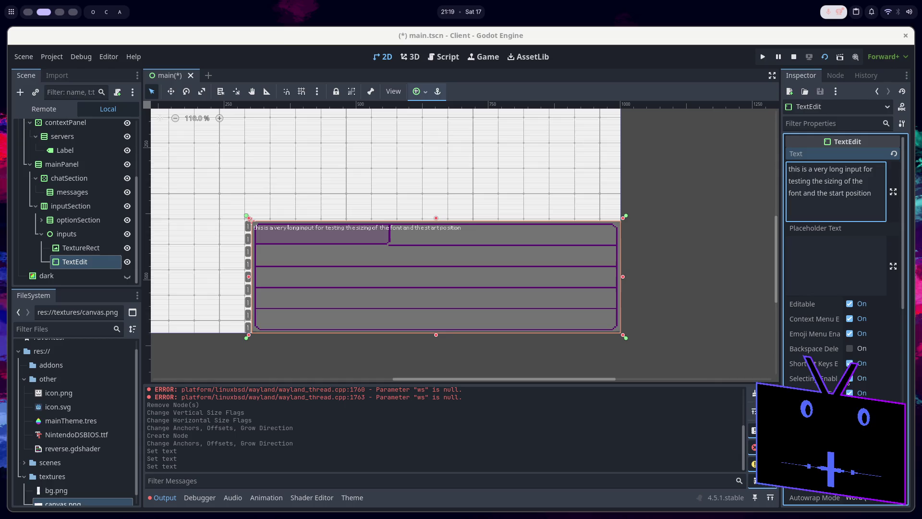
pyautogui.click(849, 379)
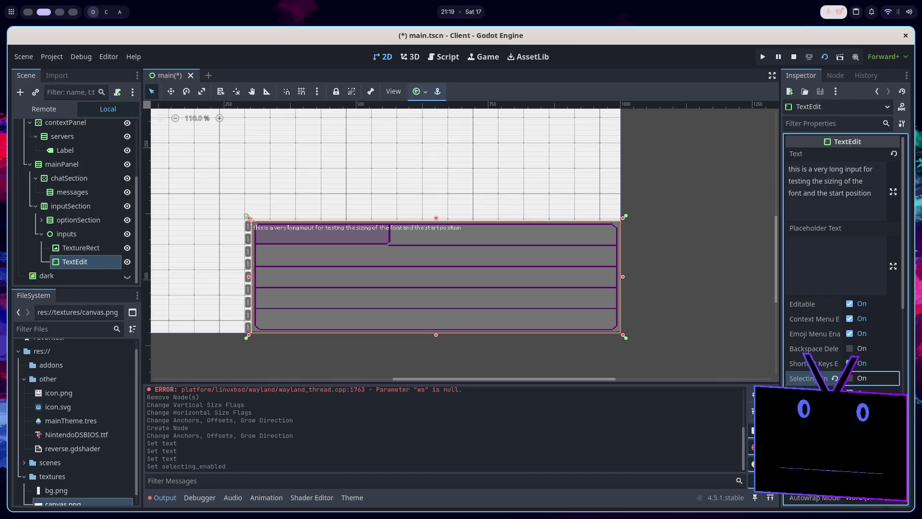
pyautogui.click(849, 408)
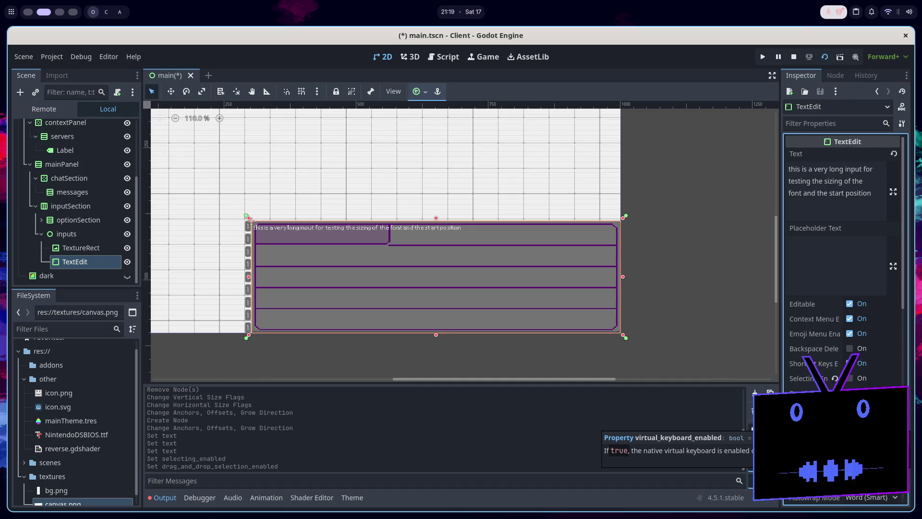
# Disable Middle Mouse Paste and set Wrap Mode to Boundary and Autowrap Mode to Arbitrary.
pyautogui.scroll(-3, 840, 312)
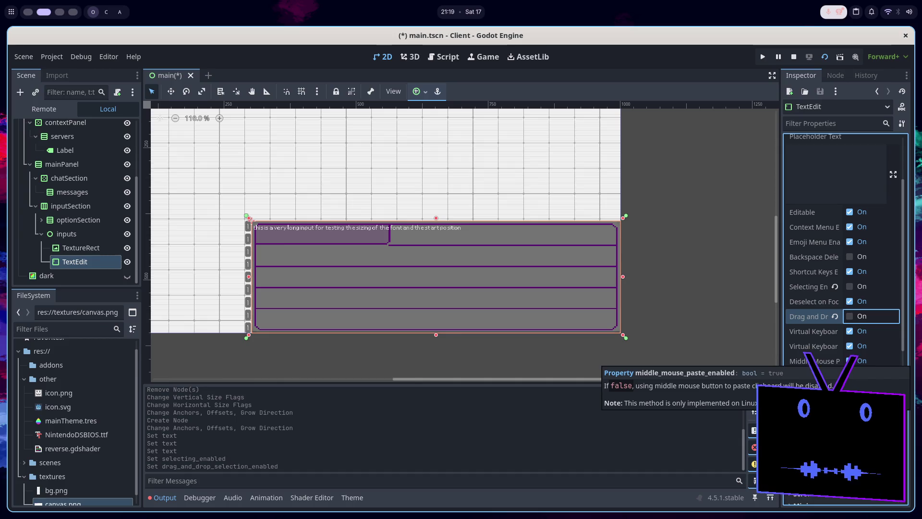
pyautogui.click(825, 361)
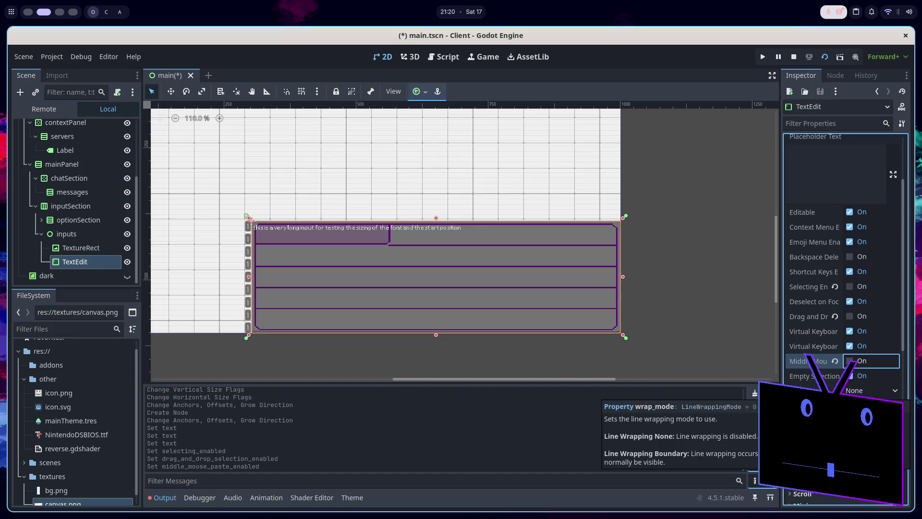
pyautogui.click(870, 390)
pyautogui.click(864, 416)
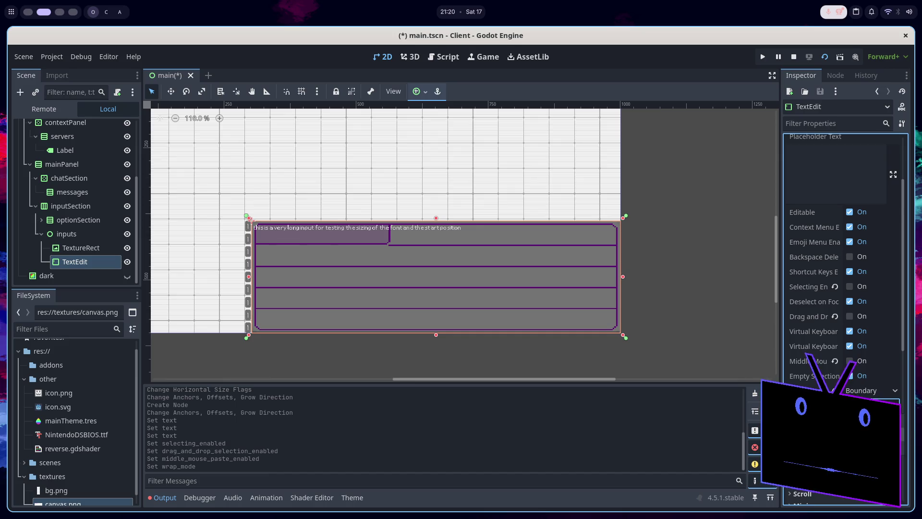
pyautogui.click(865, 432)
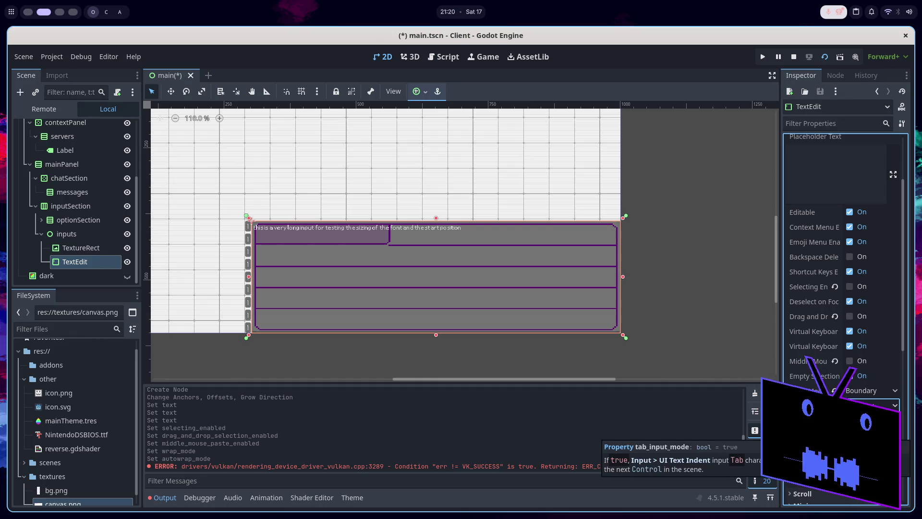
# Expand the TextEdit's Scroll properties in the Inspector.
pyautogui.scroll(-3, 843, 317)
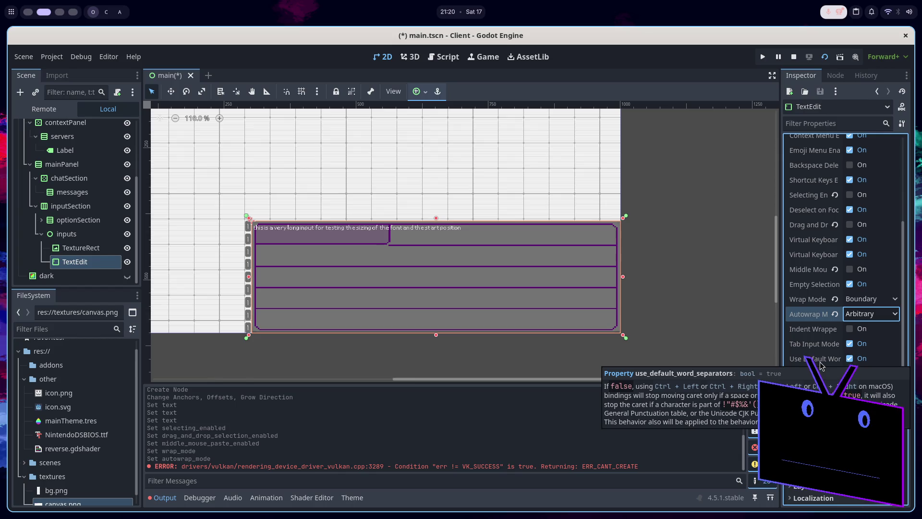
pyautogui.scroll(-2, 821, 363)
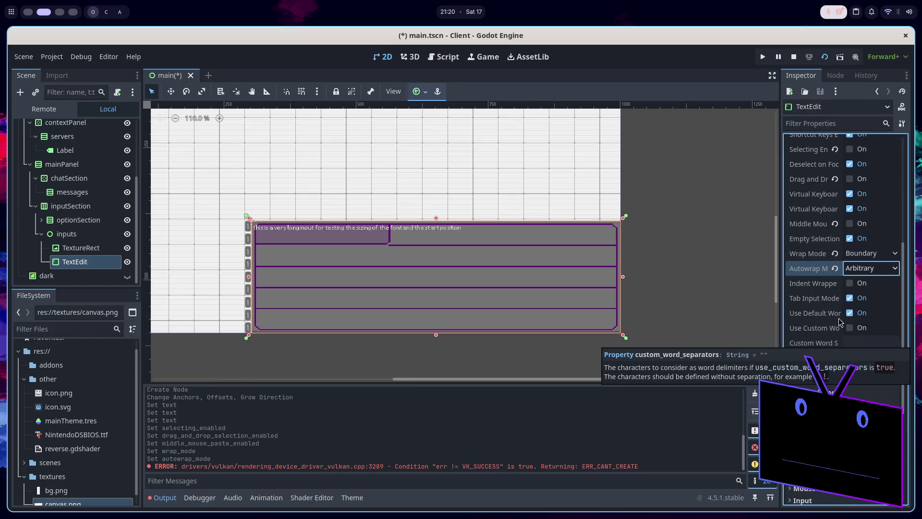
pyautogui.click(825, 357)
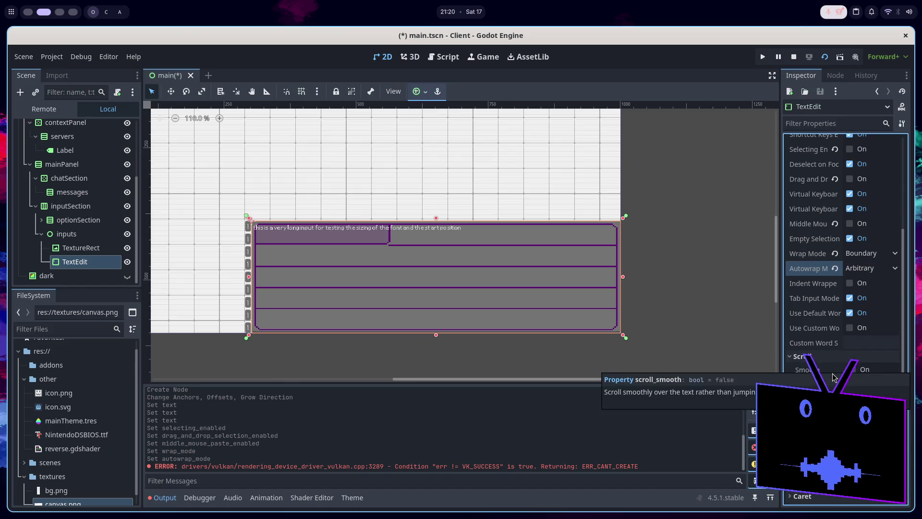
pyautogui.scroll(-2, 825, 362)
pyautogui.scroll(15, 825, 362)
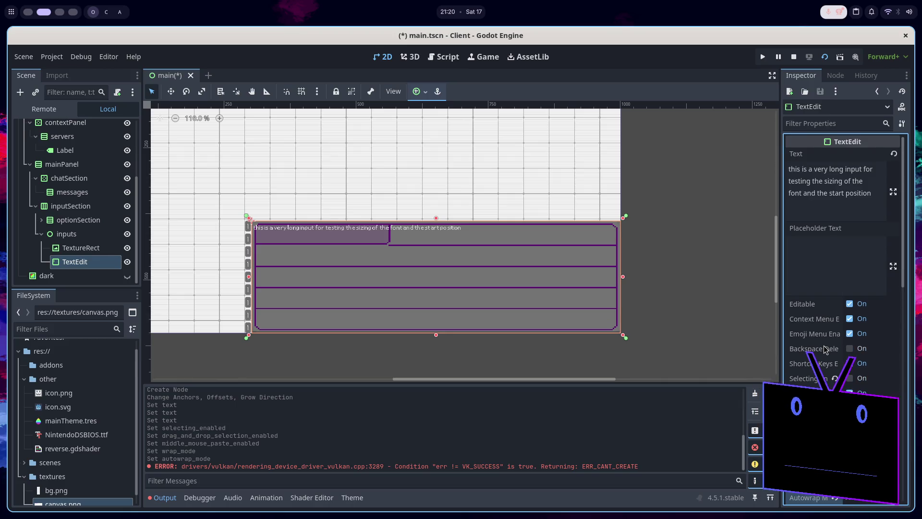
pyautogui.scroll(-8, 831, 370)
pyautogui.scroll(-2, 834, 382)
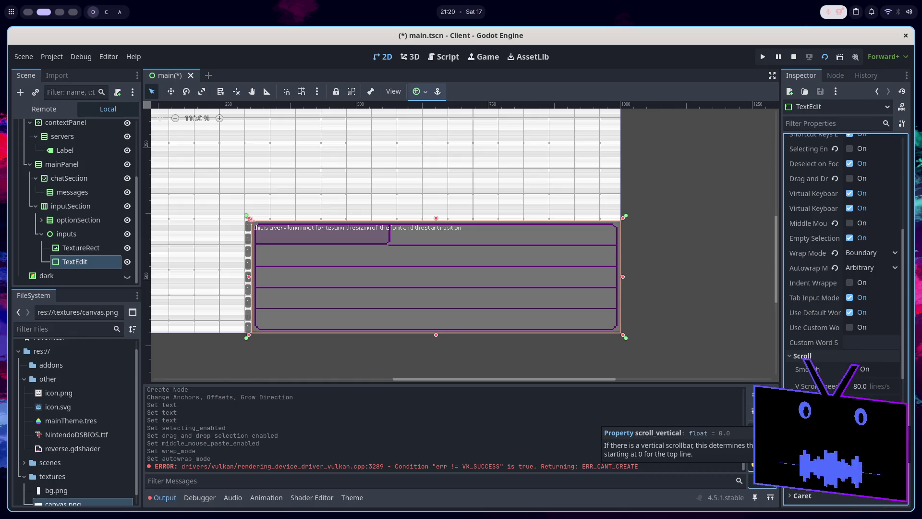
pyautogui.click(870, 419)
pyautogui.scroll(-5, 830, 363)
pyautogui.click(826, 347)
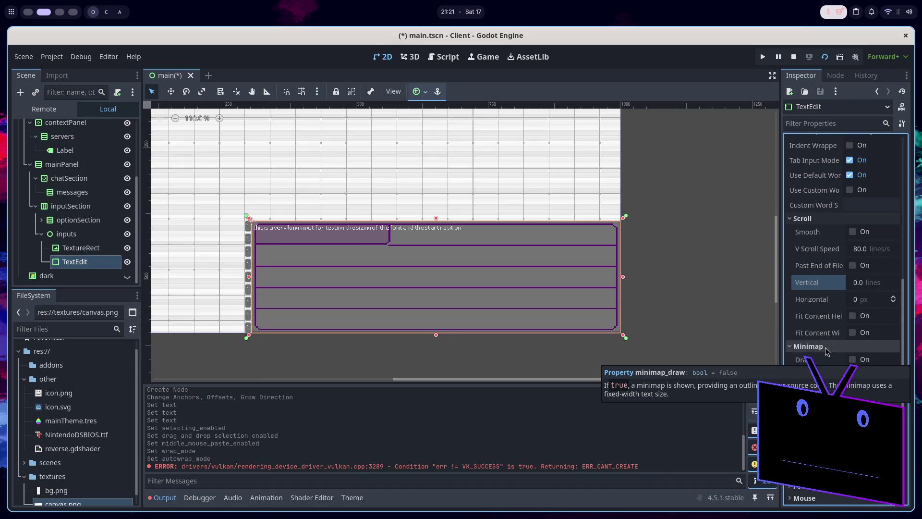
pyautogui.click(825, 348)
pyautogui.click(828, 359)
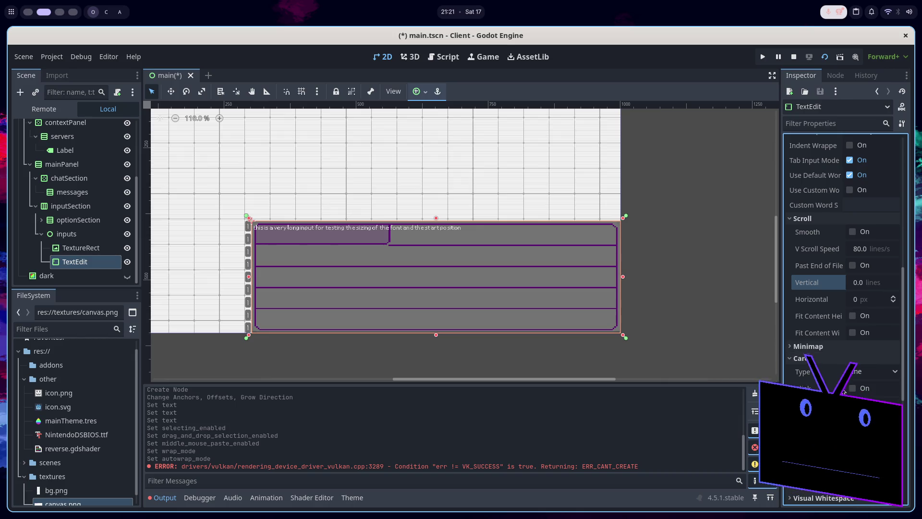
pyautogui.click(864, 373)
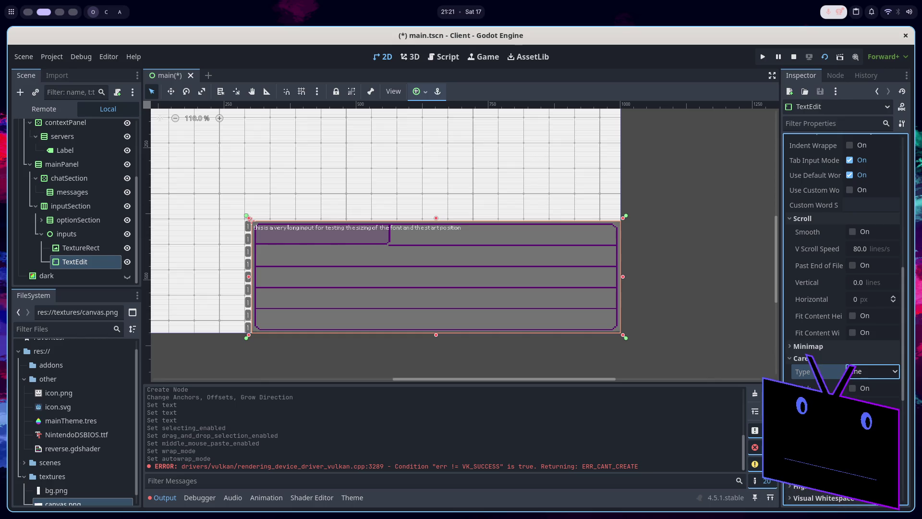
pyautogui.scroll(-4, 846, 366)
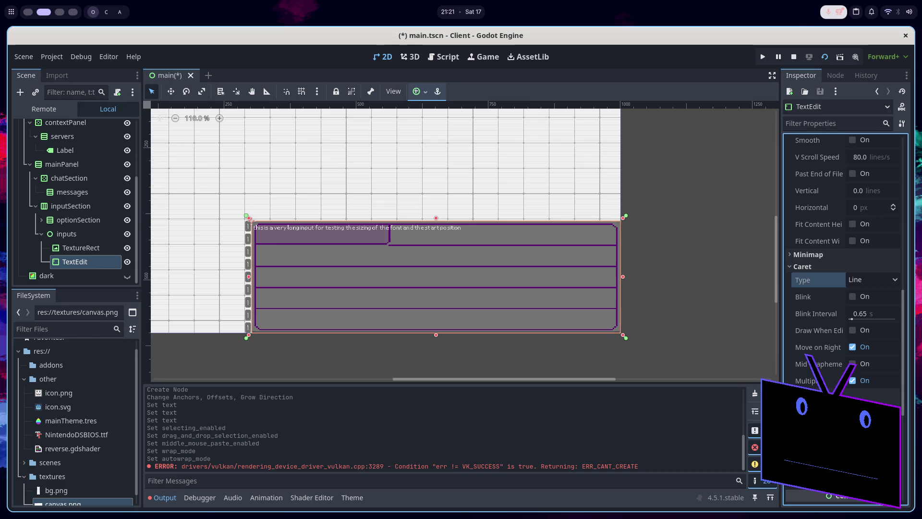
pyautogui.scroll(-5, 832, 261)
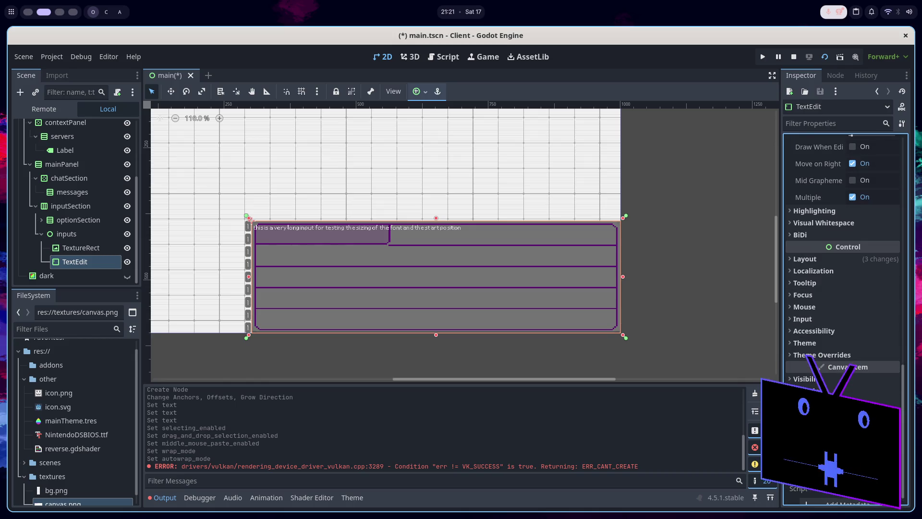
pyautogui.click(832, 261)
pyautogui.scroll(5, 77, 230)
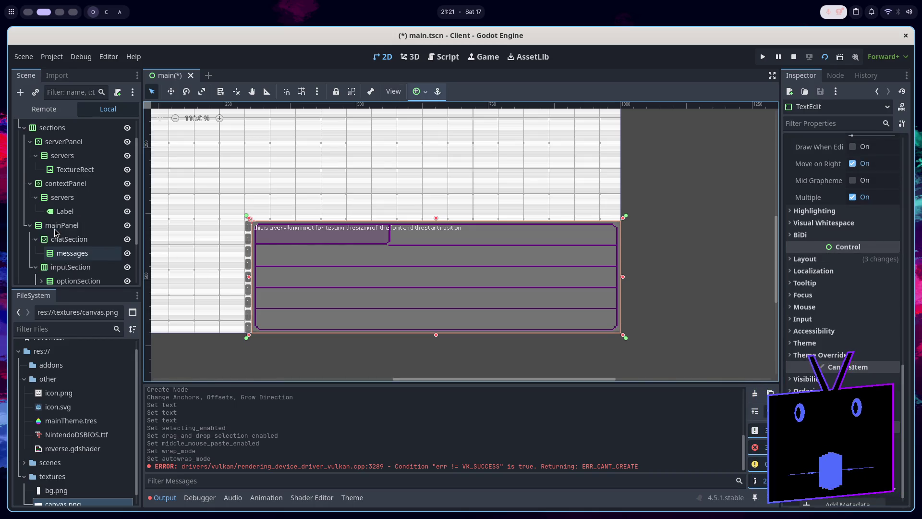
# Reselect the TextEdit node and open mainTheme.tres from the FileSystem.
pyautogui.click(50, 137)
pyautogui.scroll(-3, 62, 202)
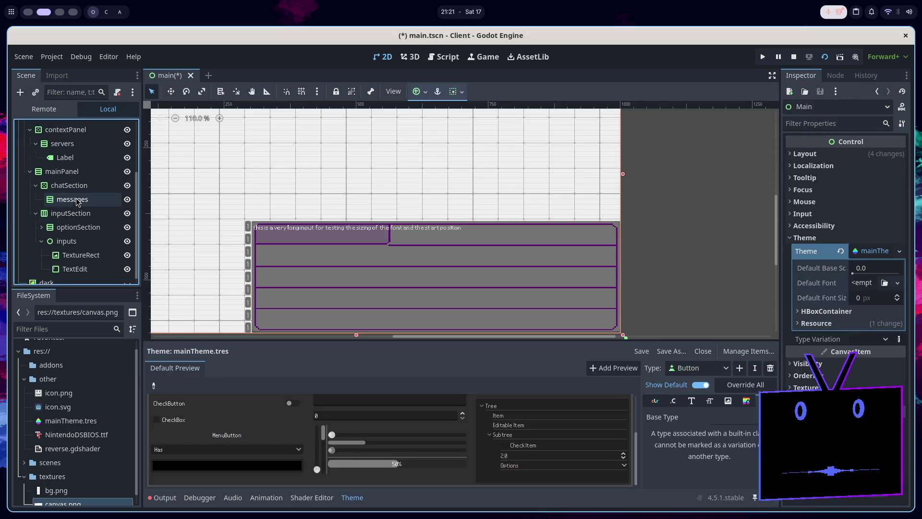
pyautogui.click(74, 261)
pyautogui.click(71, 420)
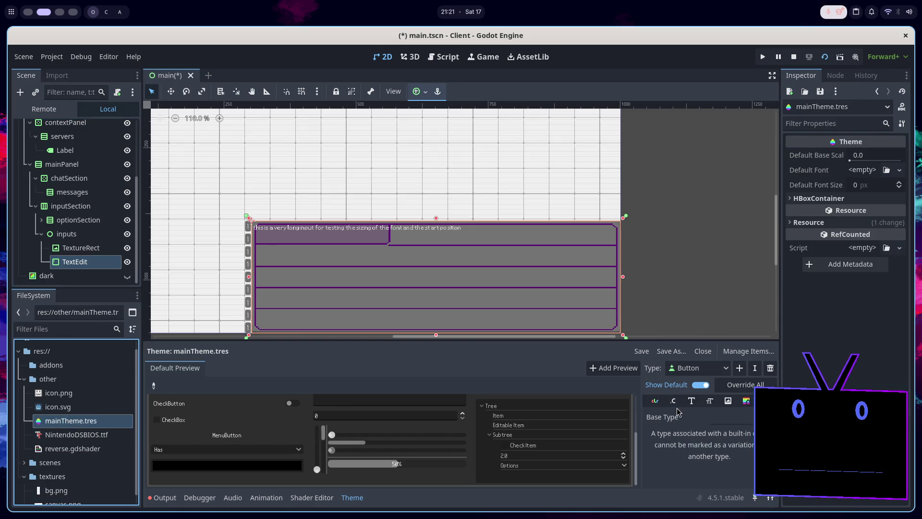
# Add the TextEdit type to the theme and show its colour items.
pyautogui.click(739, 369)
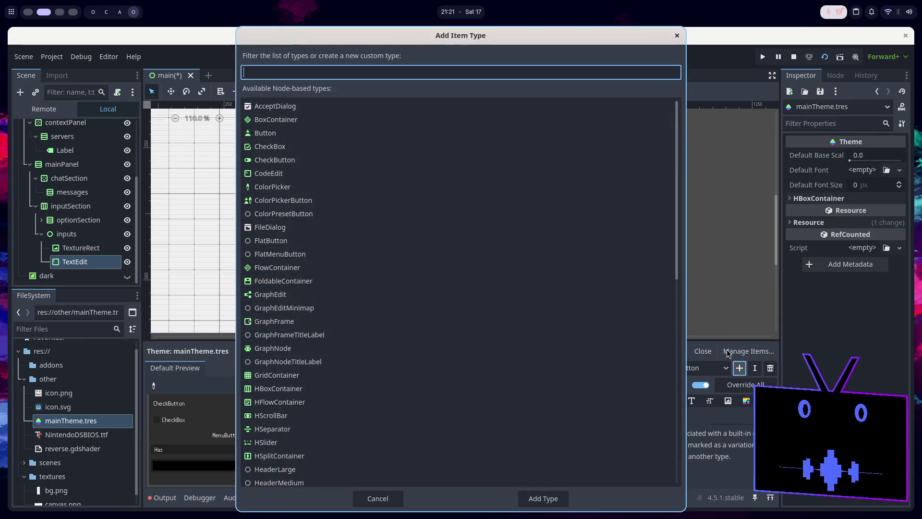
pyautogui.write('text')
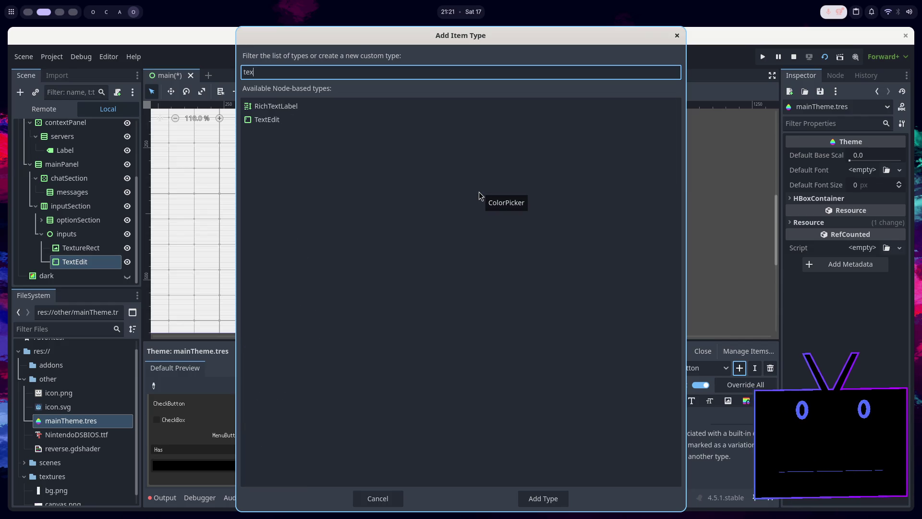
pyautogui.click(325, 107)
pyautogui.doubleClick(325, 119)
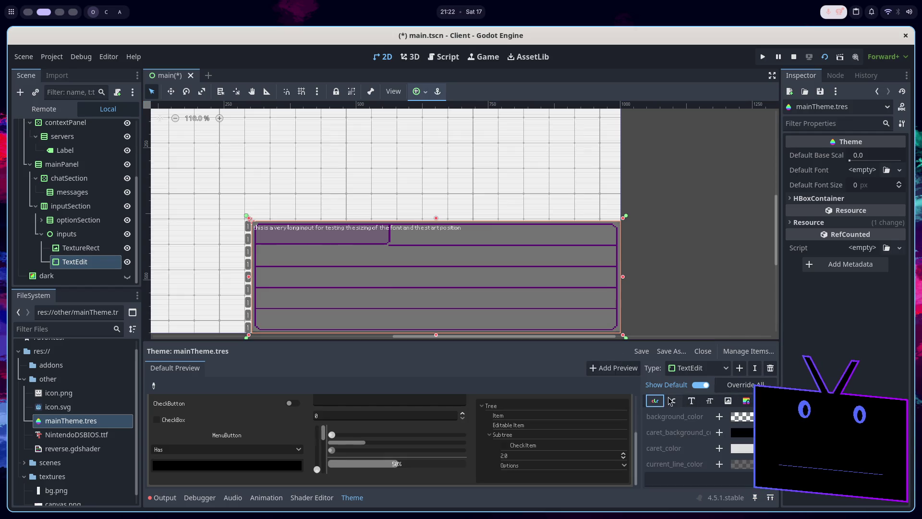
pyautogui.click(739, 367)
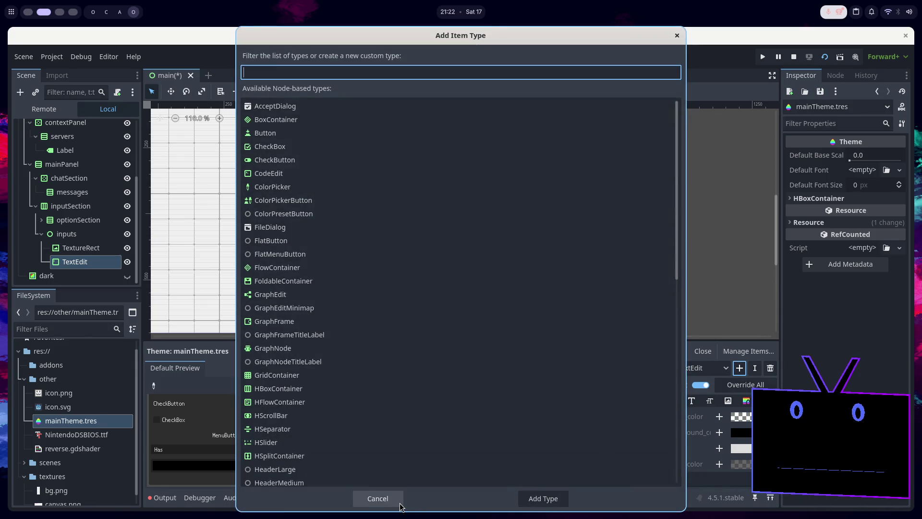
pyautogui.click(377, 498)
pyautogui.click(656, 401)
# Override the TextEdit background_color and check it in the colour picker.
pyautogui.click(719, 417)
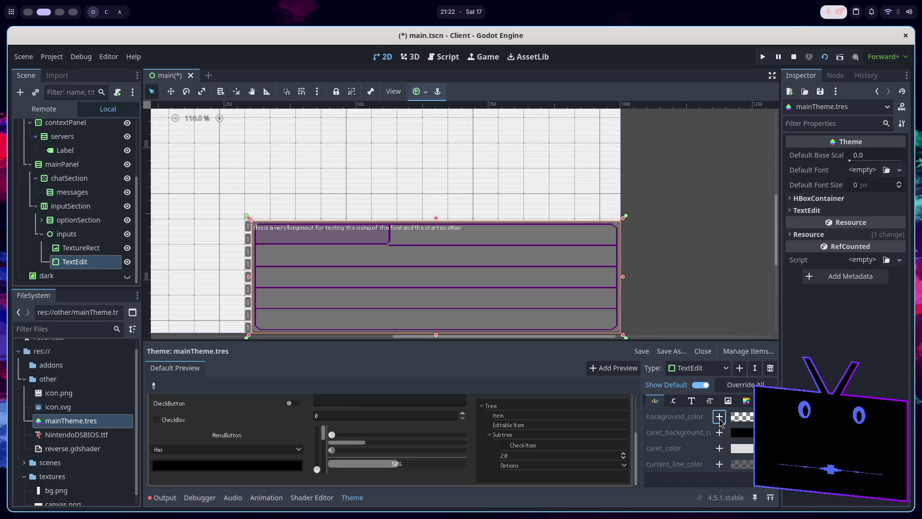
pyautogui.click(746, 417)
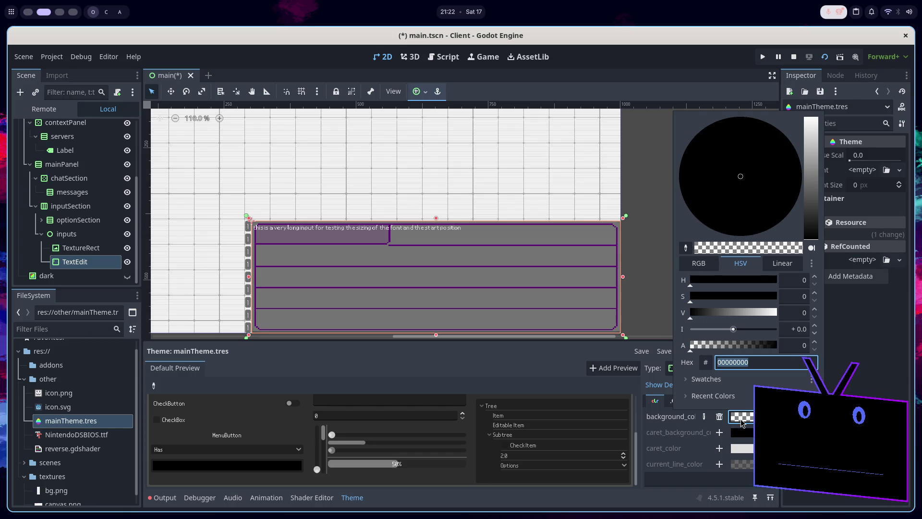
pyautogui.click(696, 427)
pyautogui.scroll(-1, 684, 432)
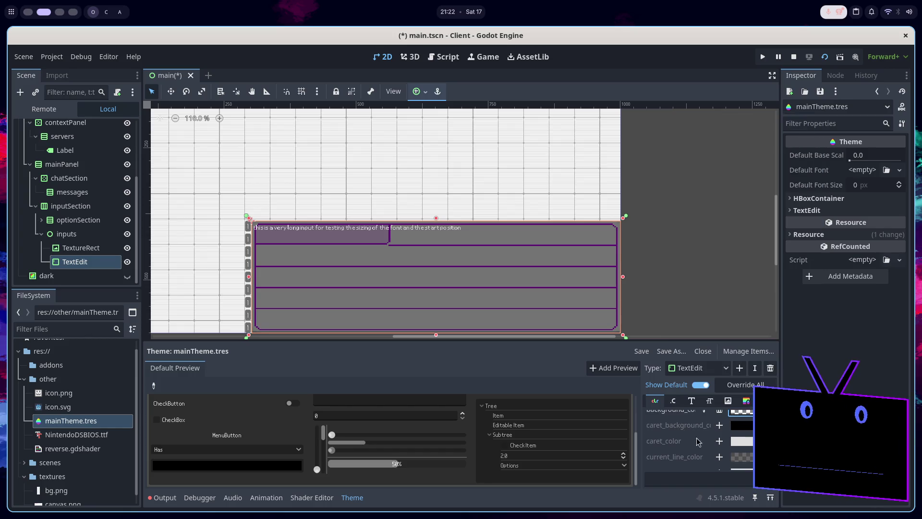
pyautogui.scroll(-3, 708, 462)
pyautogui.scroll(-5, 698, 460)
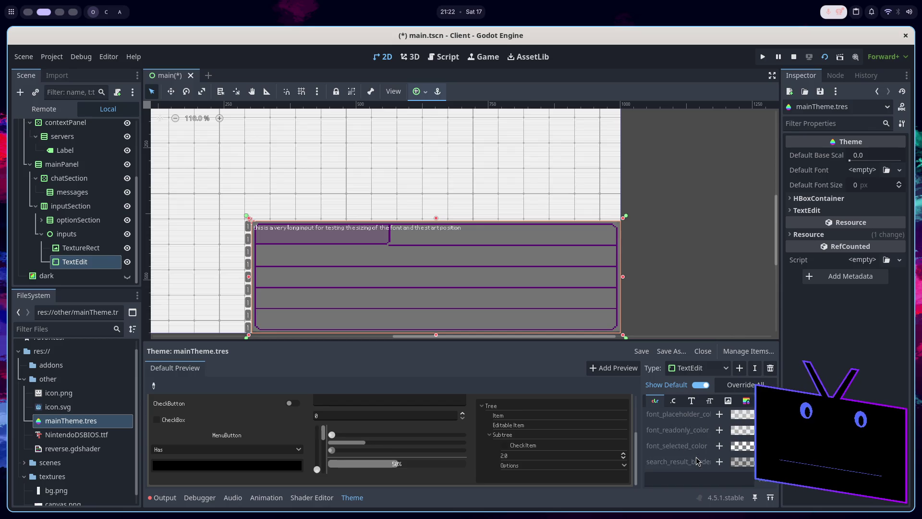
pyautogui.scroll(5, 702, 457)
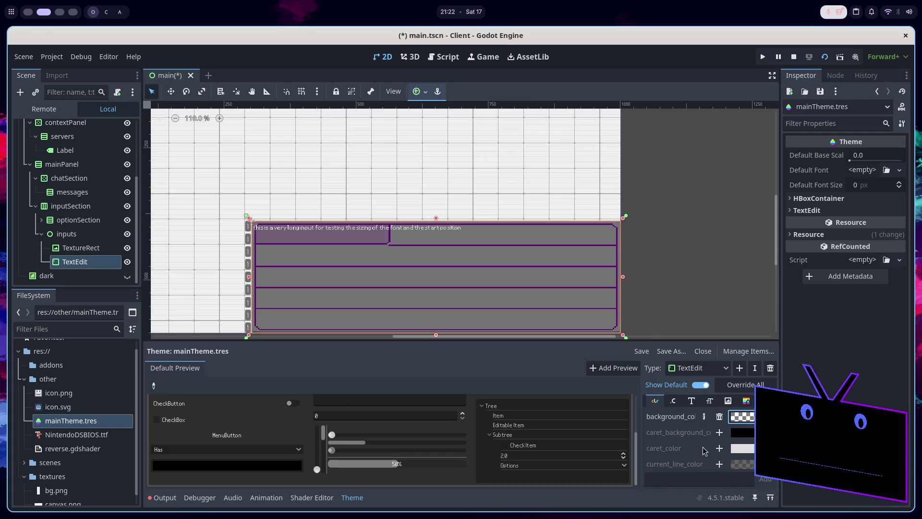
# On Constants with Show Default on, add a line_spacing override at value 4.
pyautogui.click(676, 400)
pyautogui.click(677, 384)
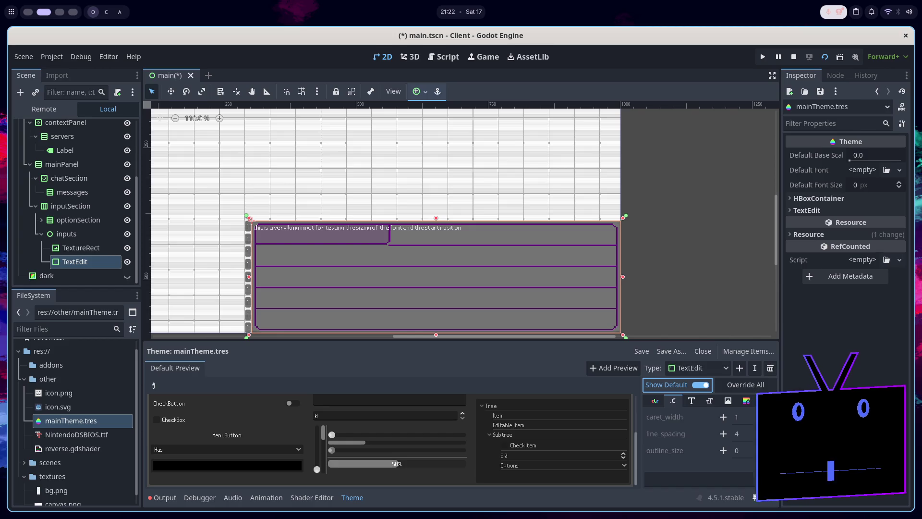
pyautogui.click(724, 434)
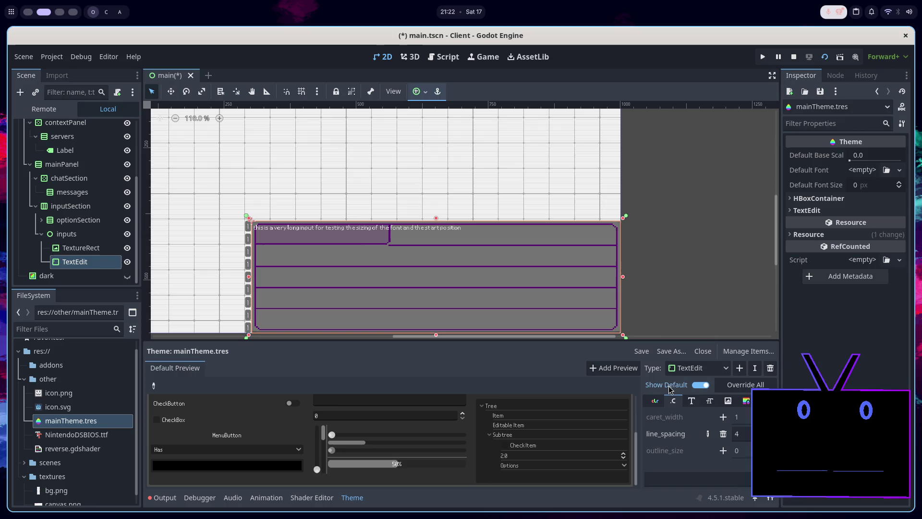
pyautogui.click(692, 401)
# Drag the TextEdit font_size override up to 36.
pyautogui.click(710, 401)
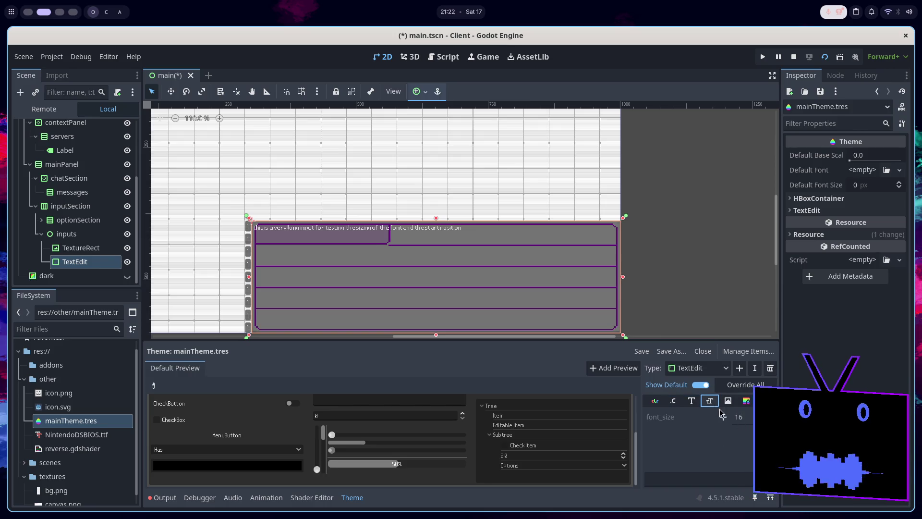
pyautogui.moveTo(742, 417); pyautogui.dragTo(757, 417)
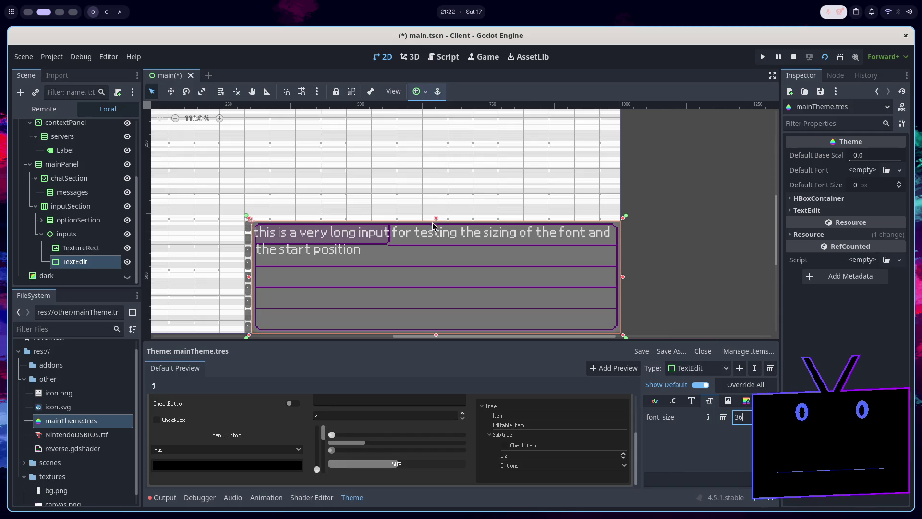
pyautogui.scroll(5, 425, 241)
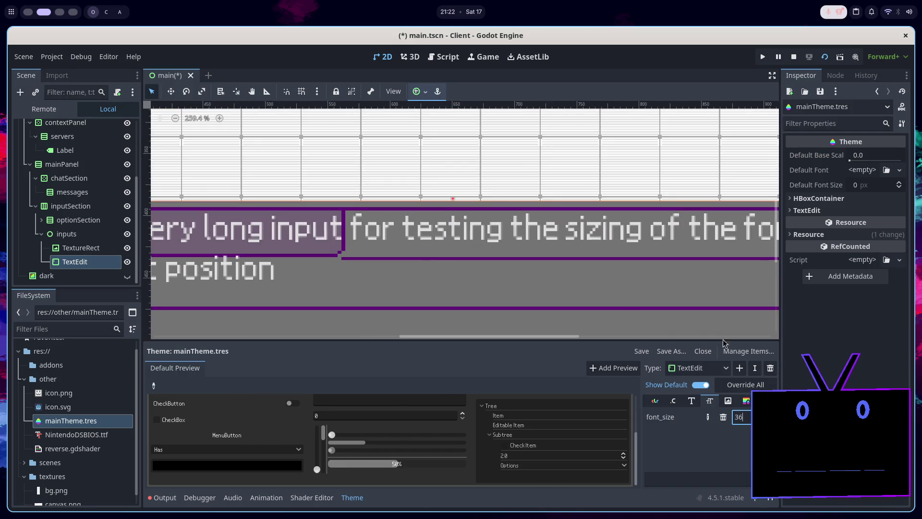
pyautogui.scroll(-2, 461, 224)
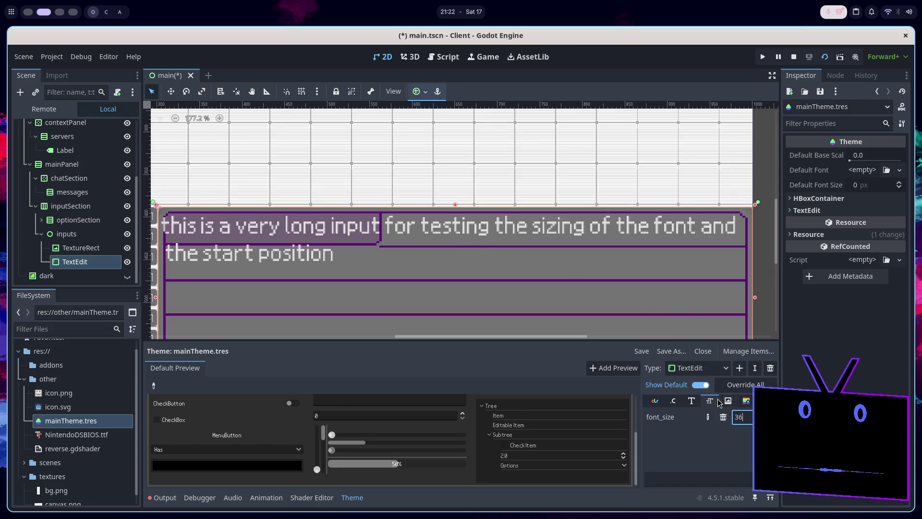
# Raise line_spacing to 12, then browse the Icons and StyleBox items.
pyautogui.click(673, 401)
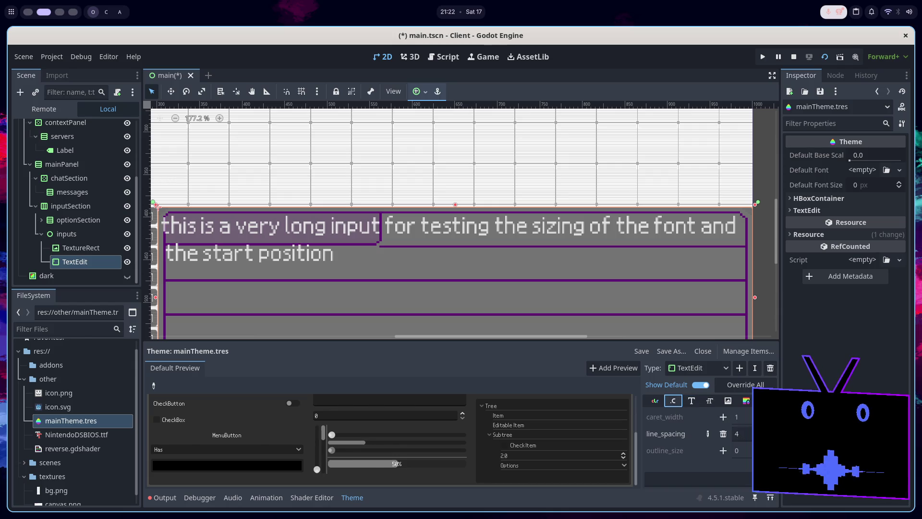
pyautogui.moveTo(740, 433); pyautogui.dragTo(758, 433)
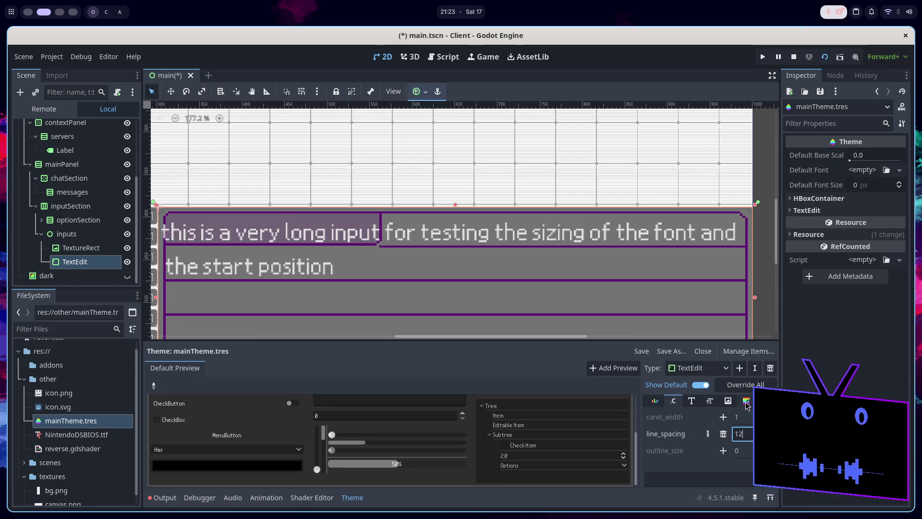
pyautogui.click(728, 401)
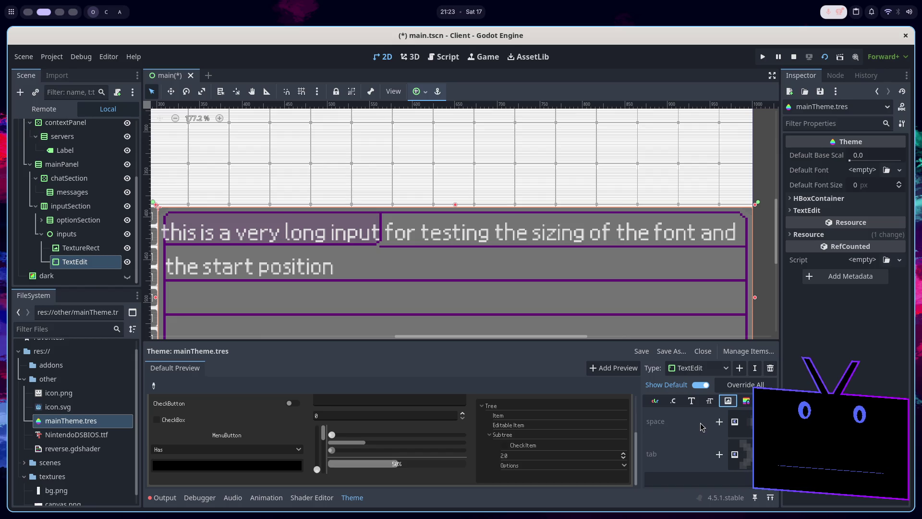
pyautogui.click(745, 401)
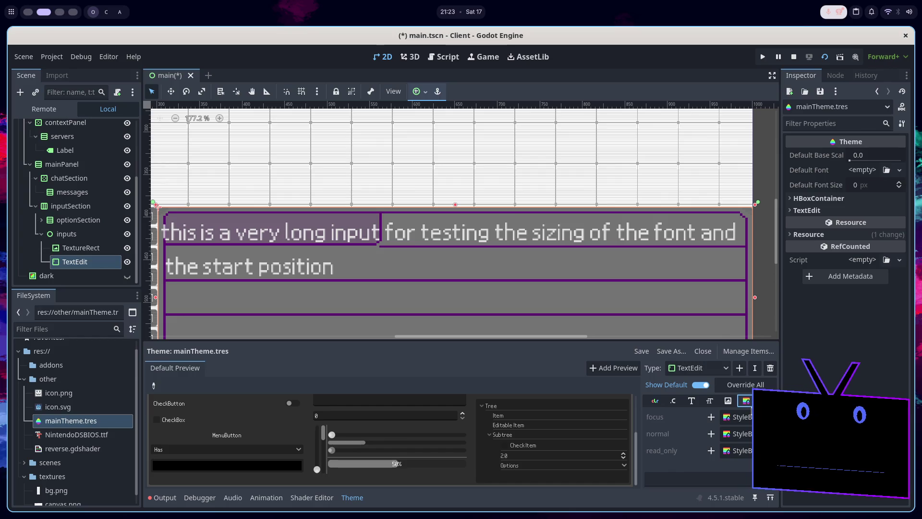
# Override the normal style with a new StyleBoxFlat and make its BG Color fully transparent.
pyautogui.click(690, 401)
pyautogui.click(674, 401)
pyautogui.click(746, 401)
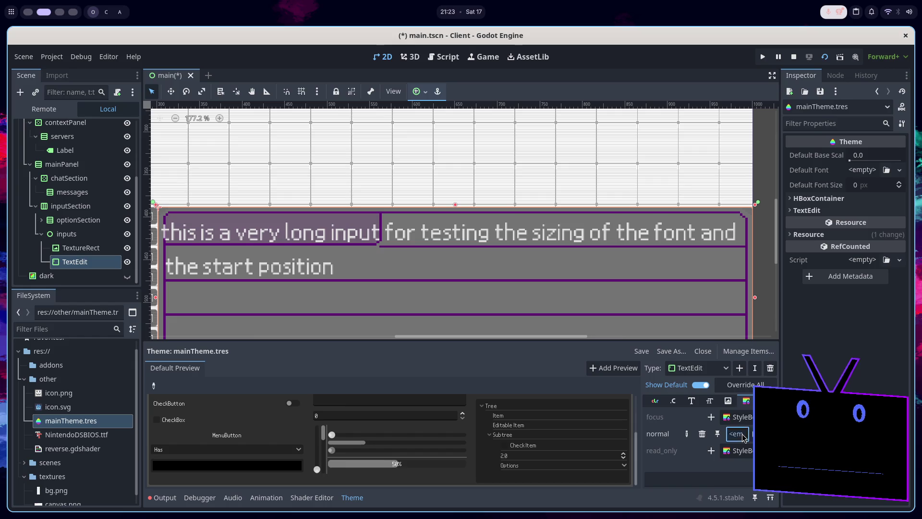
pyautogui.click(738, 435)
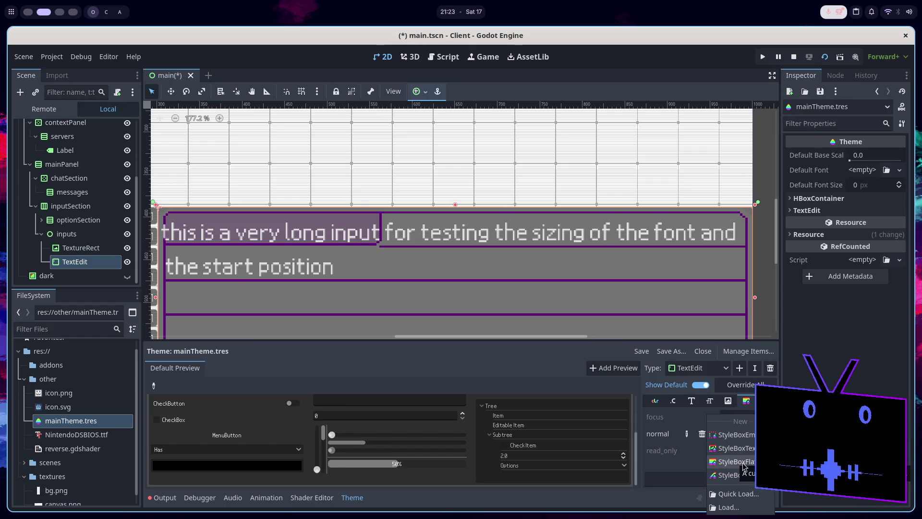
pyautogui.click(737, 462)
pyautogui.click(739, 433)
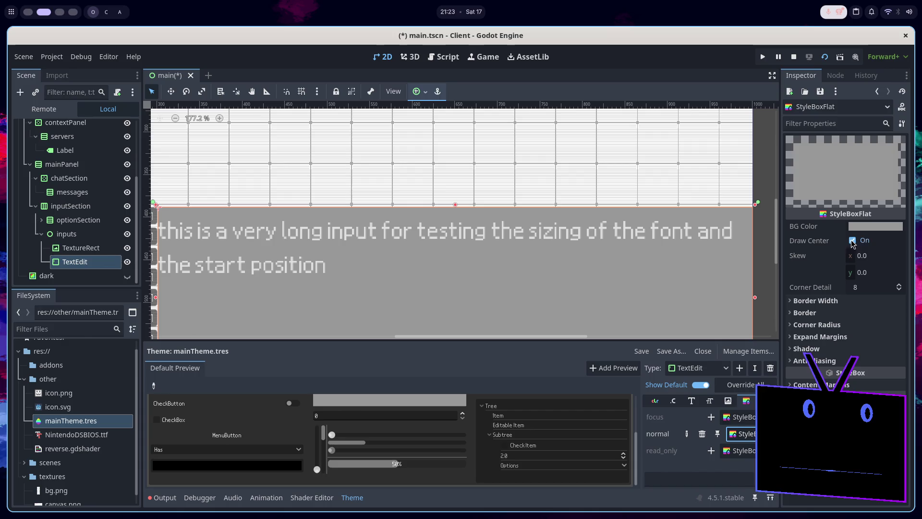
pyautogui.click(868, 224)
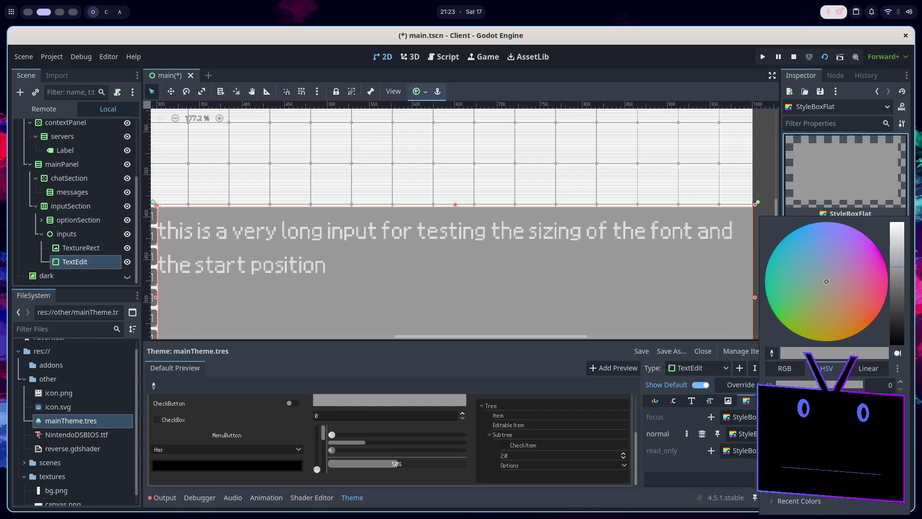
pyautogui.moveTo(860, 449); pyautogui.dragTo(713, 460)
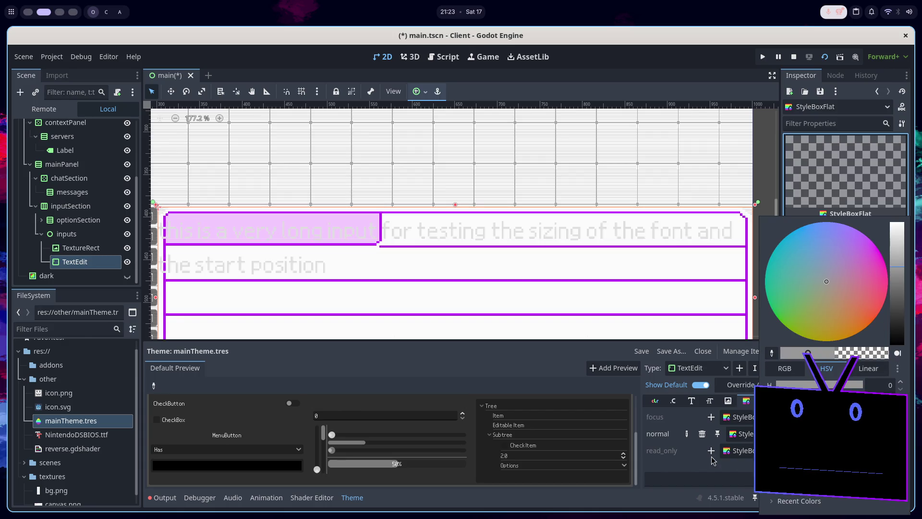
pyautogui.click(690, 463)
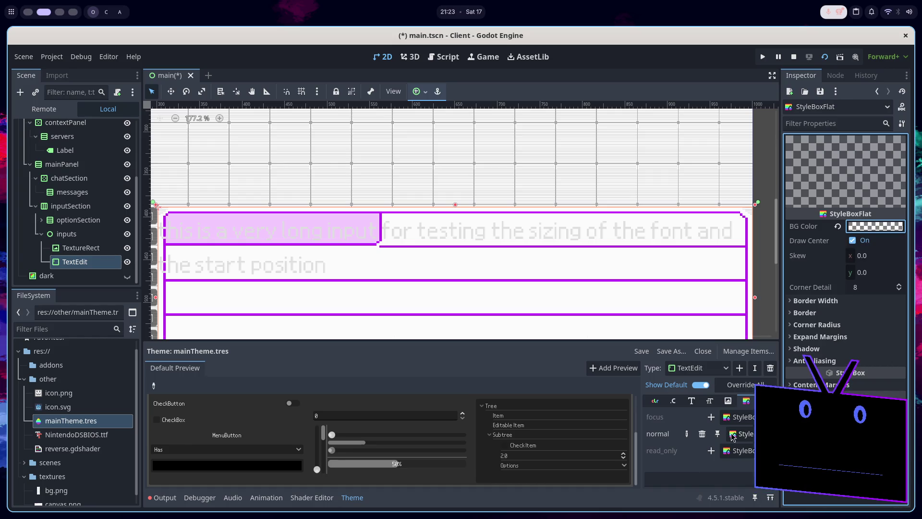
# Remove that override and re-add normal as a new StyleBoxTexture.
pyautogui.click(700, 436)
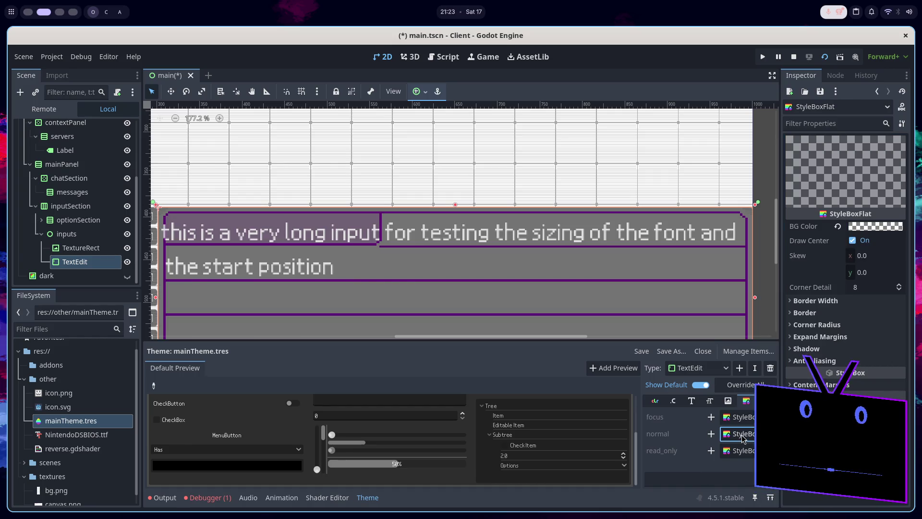
pyautogui.click(708, 435)
pyautogui.click(732, 434)
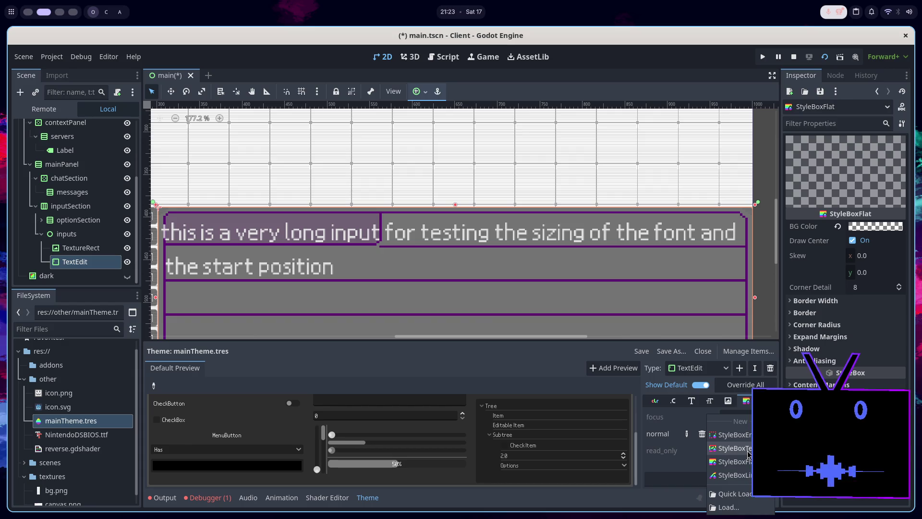
pyautogui.click(748, 451)
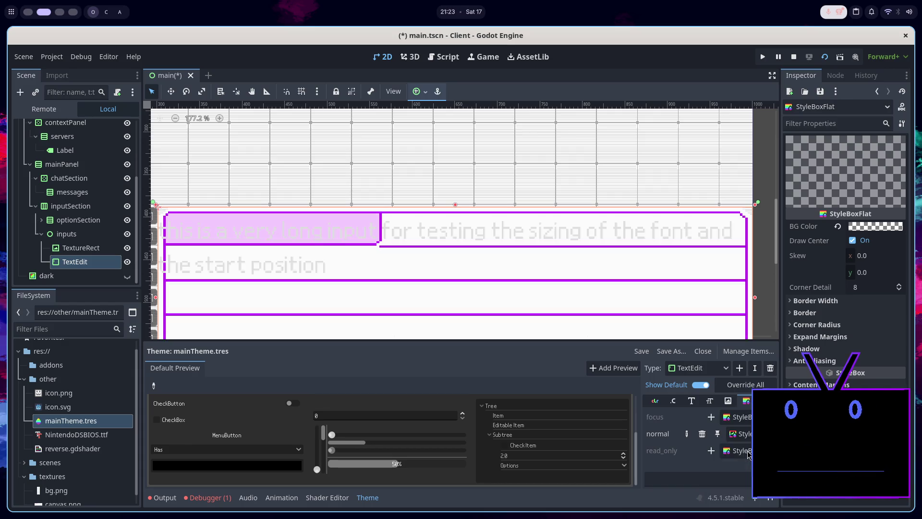
# Hide the TextureRect node and assign canvas.png as the normal StyleBoxTexture's texture.
pyautogui.click(748, 436)
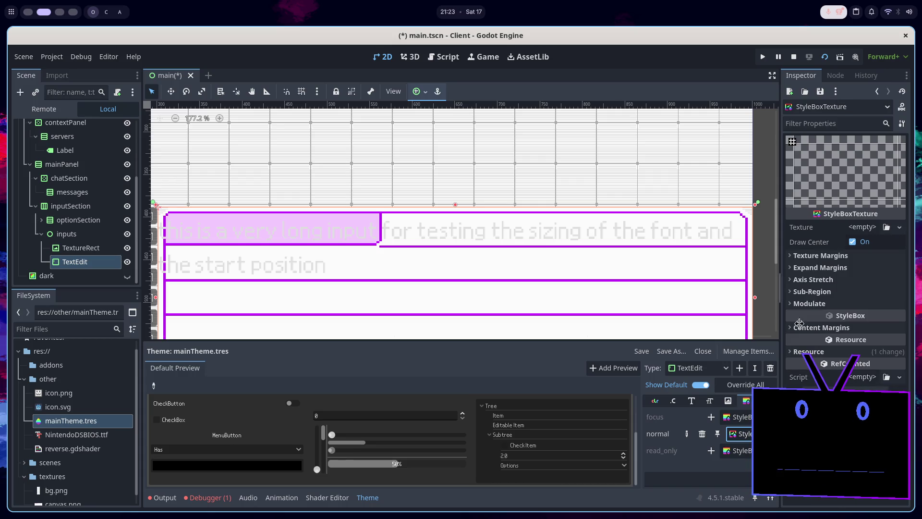
pyautogui.click(128, 247)
pyautogui.scroll(-1, 96, 410)
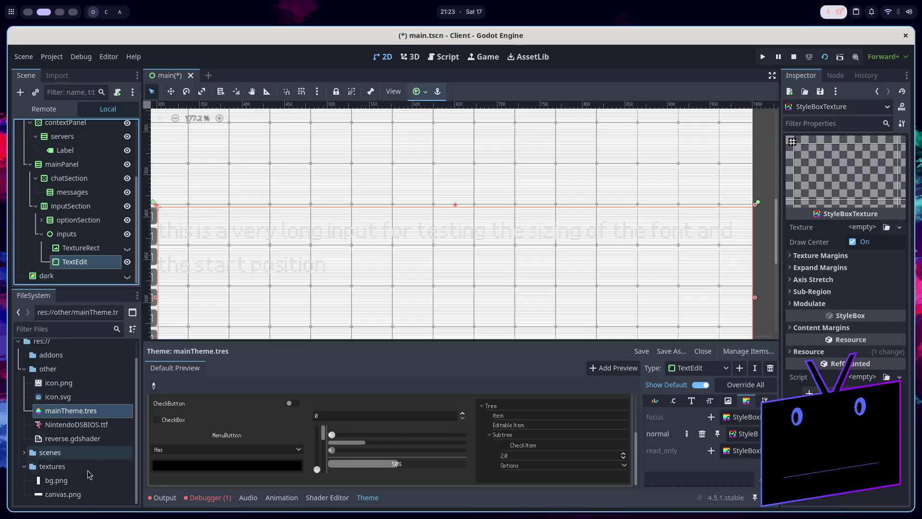
pyautogui.click(77, 498)
pyautogui.moveTo(72, 497)
pyautogui.mouseDown()
pyautogui.moveTo(120, 495)
pyautogui.moveTo(769, 308)
pyautogui.moveTo(864, 227)
pyautogui.mouseUp()
pyautogui.scroll(-5, 378, 174)
pyautogui.scroll(4, 374, 174)
pyautogui.scroll(4, 213, 213)
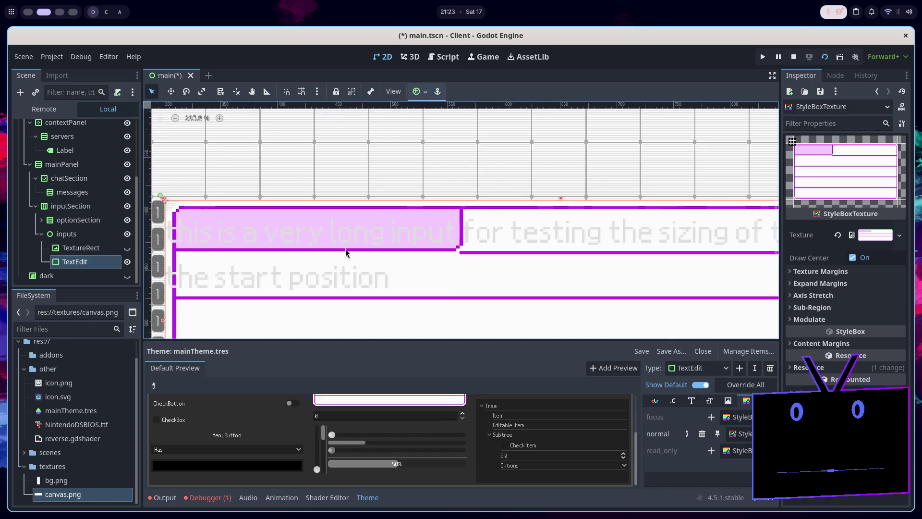
pyautogui.scroll(-2, 407, 221)
pyautogui.scroll(-5, 328, 200)
pyautogui.scroll(5, 455, 263)
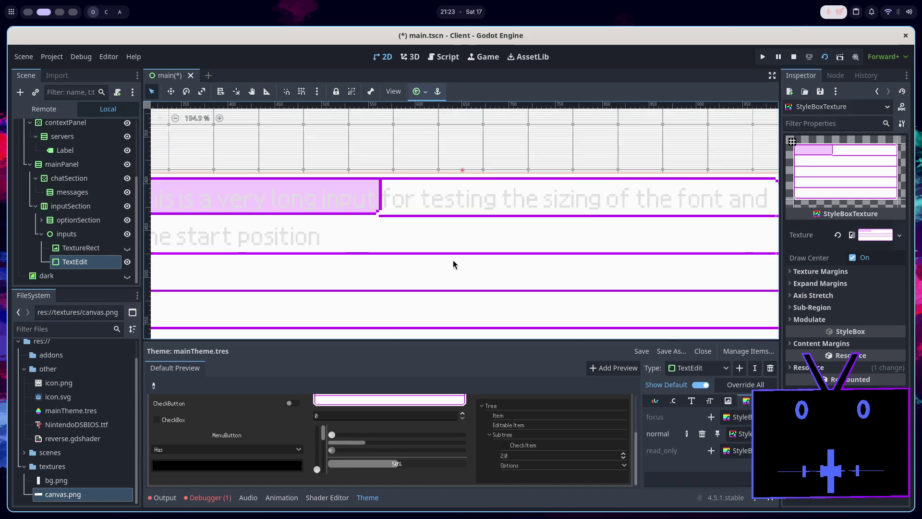
# Review texture margins and keep the StyleBoxTexture's vertical axis stretch set to Stretch.
pyautogui.click(844, 272)
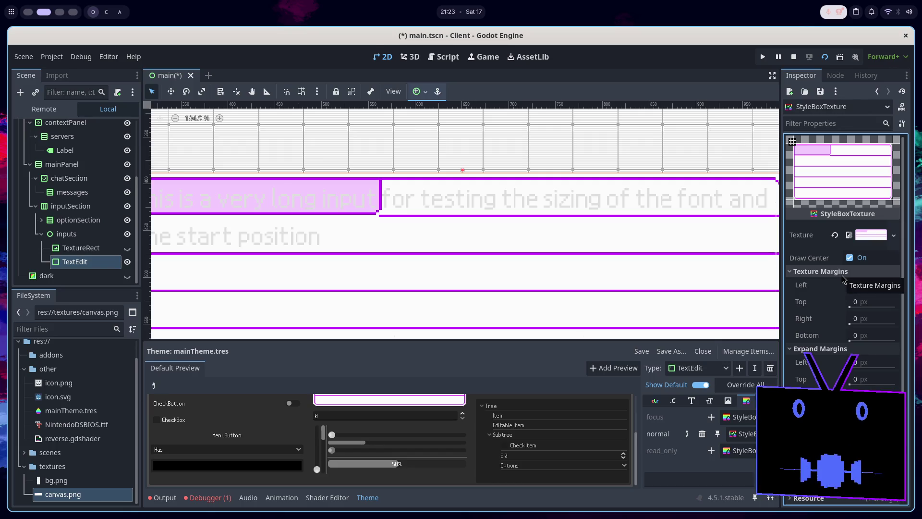
pyautogui.click(842, 275)
pyautogui.click(844, 283)
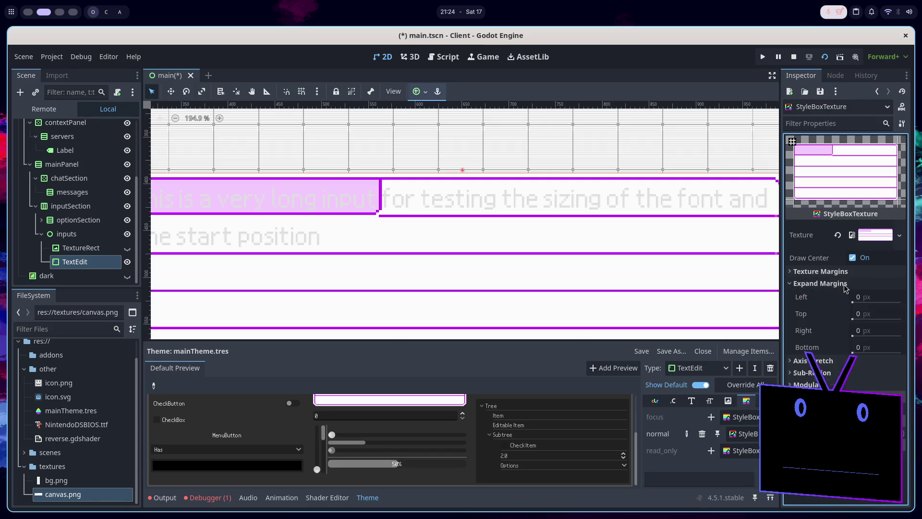
pyautogui.click(841, 295)
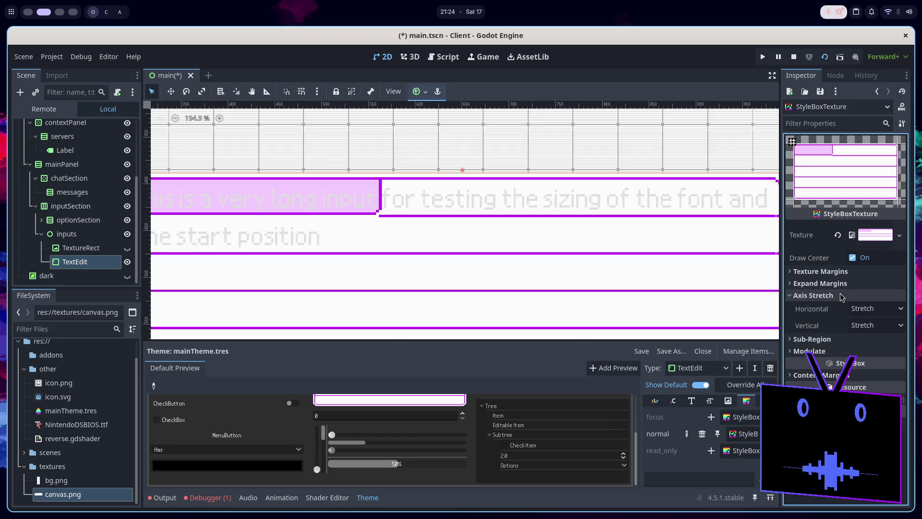
pyautogui.click(867, 325)
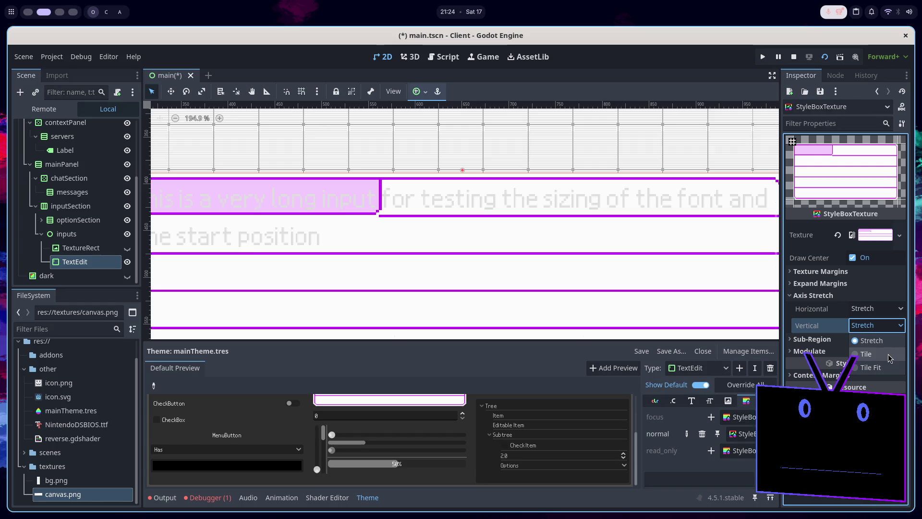
pyautogui.click(884, 326)
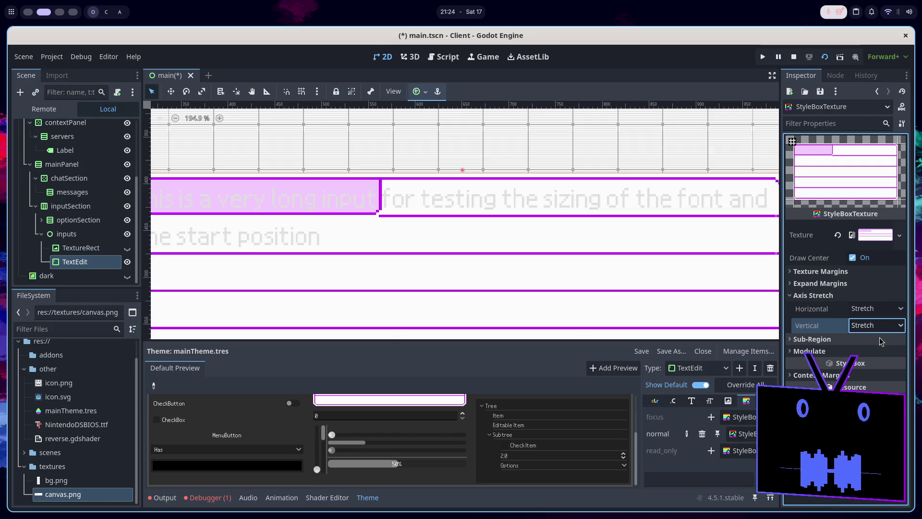
# Collapse Sub-Region, expand Modulate, and expand the Content Margins section.
pyautogui.click(880, 339)
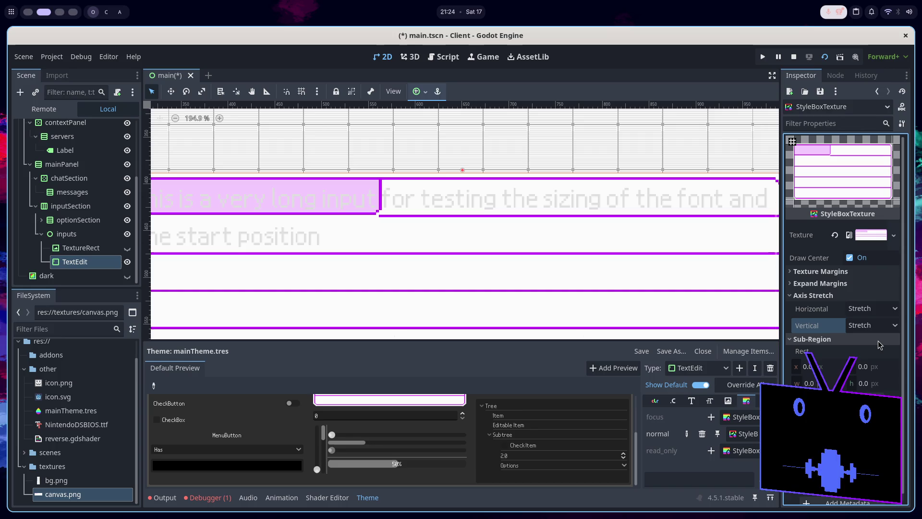
pyautogui.click(879, 339)
pyautogui.click(875, 353)
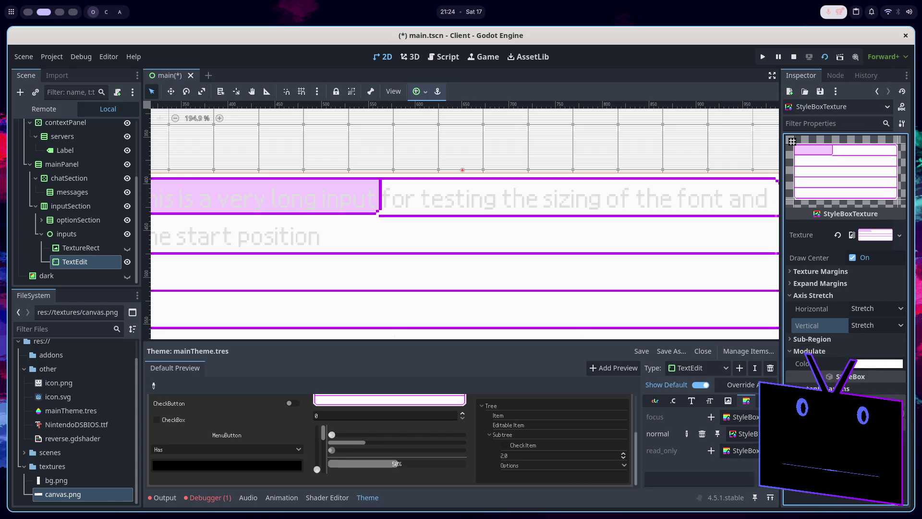
pyautogui.scroll(-4, 409, 251)
pyautogui.scroll(4, 453, 306)
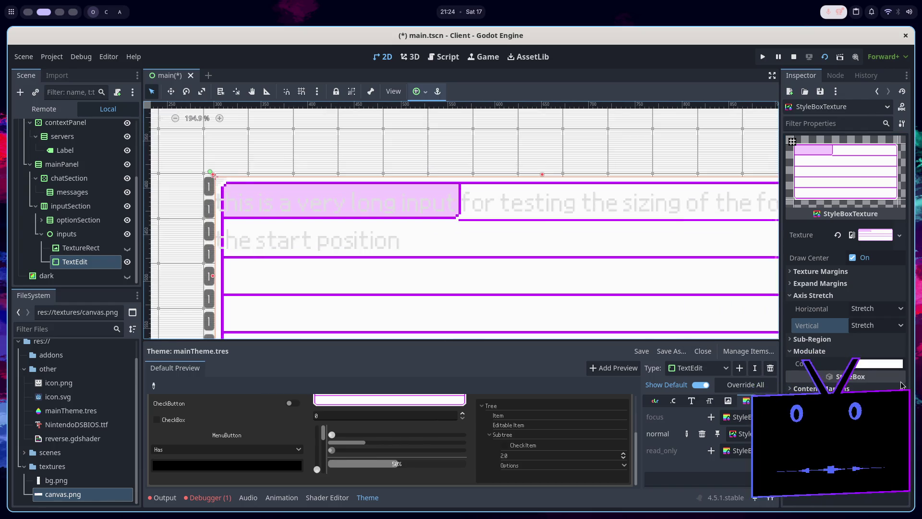
pyautogui.click(817, 388)
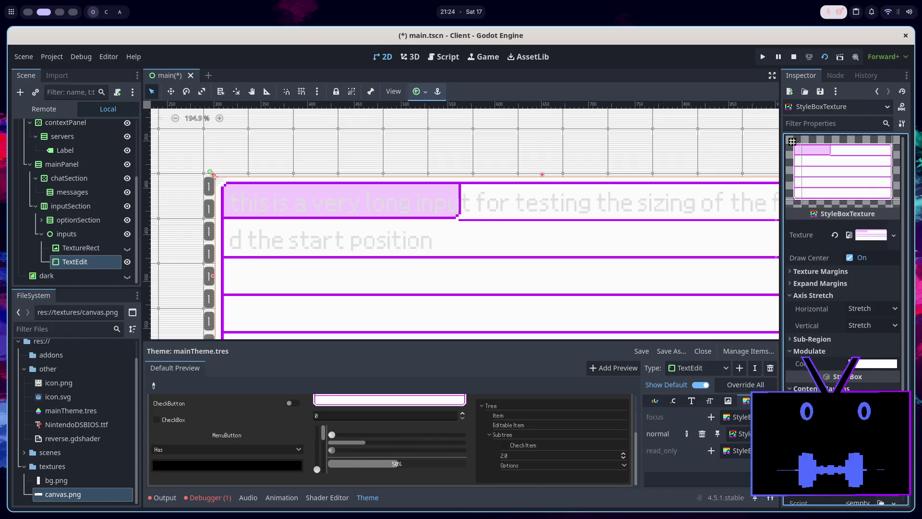
# Review the stylebox's 16 px left content margin, then return to the Font Sizes items.
pyautogui.scroll(-1, 379, 286)
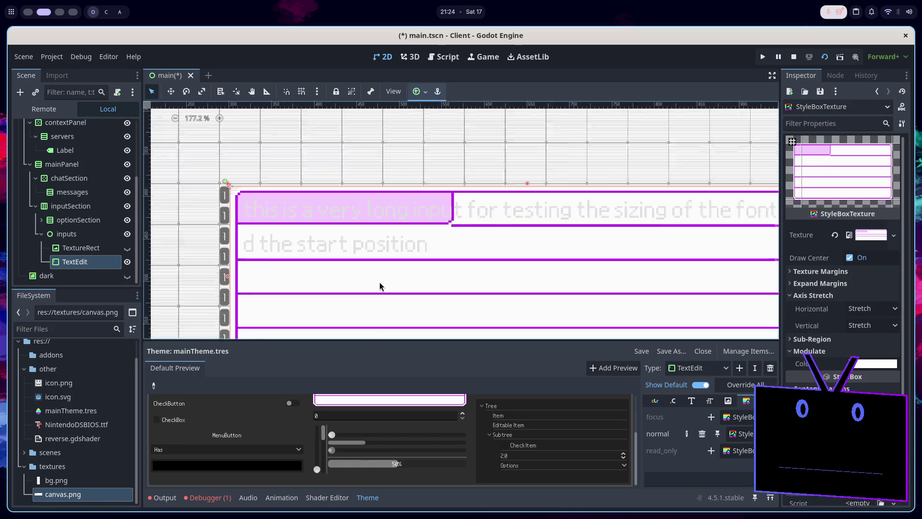
pyautogui.scroll(2, 698, 252)
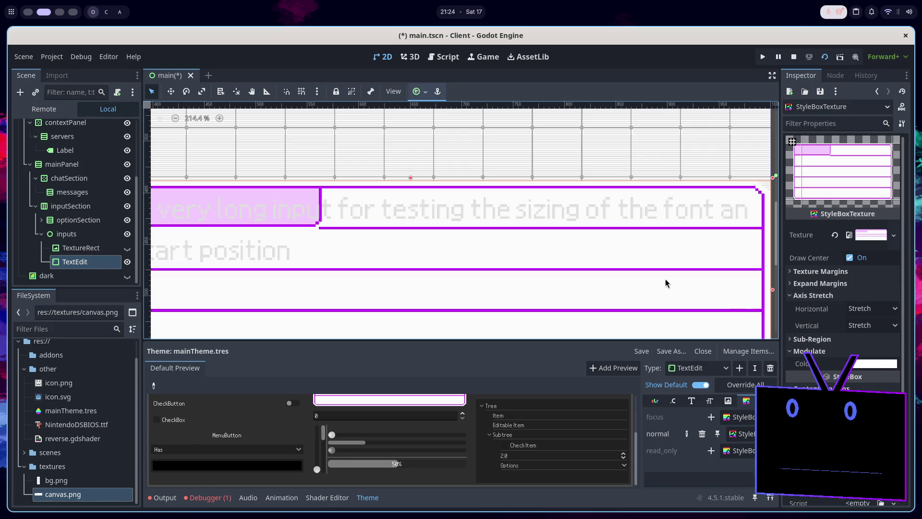
pyautogui.scroll(-2, 654, 280)
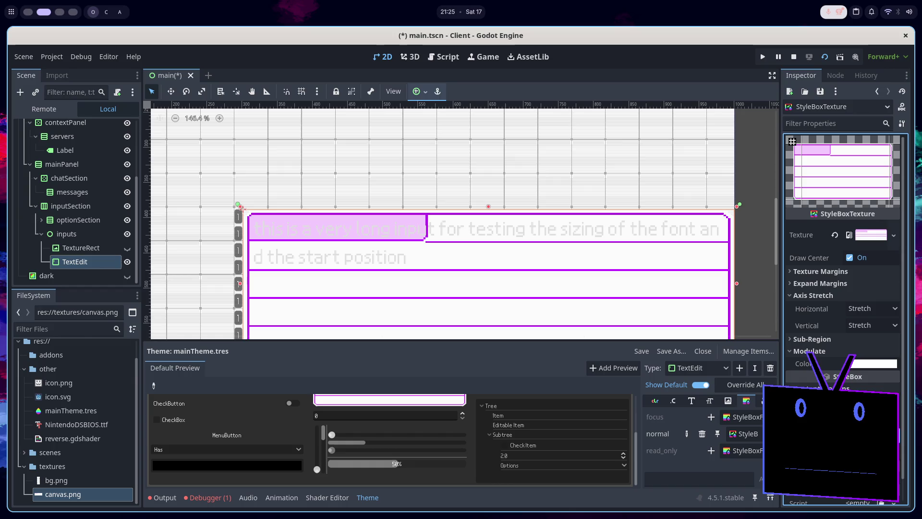
pyautogui.scroll(-2, 792, 141)
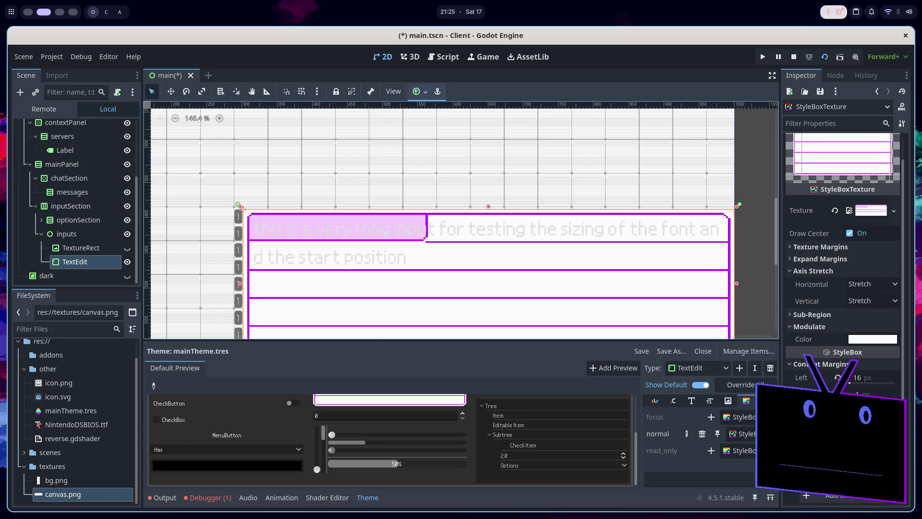
pyautogui.click(709, 400)
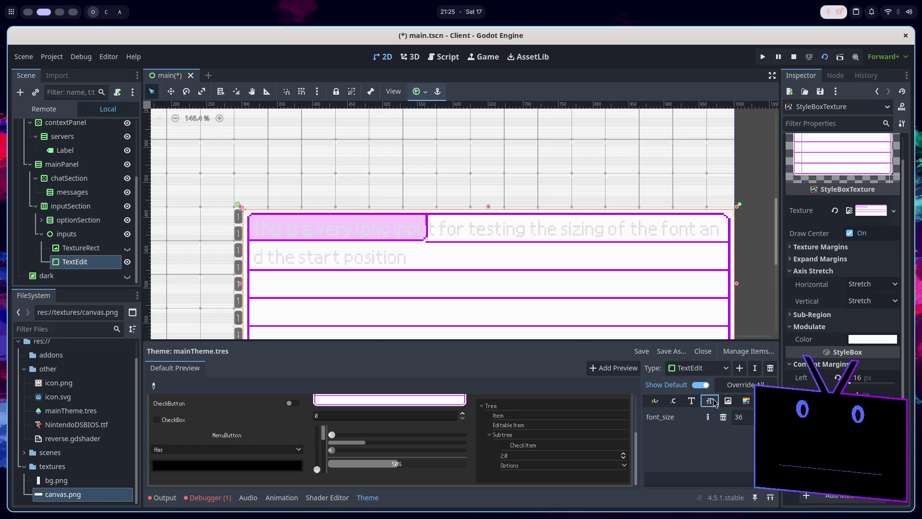
# Override the TextEdit font_color on the Colors tab and set it to black 000000.
pyautogui.click(692, 401)
pyautogui.click(674, 401)
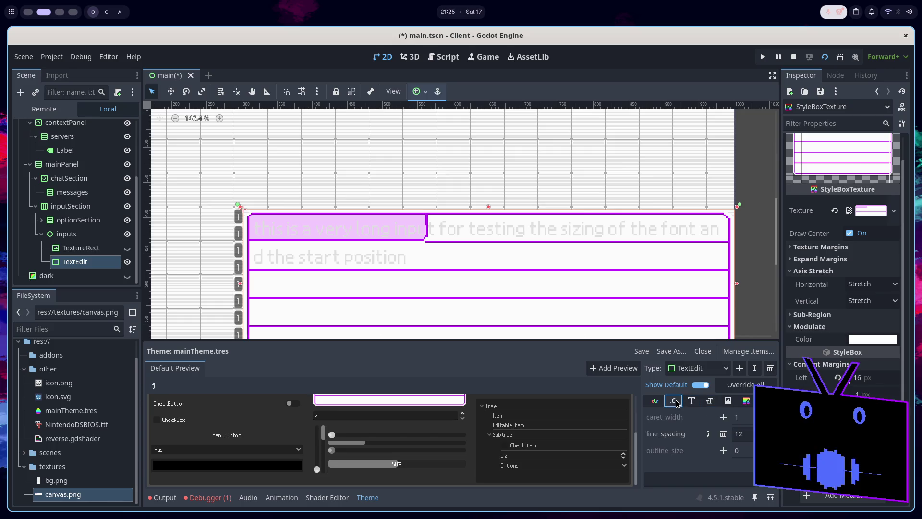
pyautogui.click(657, 401)
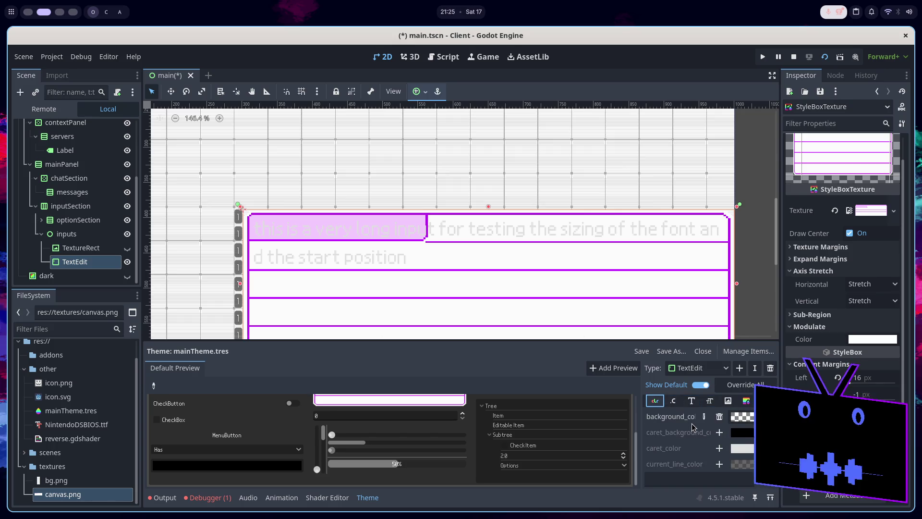
pyautogui.scroll(-1, 678, 453)
pyautogui.scroll(-5, 678, 453)
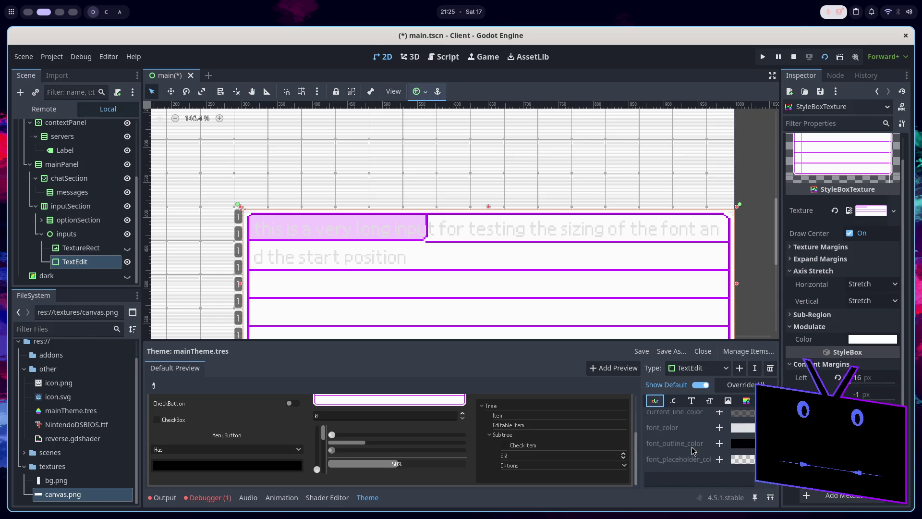
pyautogui.click(719, 427)
pyautogui.click(742, 428)
pyautogui.moveTo(710, 323); pyautogui.dragTo(688, 324)
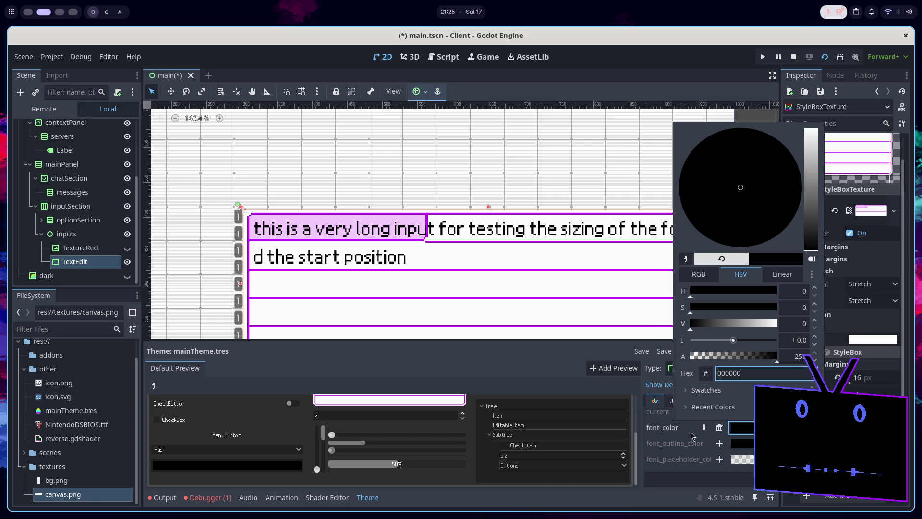
pyautogui.click(610, 454)
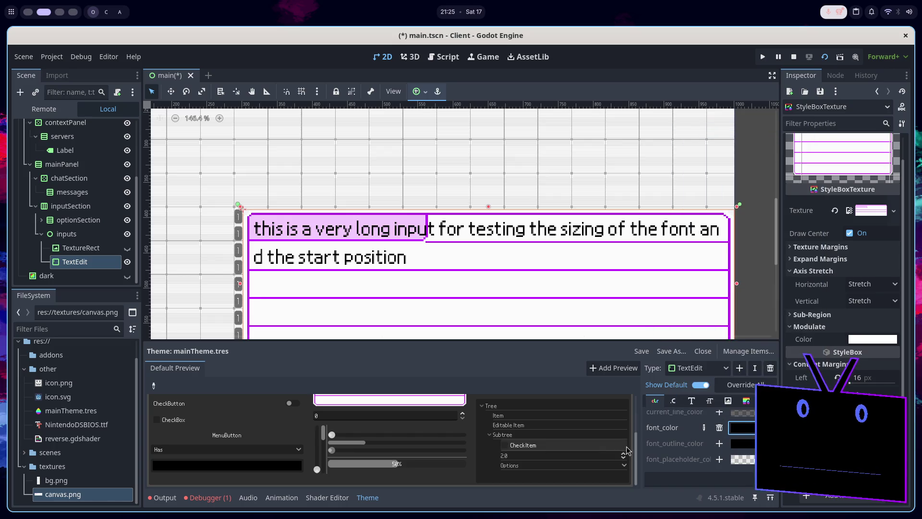
# Switch workspaces to bring canvas.png up in Aseprite.
pyautogui.scroll(-5, 689, 444)
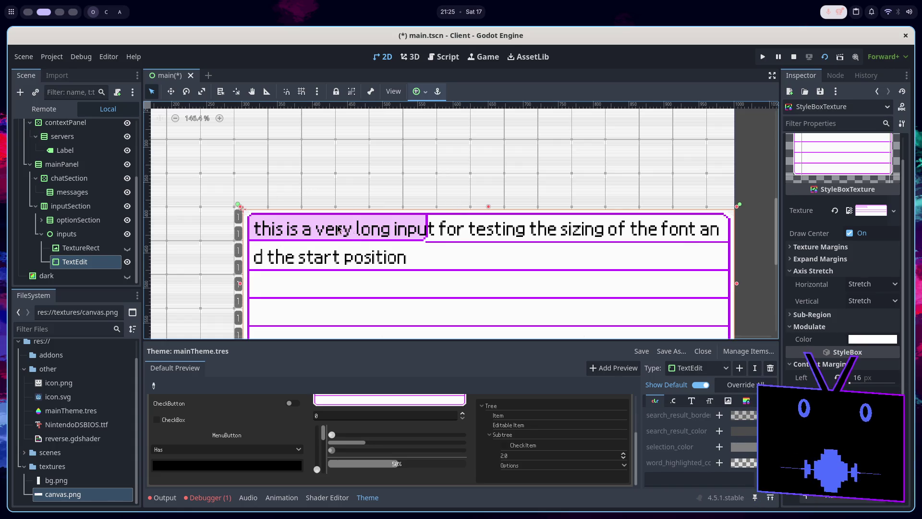
pyautogui.scroll(-1, 368, 225)
pyautogui.scroll(-1, 368, 225)
pyautogui.scroll(3, 348, 251)
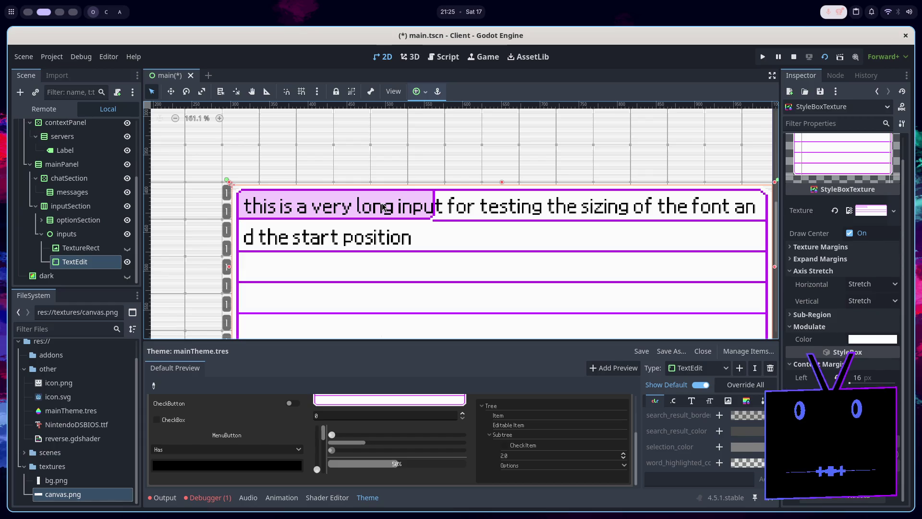
pyautogui.press('super+Down')
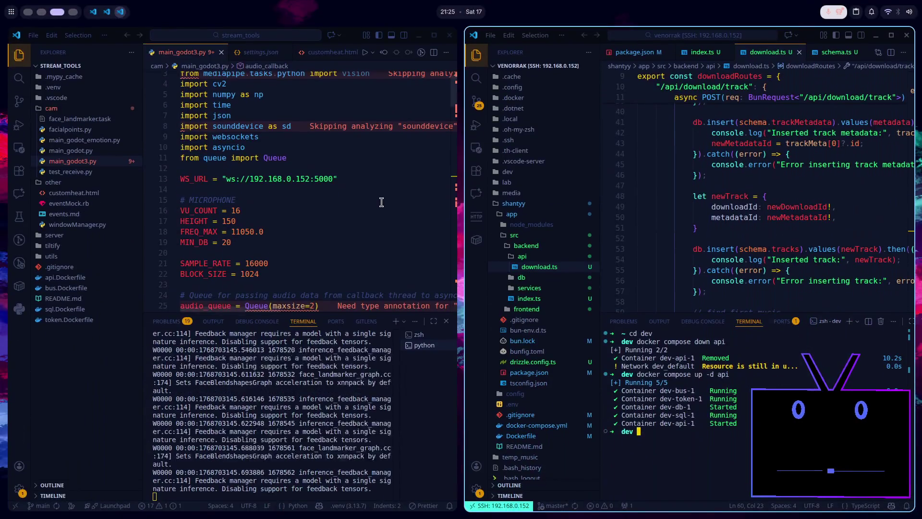
pyautogui.press('super+Up')
pyautogui.press('super+Right')
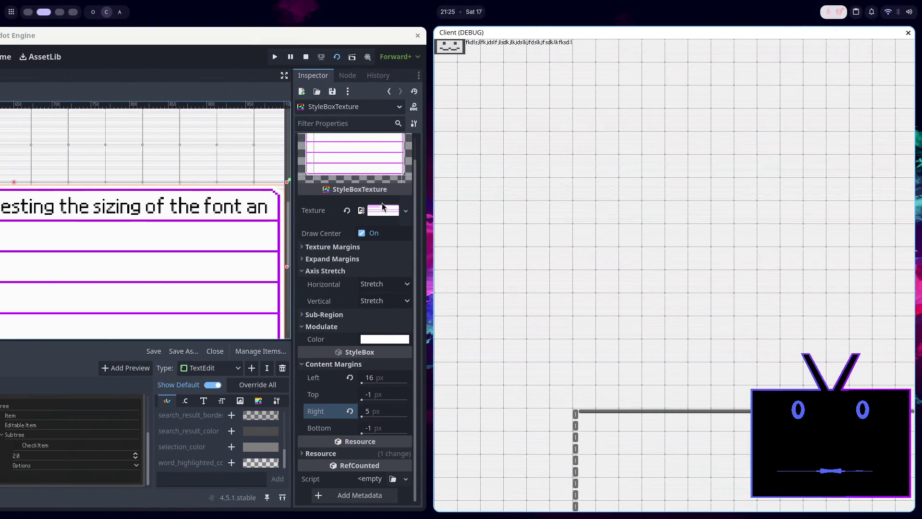
pyautogui.press('super+Right')
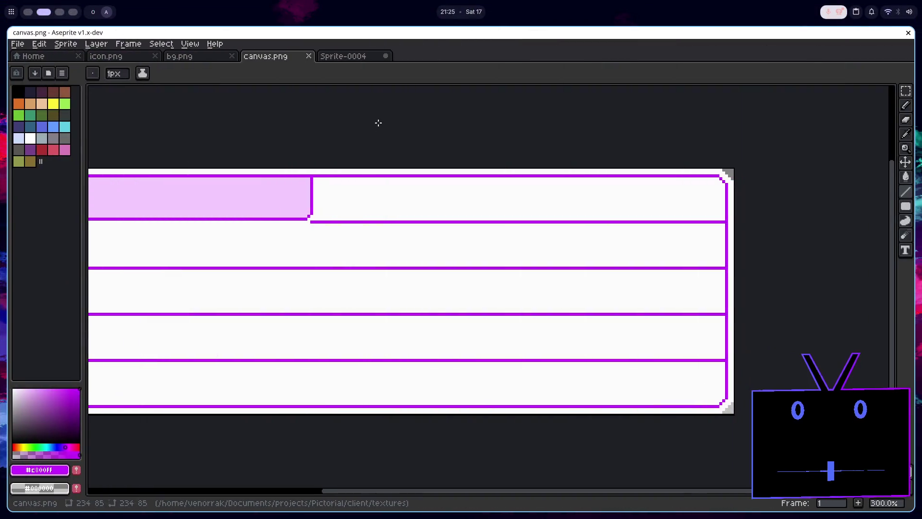
# Sample the near-white background and bucket-fill the pink tab, its border and the divider pieces white.
pyautogui.scroll(3, 436, 248)
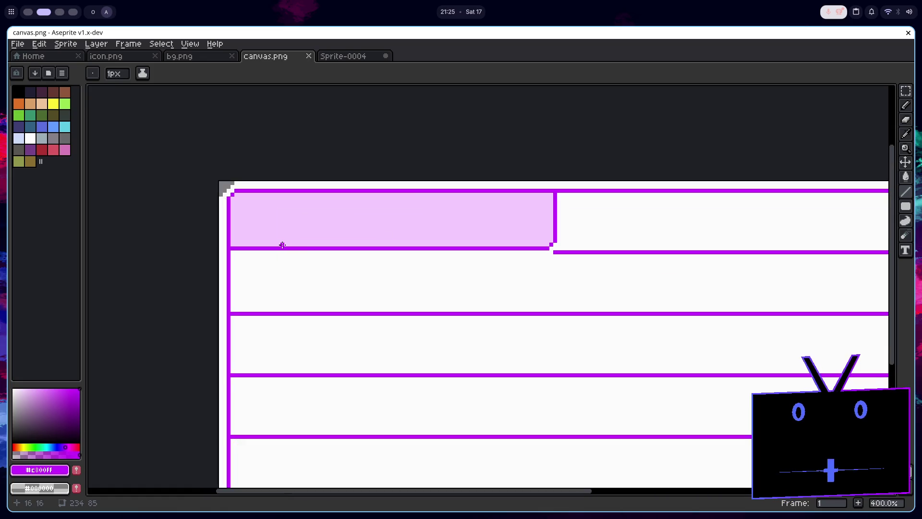
pyautogui.scroll(-1, 288, 243)
pyautogui.scroll(2, 298, 239)
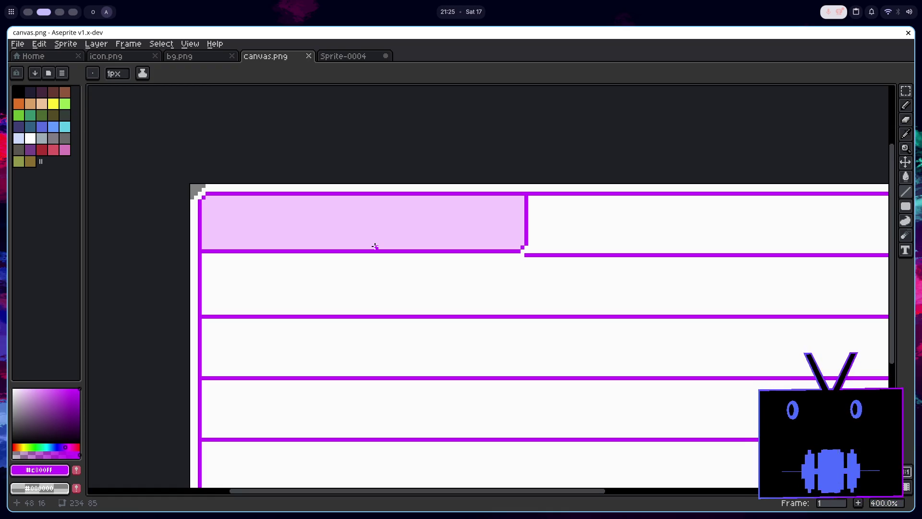
pyautogui.scroll(3, 456, 243)
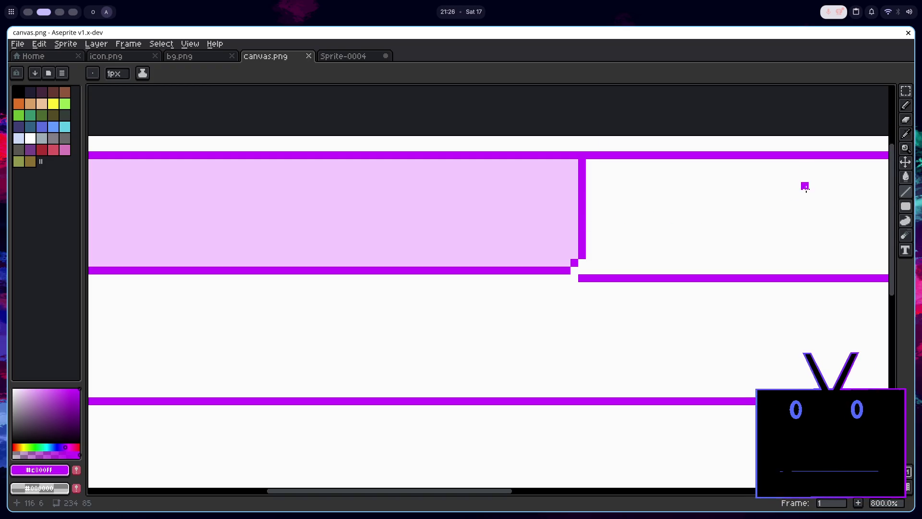
pyautogui.press('alt')
pyautogui.keyDown('alt'); pyautogui.click(717, 197); pyautogui.keyUp('alt')
pyautogui.click(589, 157)
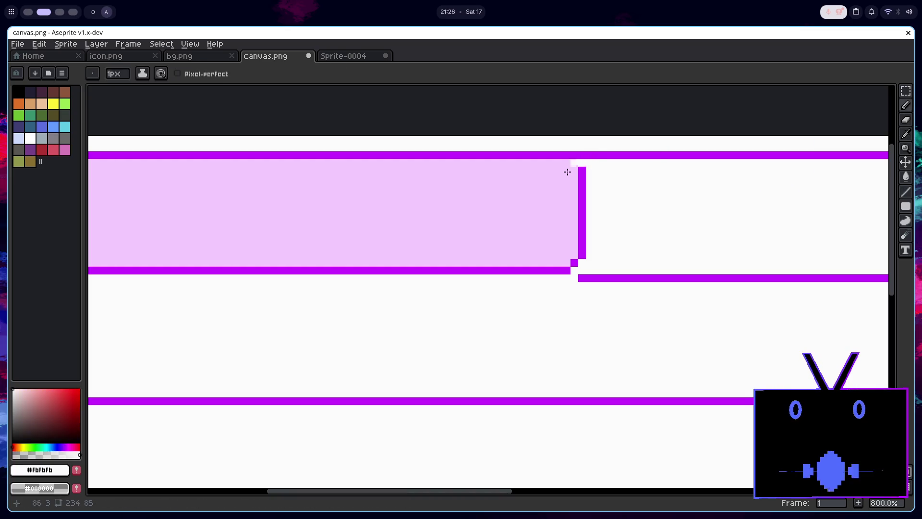
pyautogui.hscroll(-5, 525, 195)
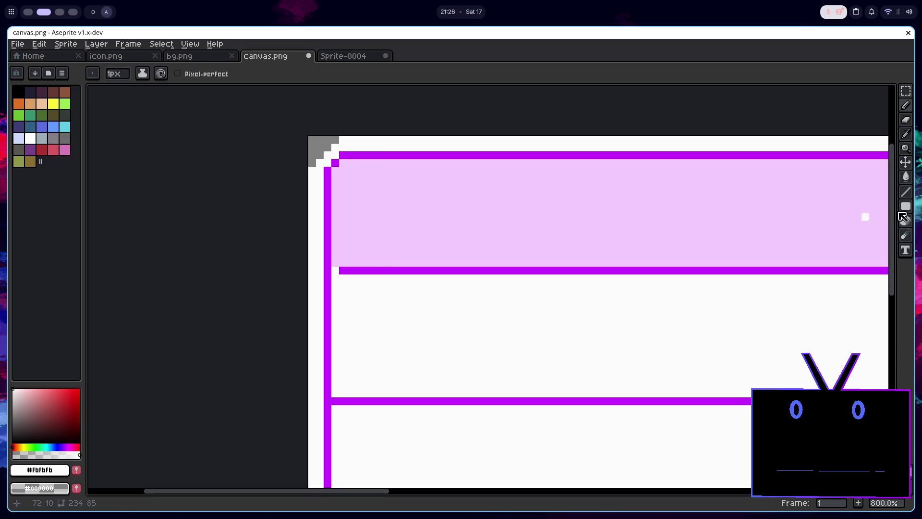
pyautogui.press('g')
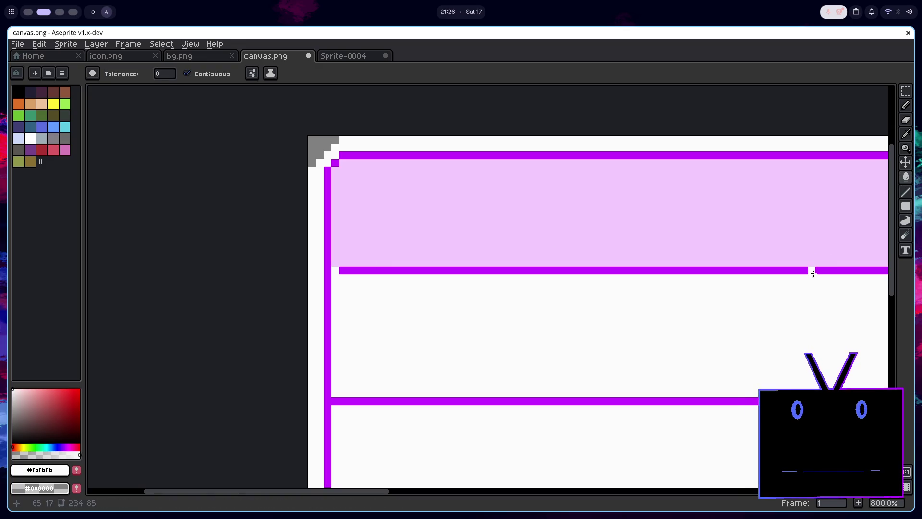
pyautogui.click(814, 272)
pyautogui.click(810, 241)
pyautogui.hscroll(4, 652, 206)
pyautogui.click(660, 239)
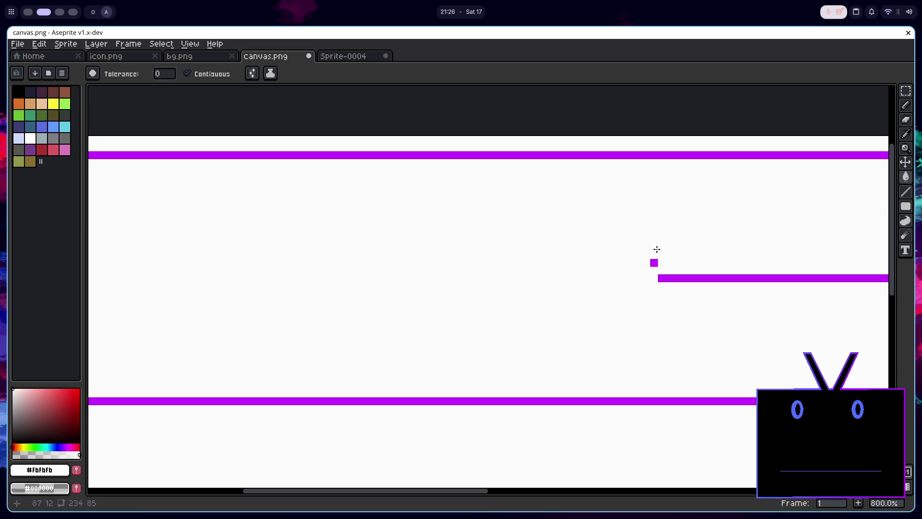
# Sample the purple #c800ff and draw a full-width line across the row.
pyautogui.click(905, 192)
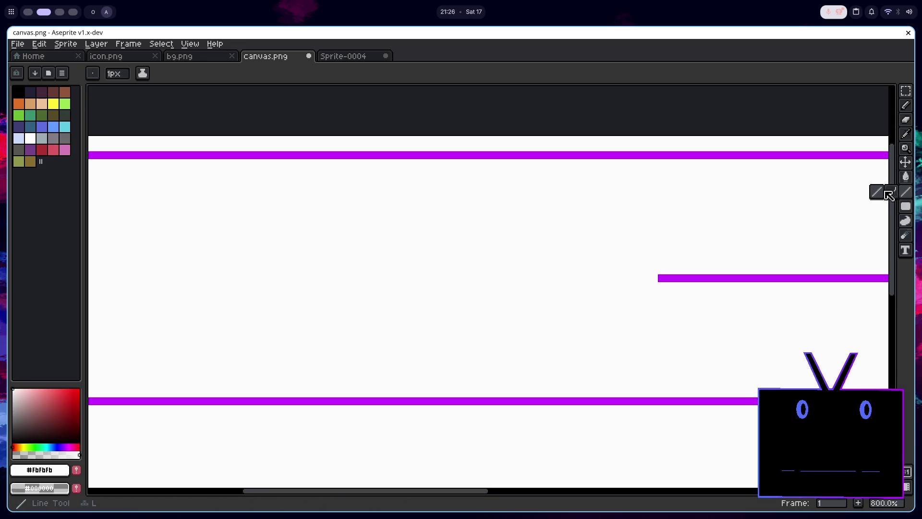
pyautogui.keyDown('alt'); pyautogui.click(767, 273); pyautogui.keyUp('alt')
pyautogui.moveTo(664, 275); pyautogui.dragTo(510, 280)
pyautogui.hscroll(-2, 603, 276)
pyautogui.hscroll(5, 511, 278)
# Save canvas.png and return to the Godot editor.
pyautogui.scroll(-6, 487, 252)
pyautogui.scroll(2, 485, 249)
pyautogui.hotkey('ctrl', 's')
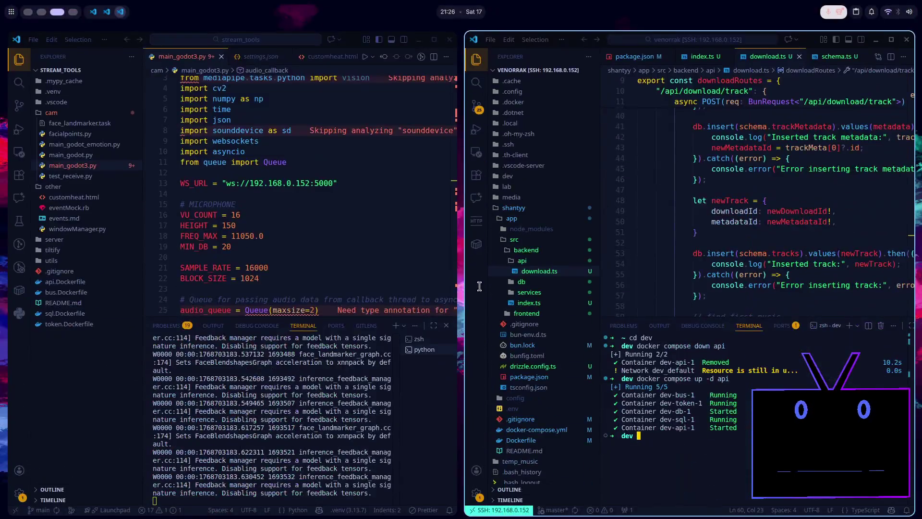
pyautogui.hotkey('alt', 'Tab')
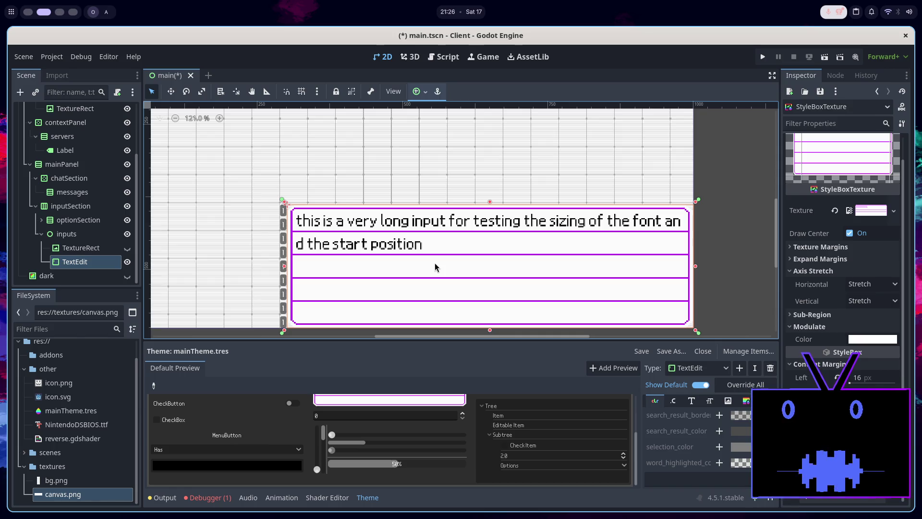
# Delete the TextureRect node from the scene tree.
pyautogui.click(82, 248)
pyautogui.rightClick(83, 248)
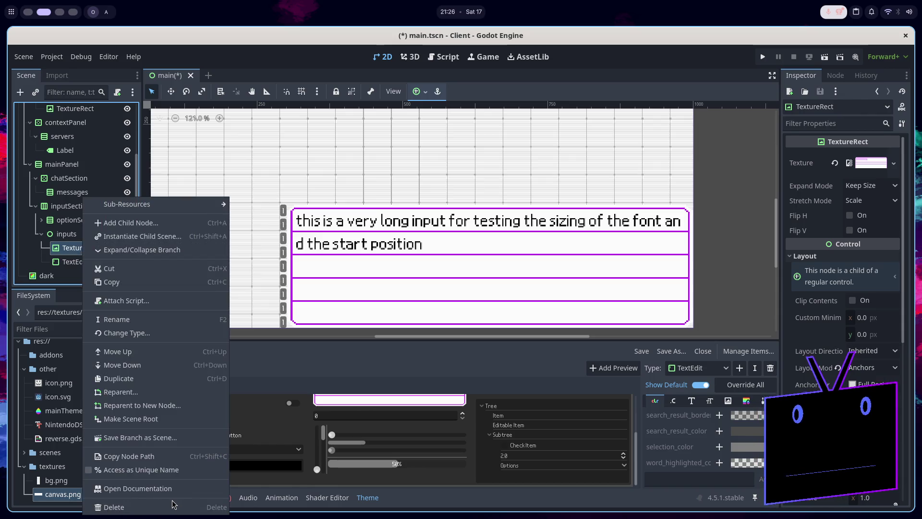
pyautogui.click(168, 507)
pyautogui.click(527, 495)
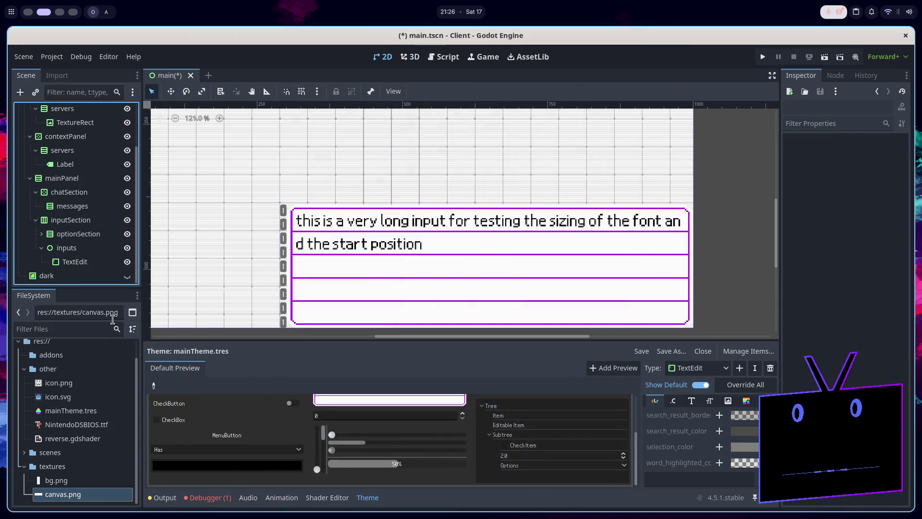
# Move TextEdit directly under inputSection and set it to expand horizontally.
pyautogui.moveTo(92, 268); pyautogui.dragTo(71, 245)
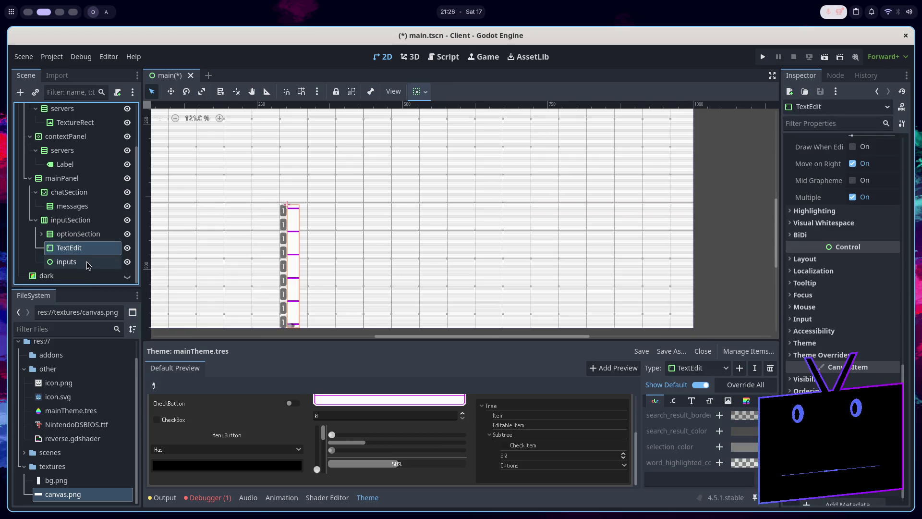
pyautogui.click(426, 91)
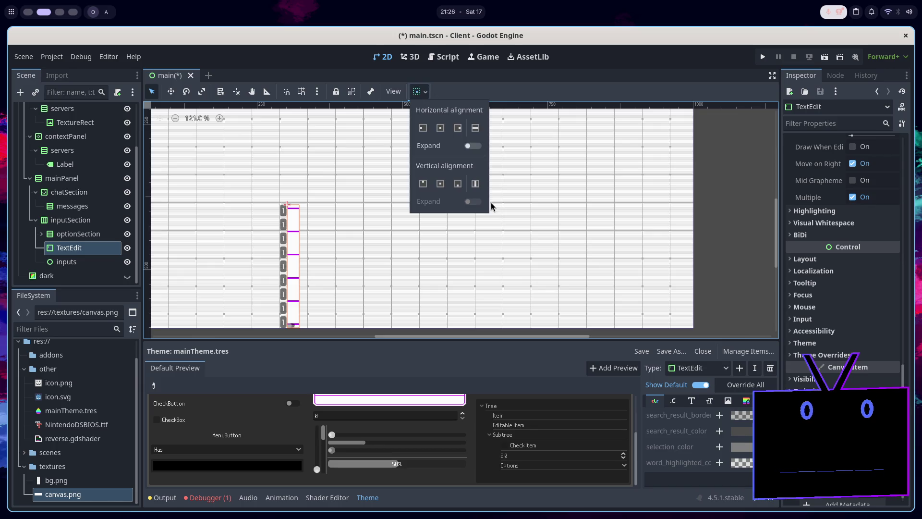
pyautogui.click(475, 147)
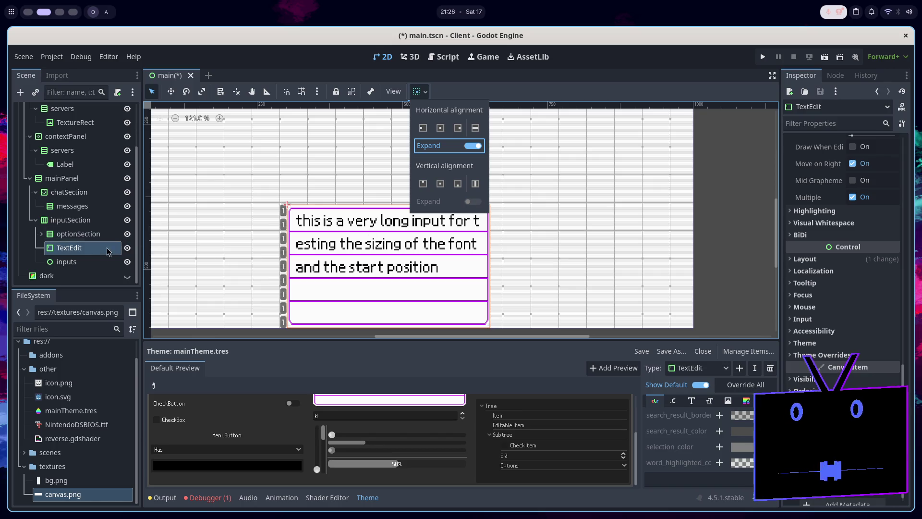
pyautogui.click(95, 263)
# Delete the inputs node from the scene tree.
pyautogui.click(96, 266)
pyautogui.rightClick(97, 265)
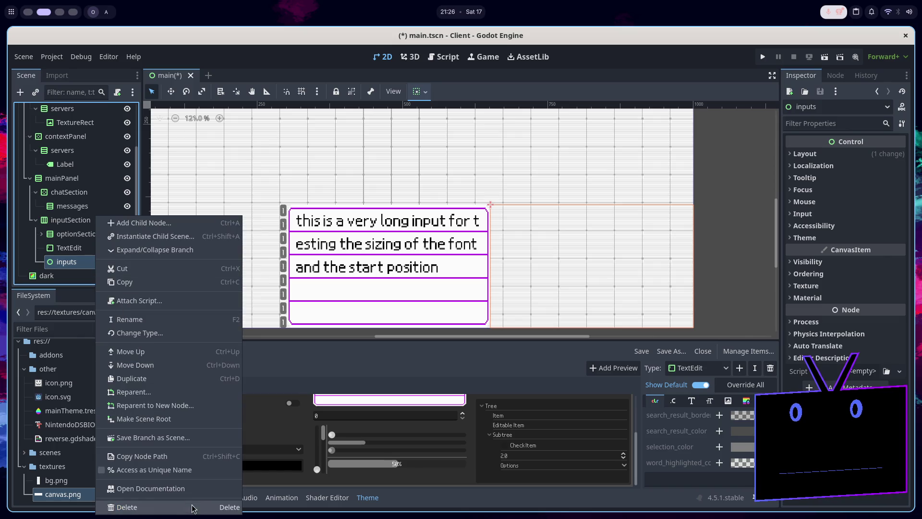
pyautogui.click(181, 508)
pyautogui.click(542, 496)
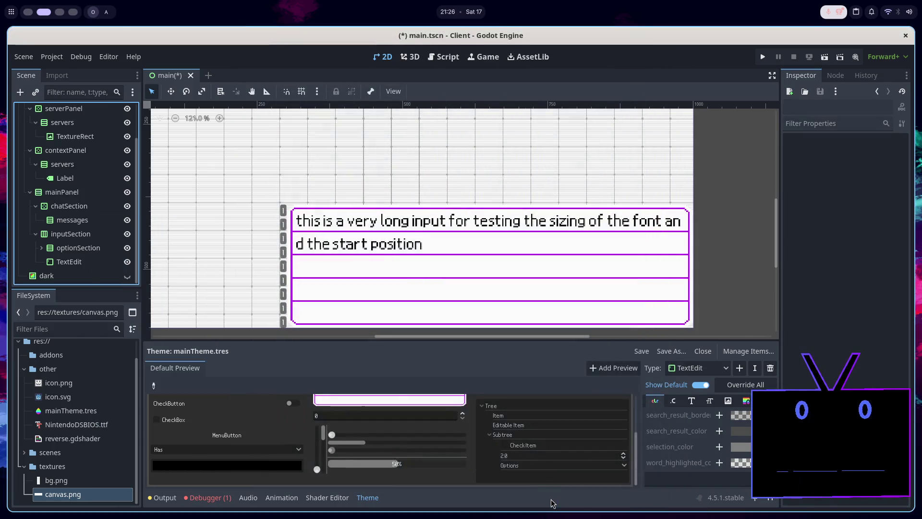
# Select the TextEdit node and run the current scene.
pyautogui.click(118, 262)
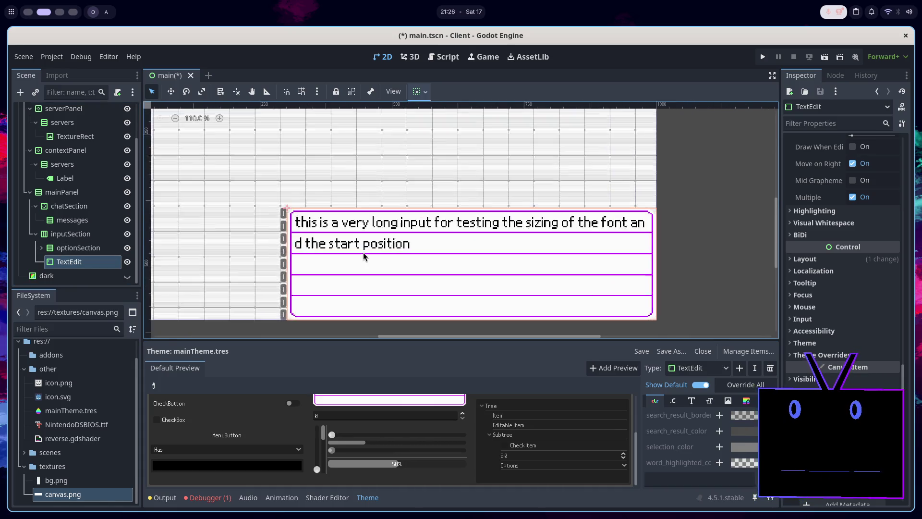
pyautogui.scroll(1, 365, 257)
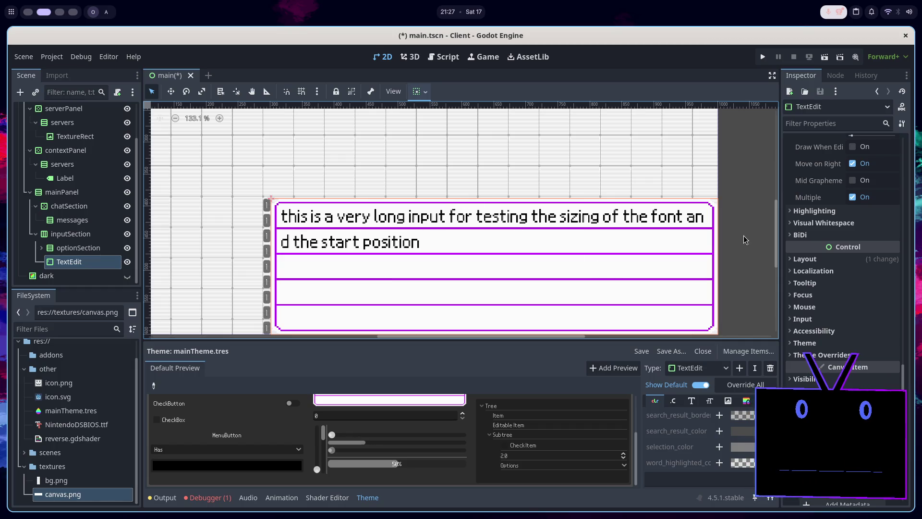
pyautogui.scroll(2, 363, 266)
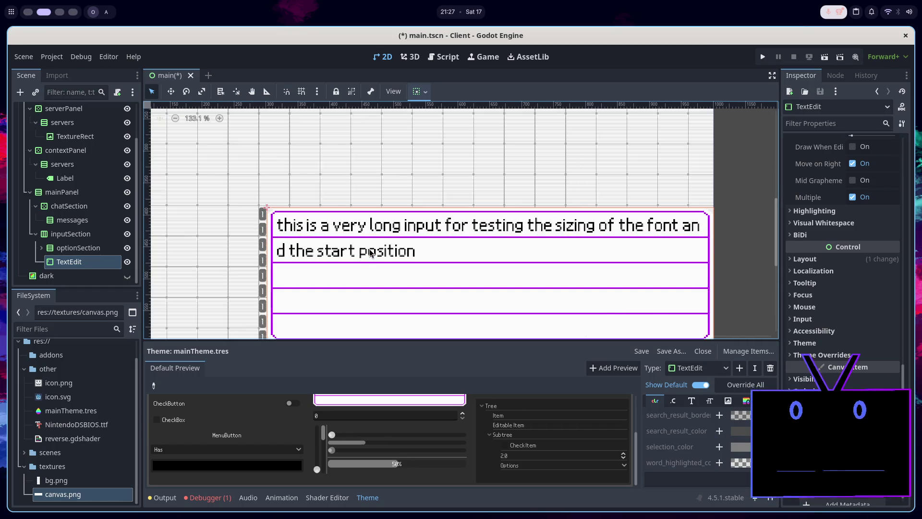
pyautogui.click(830, 58)
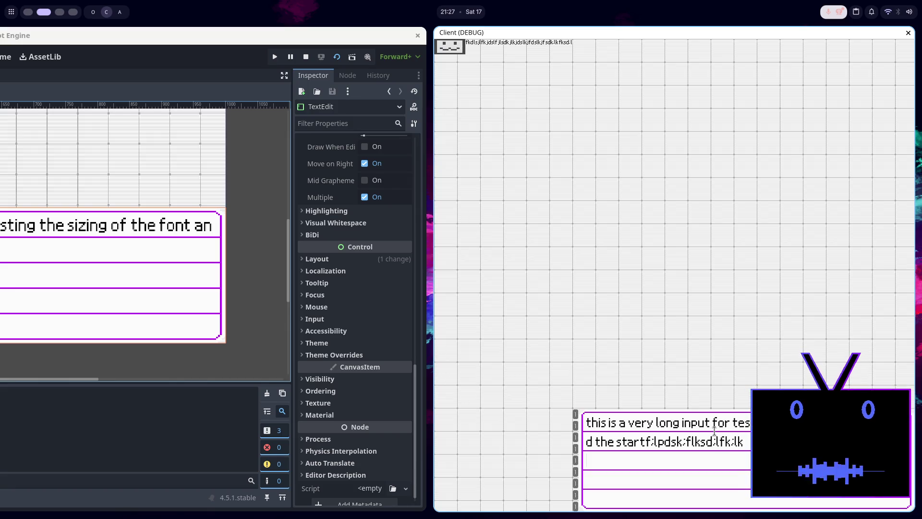
# Close the game window, stop debugging, and open mainTheme.tres in the theme editor.
pyautogui.press('F8')
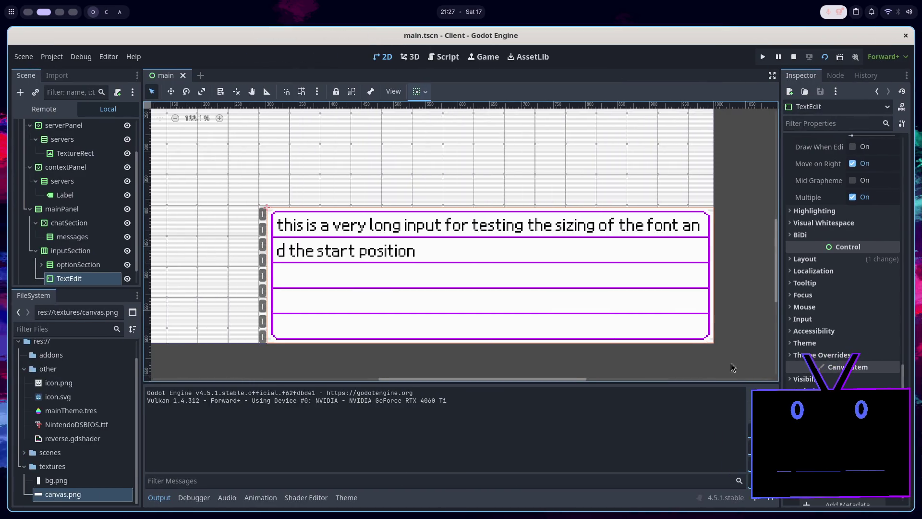
pyautogui.click(797, 54)
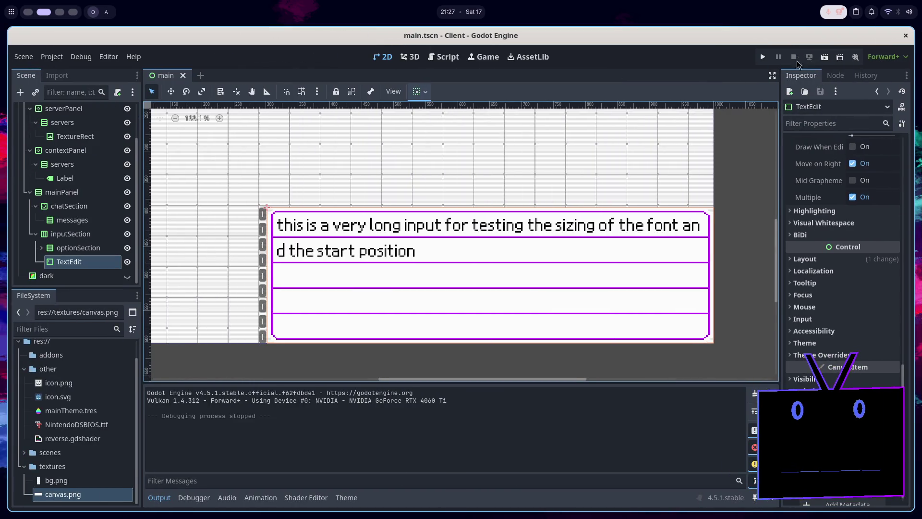
pyautogui.scroll(10, 889, 326)
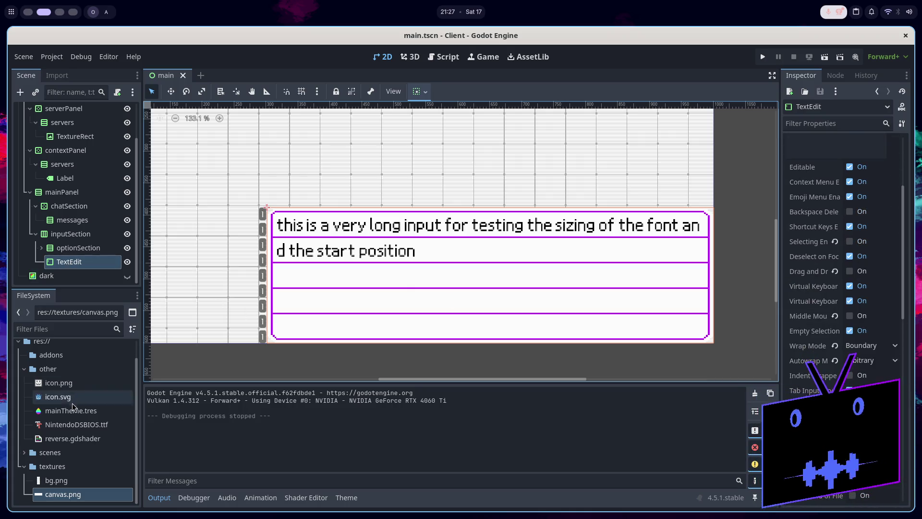
pyautogui.doubleClick(77, 415)
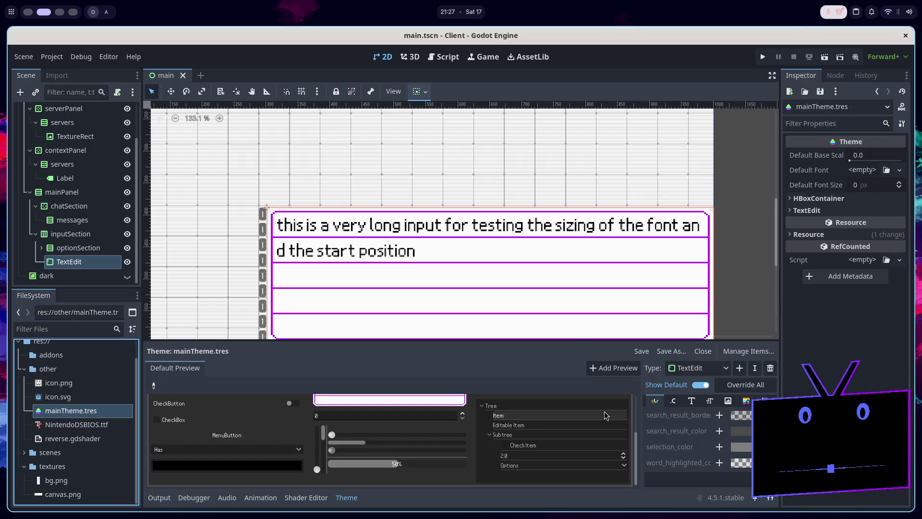
# Add a TextEdit caret_color override of dark grey 3e3e3e, then run the scene again.
pyautogui.scroll(5, 695, 449)
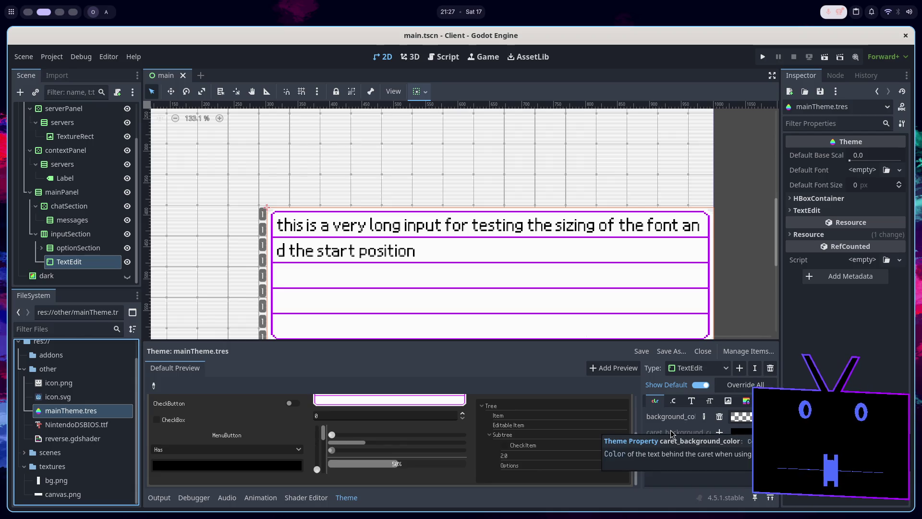
pyautogui.scroll(-1, 671, 435)
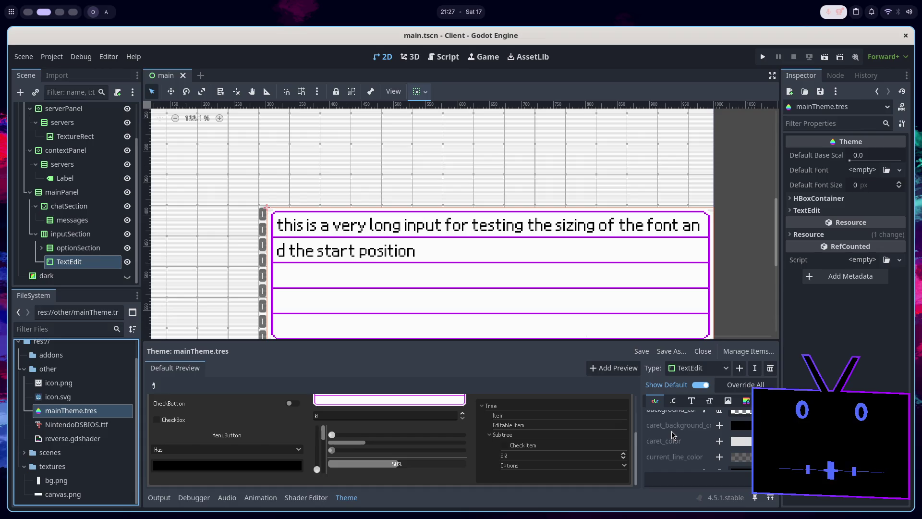
pyautogui.scroll(-1, 672, 435)
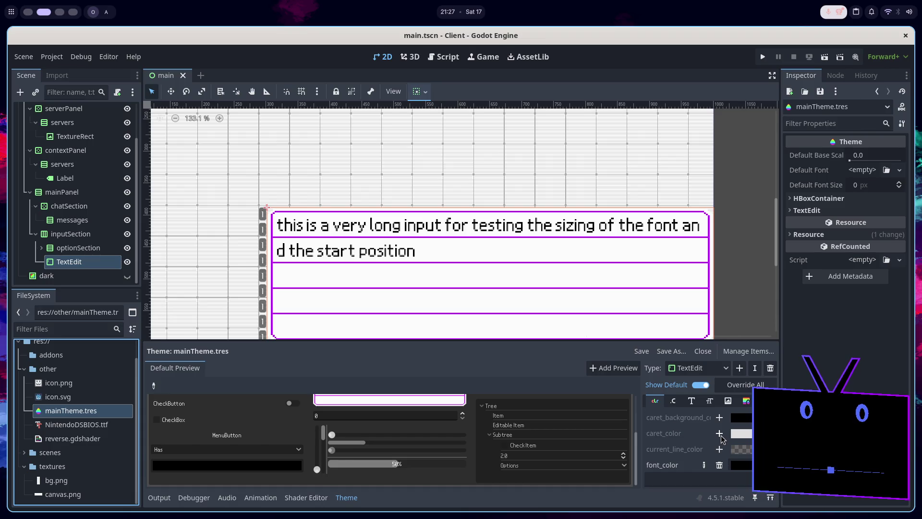
pyautogui.click(721, 436)
pyautogui.click(739, 436)
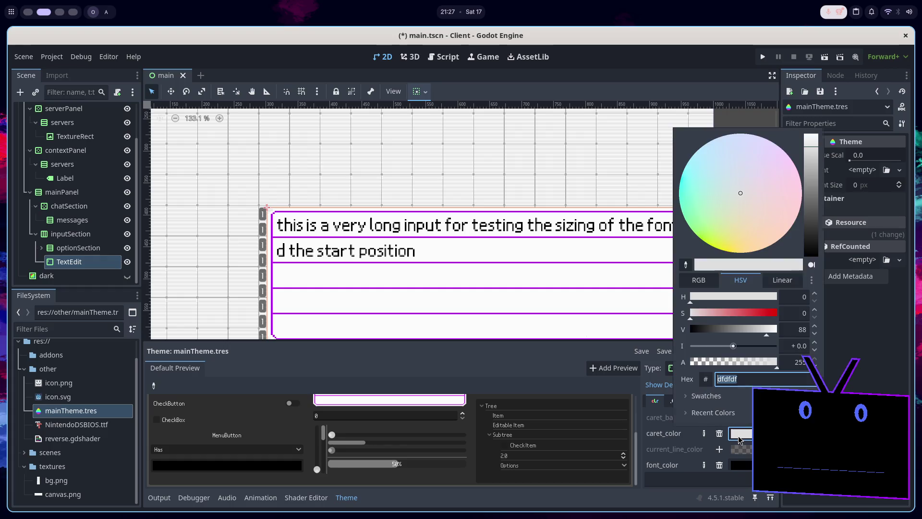
pyautogui.click(815, 211)
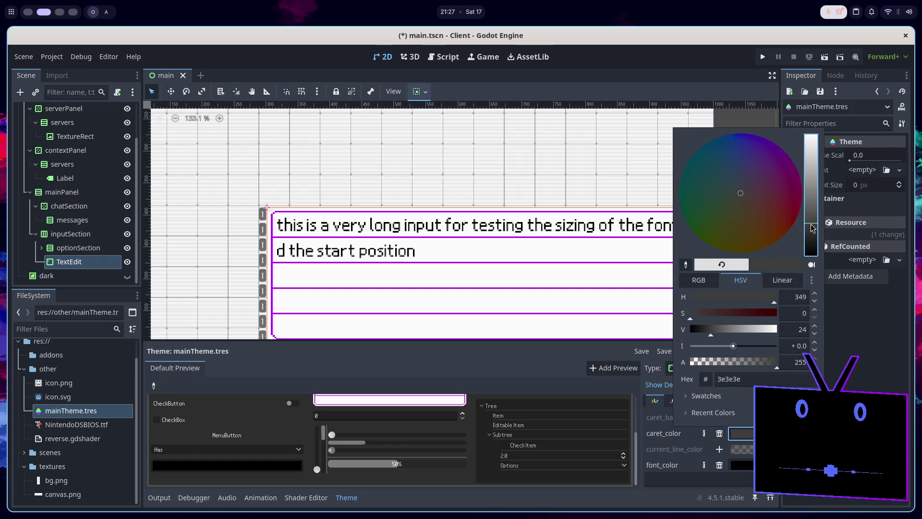
pyautogui.click(849, 307)
pyautogui.click(829, 58)
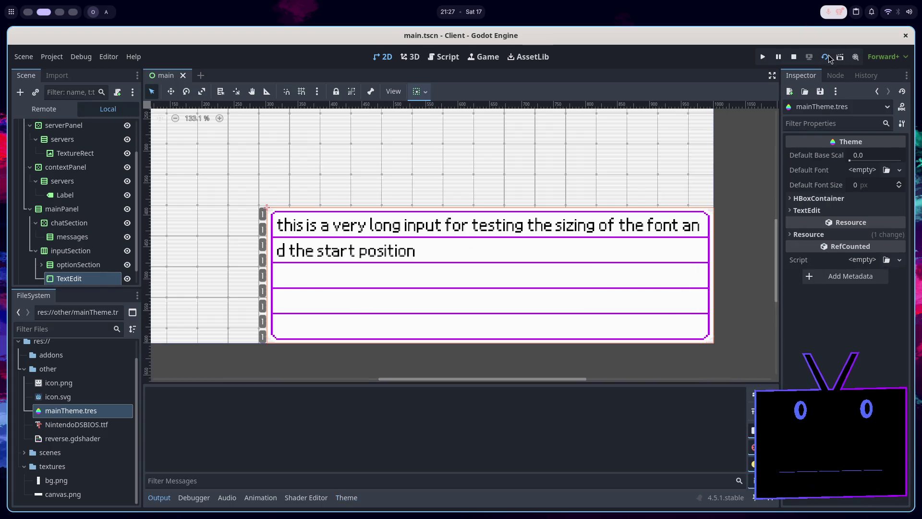
# In the game's text box, delete letters on line two and insert 'lfkdl:fk'.
pyautogui.click(720, 442)
pyautogui.press('BackSpace')
pyautogui.press('BackSpace')
pyautogui.press('BackSpace')
pyautogui.press('BackSpace')
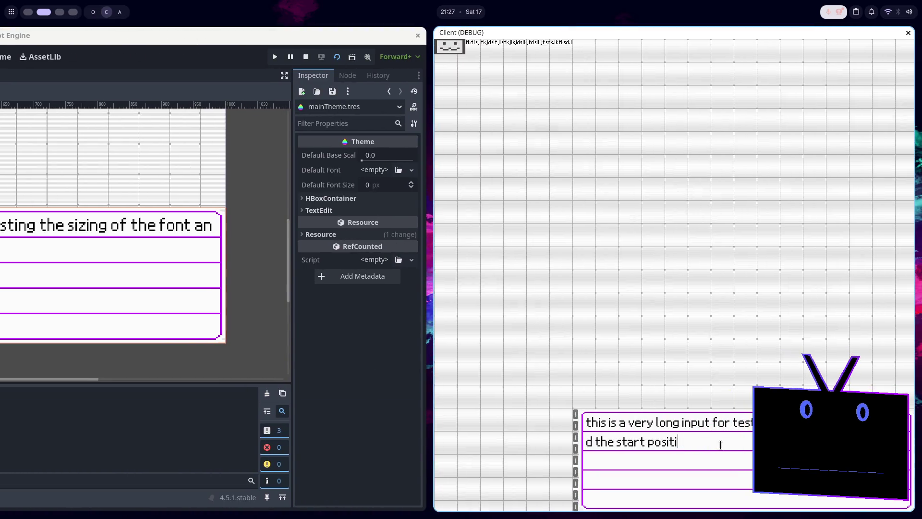
pyautogui.press('Left')
pyautogui.press('Left')
pyautogui.press('Left')
pyautogui.write('lfkdl:fk')
pyautogui.press('BackSpace')
pyautogui.press('BackSpace')
pyautogui.press('BackSpace')
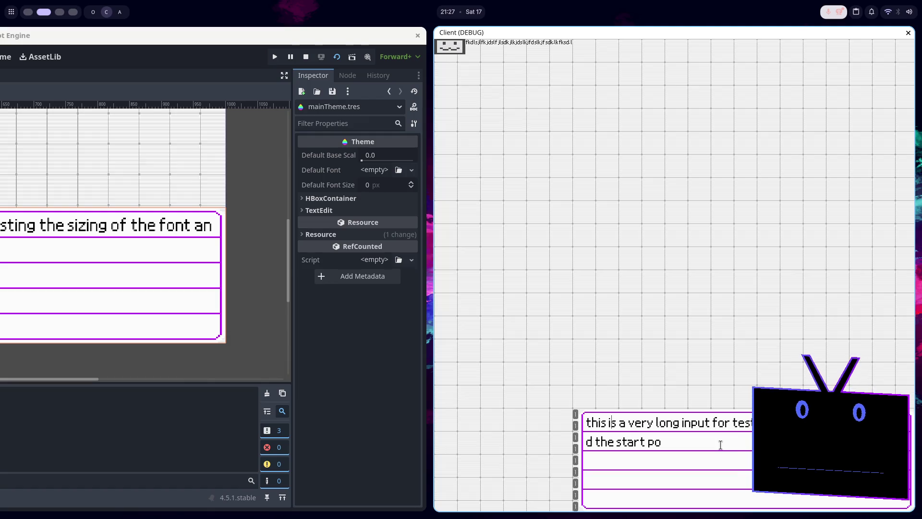
# Select all and clear the text, undo, delete one character, then close the game window.
pyautogui.hotkey('ctrl', 'a')
pyautogui.press('BackSpace')
pyautogui.hotkey('ctrl', 'z')
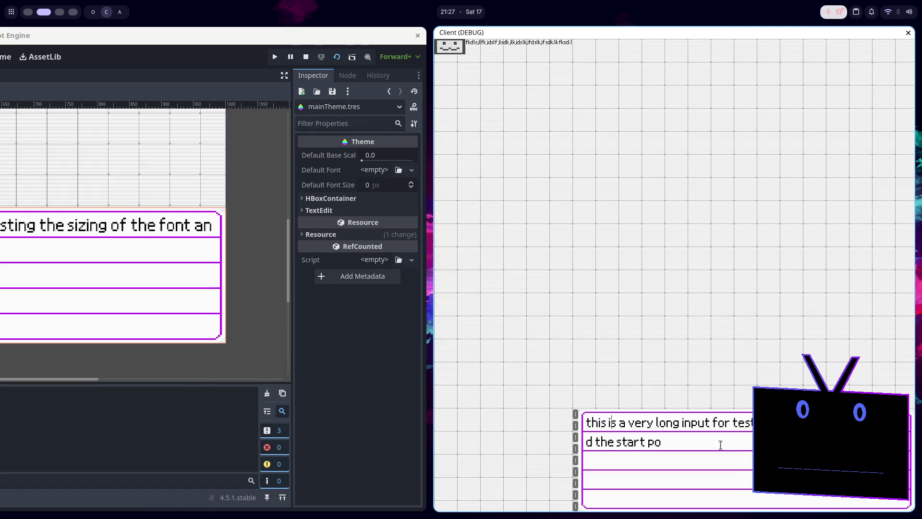
pyautogui.press('Right')
pyautogui.press('Right')
pyautogui.press('Right')
pyautogui.press('Right')
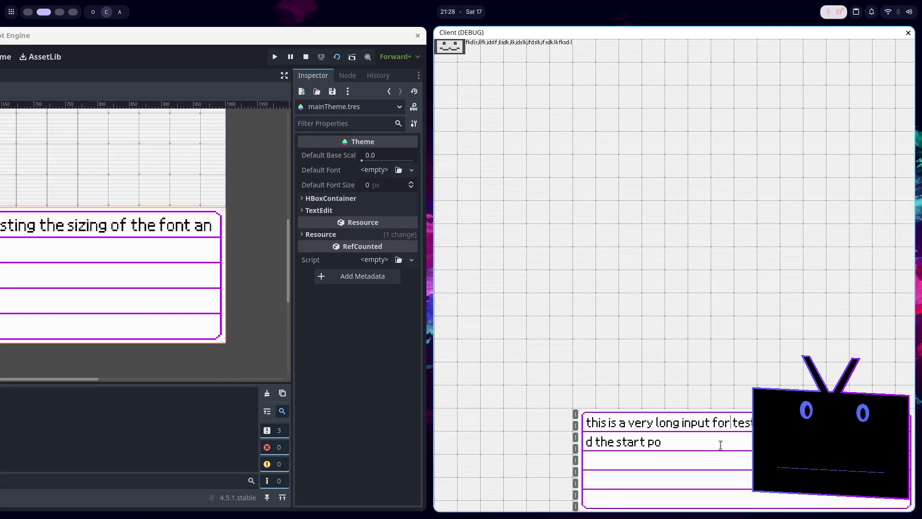
pyautogui.press('BackSpace')
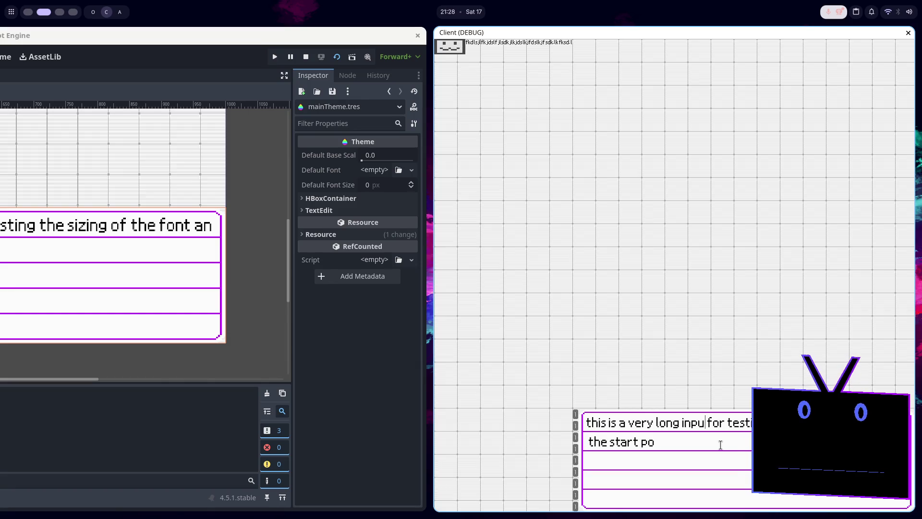
pyautogui.hotkey('alt', 'F4')
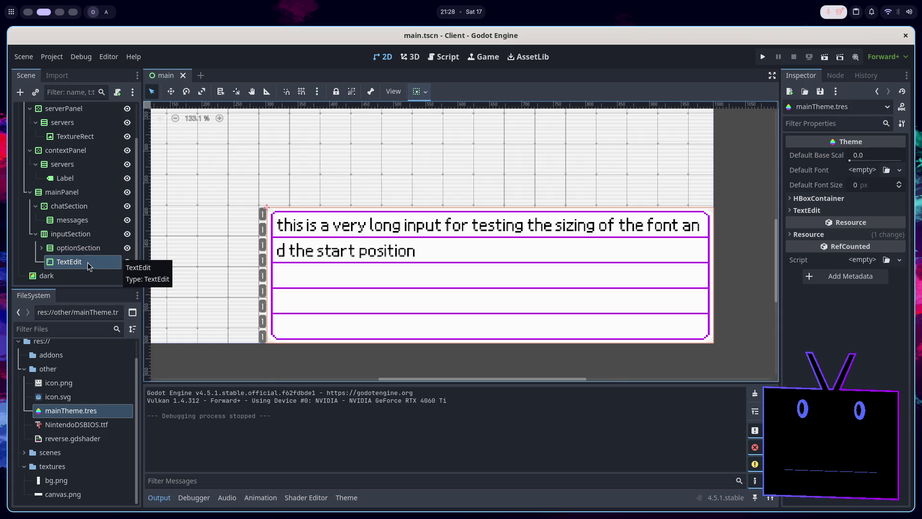
# Select the TextEdit node, run the scene, focus the chat input, then close the game.
pyautogui.click(91, 250)
pyautogui.click(92, 259)
pyautogui.hotkey('alt', 'Tab')
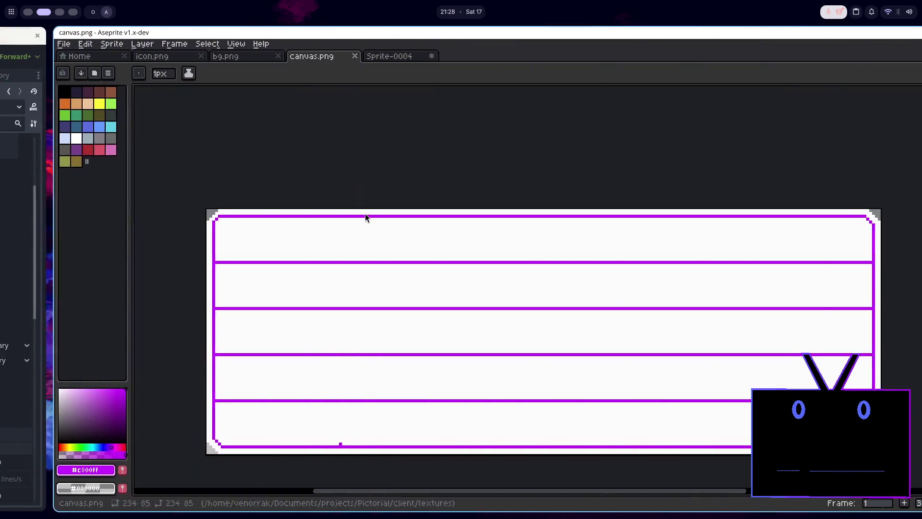
pyautogui.hotkey('alt', 'Tab')
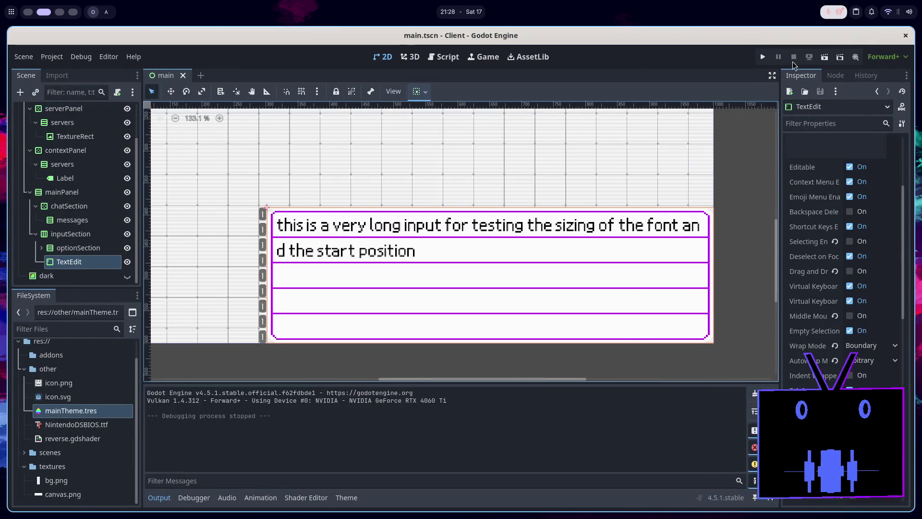
pyautogui.click(826, 57)
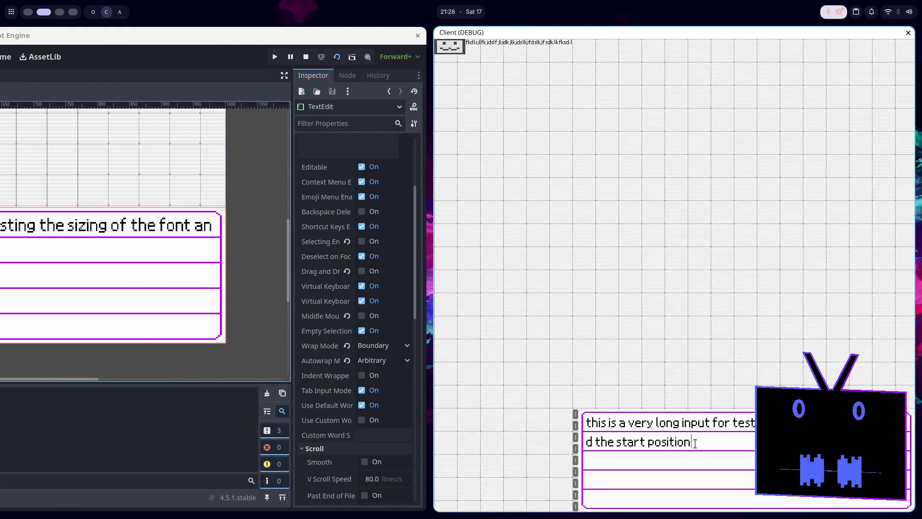
pyautogui.click(690, 435)
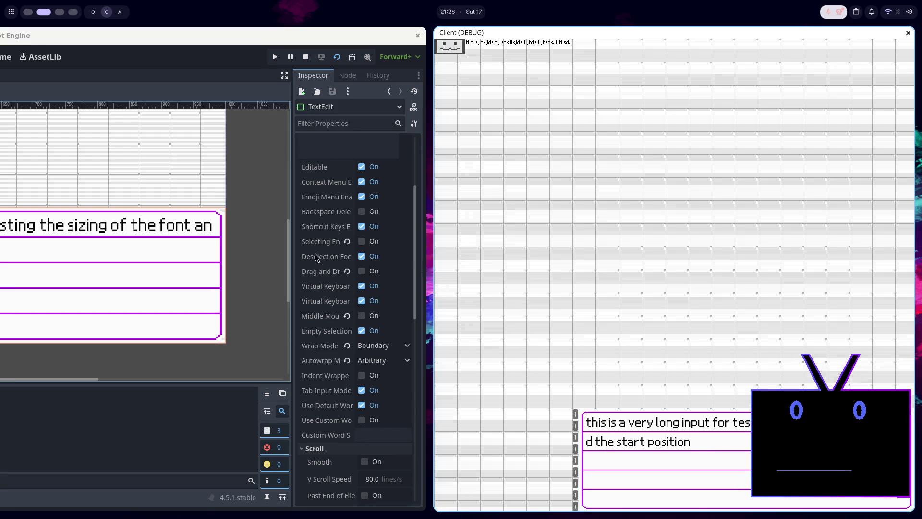
pyautogui.press('F8')
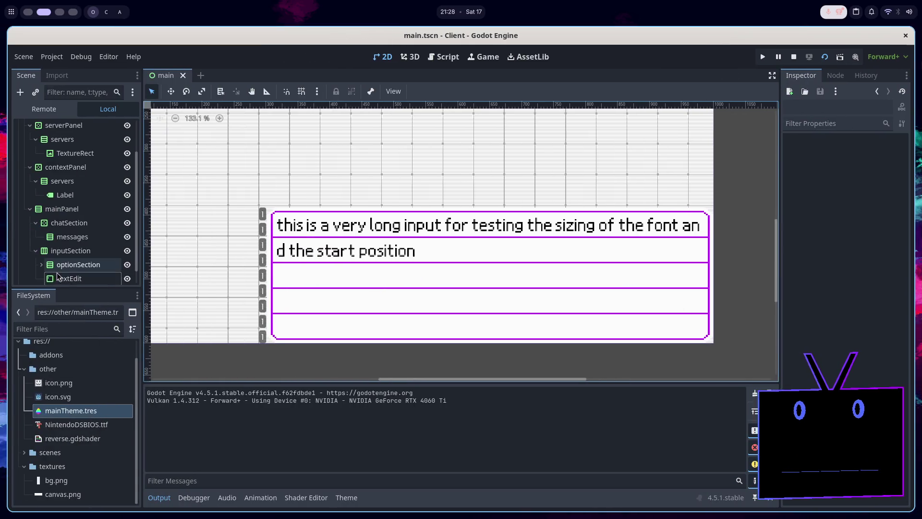
# Run the project with F5, right-click the chat input to show its edit menu, then stop.
pyautogui.click(62, 278)
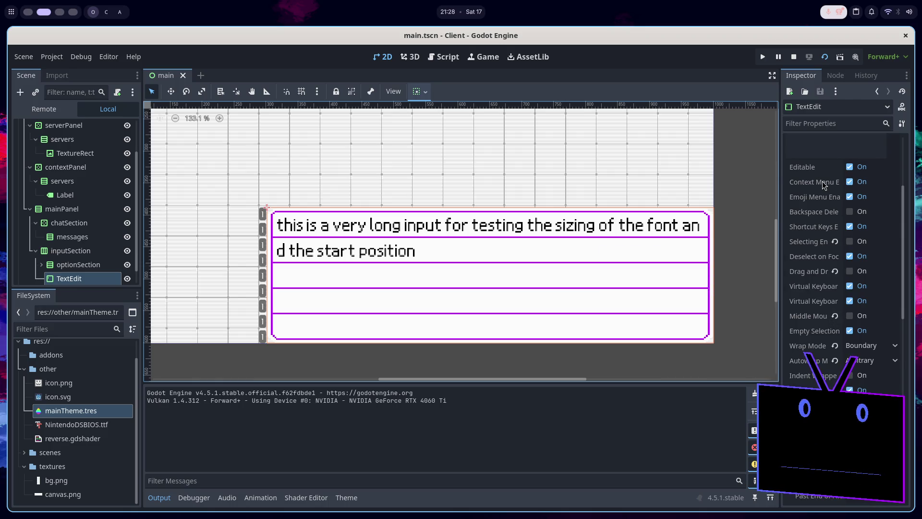
pyautogui.press('F5')
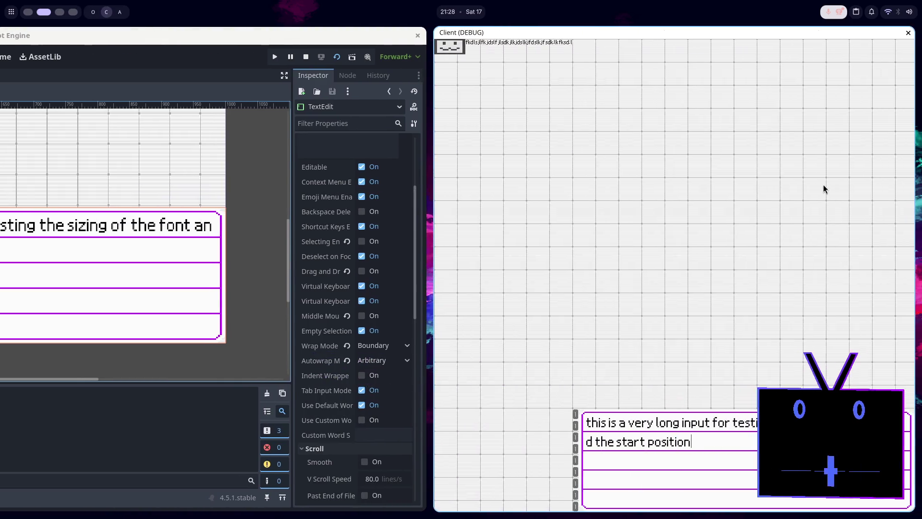
pyautogui.rightClick(703, 439)
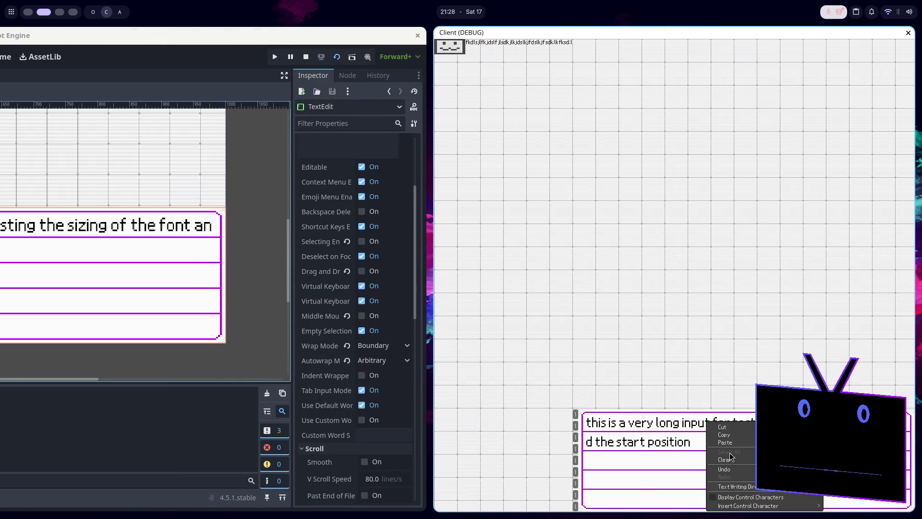
pyautogui.moveTo(736, 487)
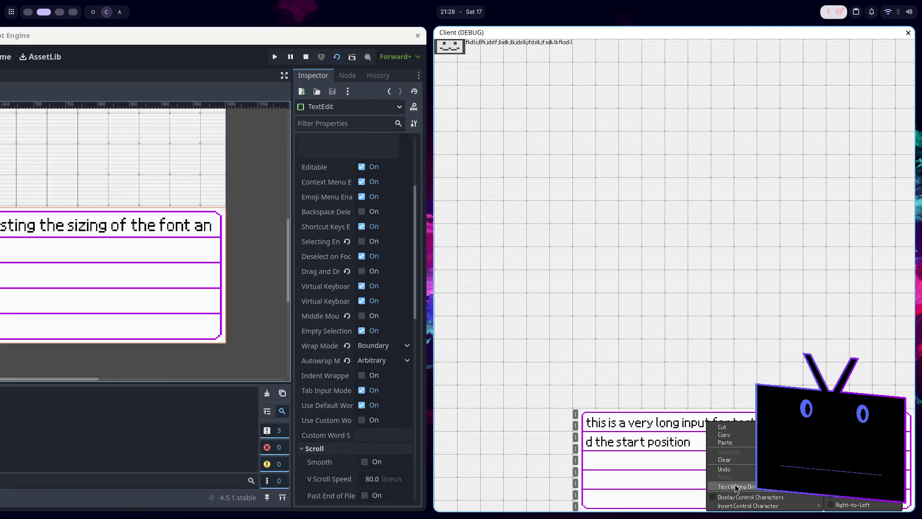
pyautogui.press('F8')
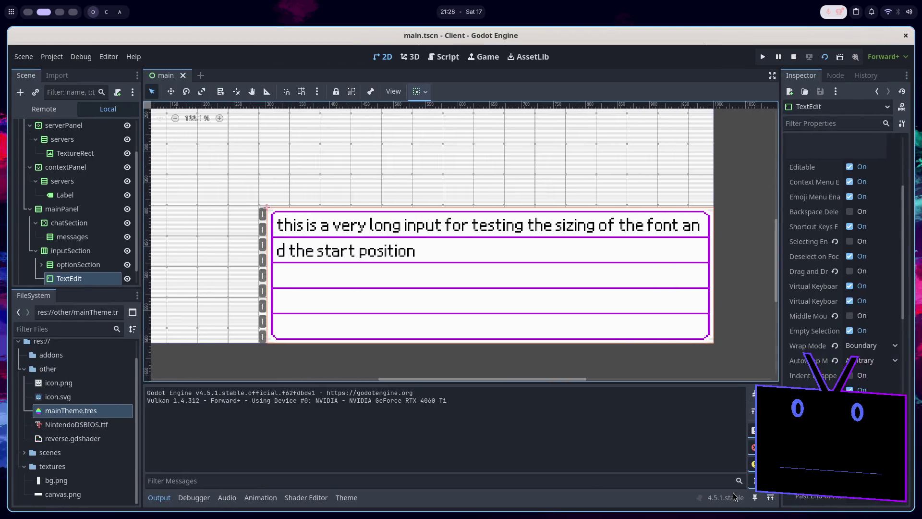
# Uncheck Context Menu Enabled, keep Emoji Menu Enabled on, then test-run and stop the game.
pyautogui.click(849, 185)
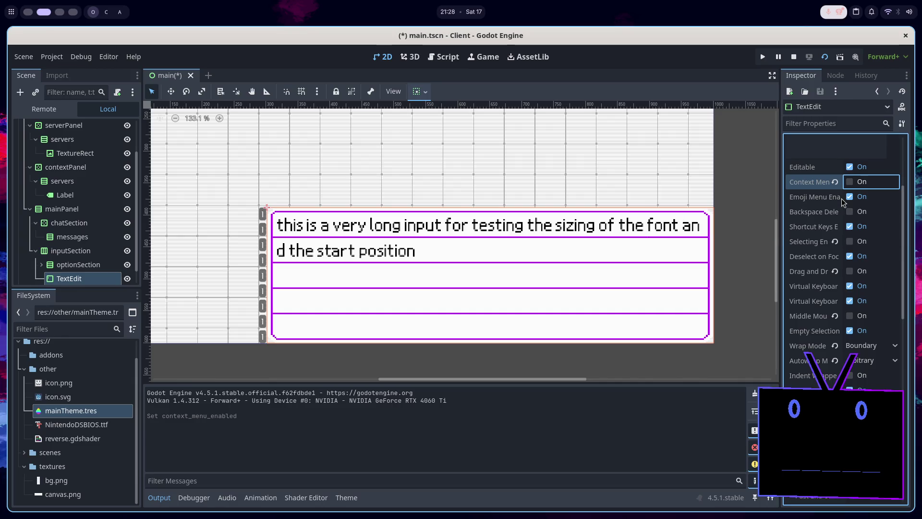
pyautogui.click(849, 197)
pyautogui.press('space')
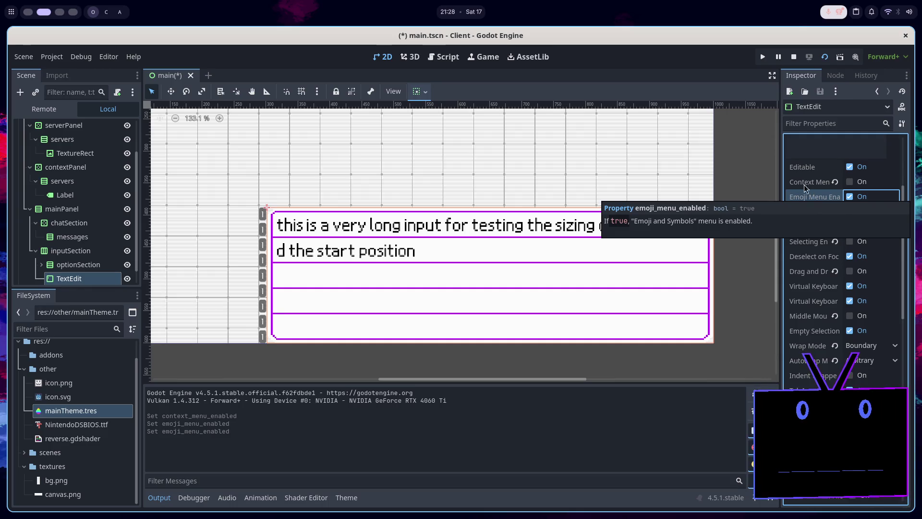
pyautogui.click(796, 57)
pyautogui.click(824, 56)
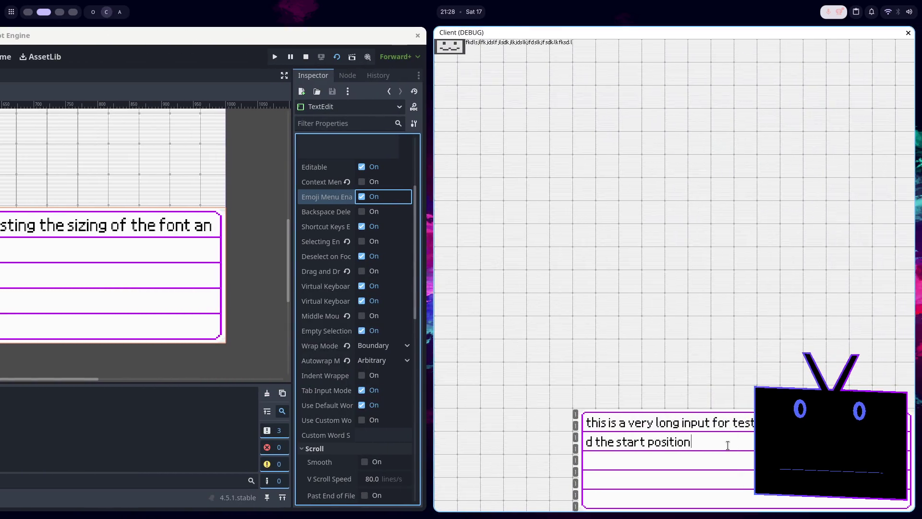
pyautogui.press('F8')
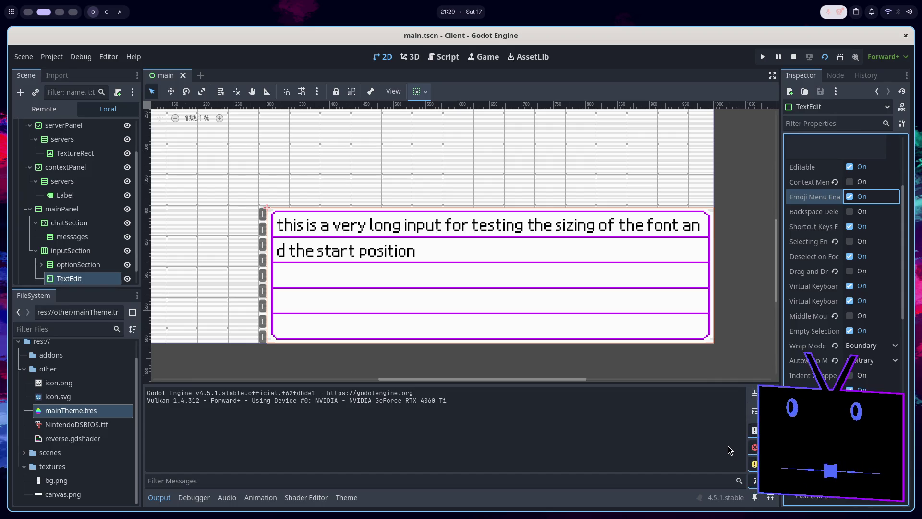
# Zoom the 2D viewport, run the game with F5, and bring the editor back into view.
pyautogui.scroll(-7, 653, 355)
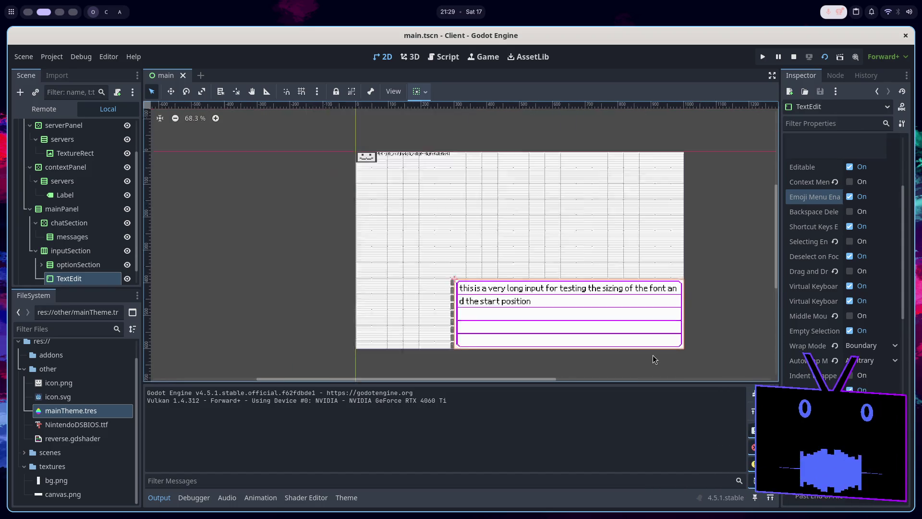
pyautogui.scroll(3, 584, 249)
pyautogui.scroll(-1, 566, 264)
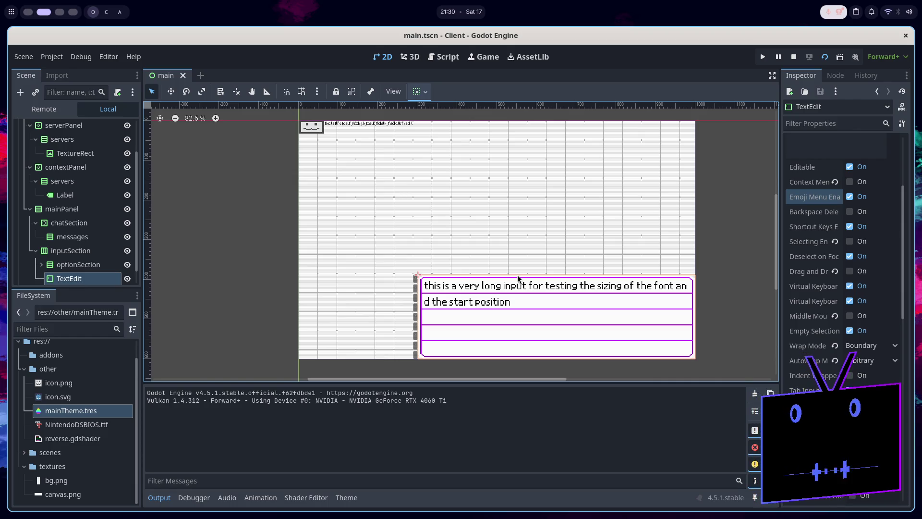
pyautogui.press('F5')
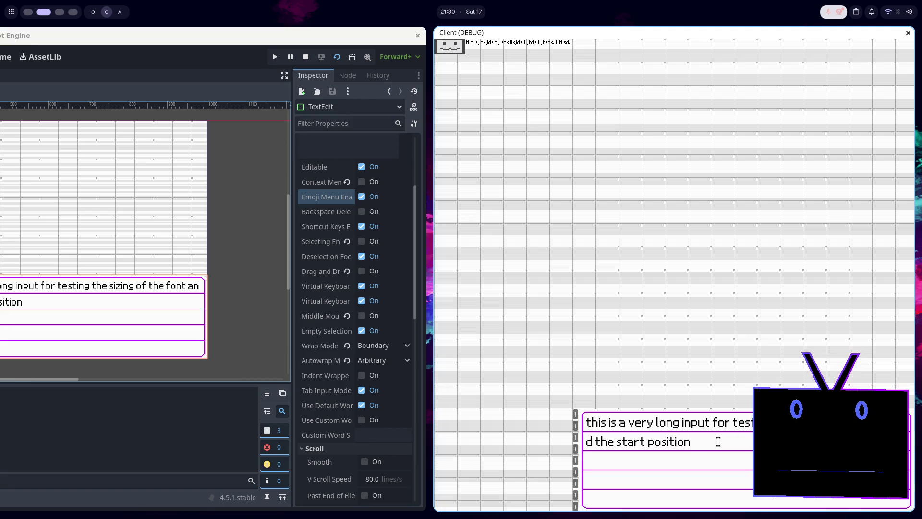
pyautogui.press('super+Left')
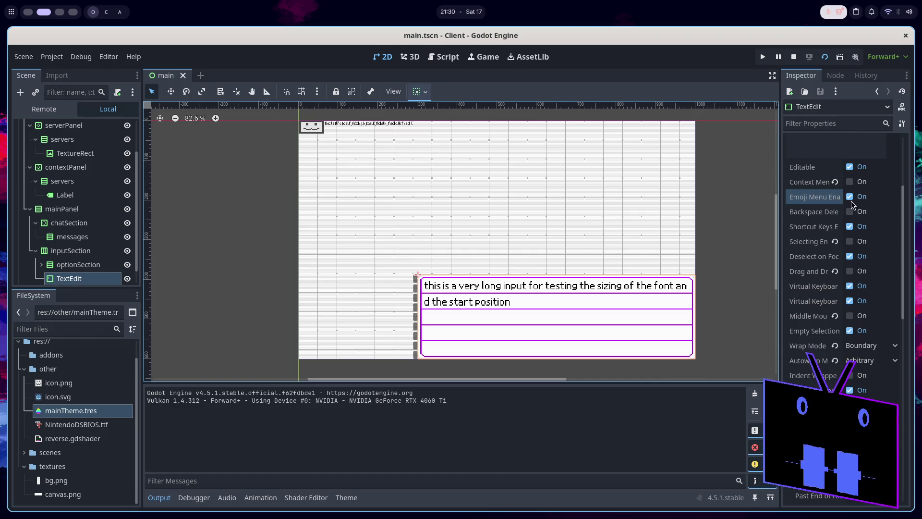
# Scroll through the Inspector, then switch to the browser workspace.
pyautogui.scroll(3, 849, 169)
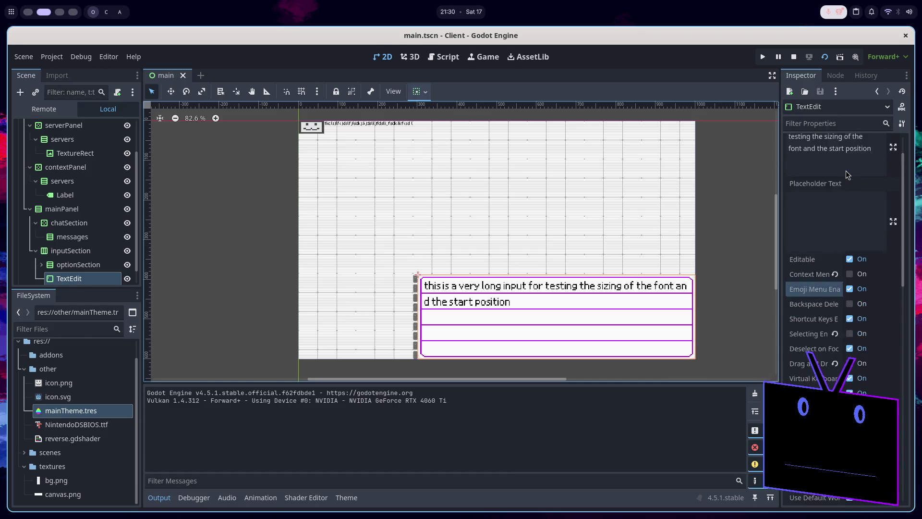
pyautogui.scroll(-5, 848, 247)
pyautogui.scroll(2, 848, 248)
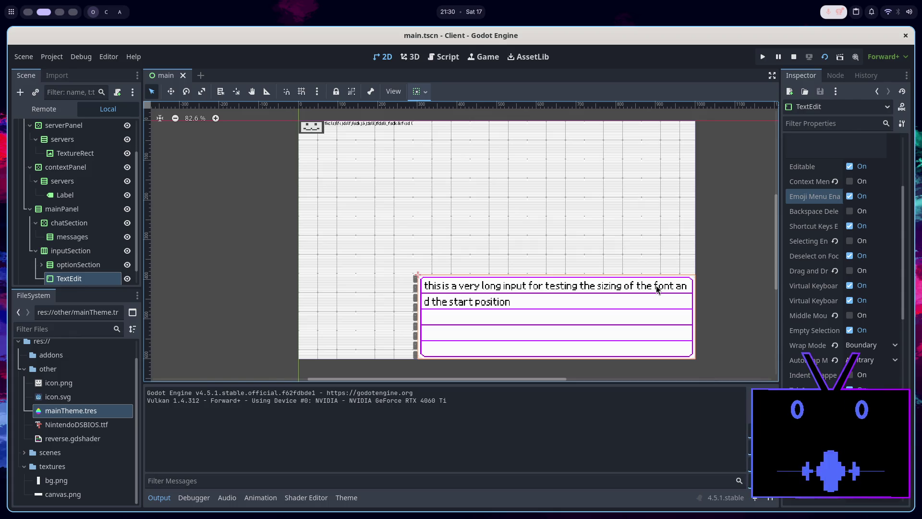
pyautogui.press('super+ctrl+Up')
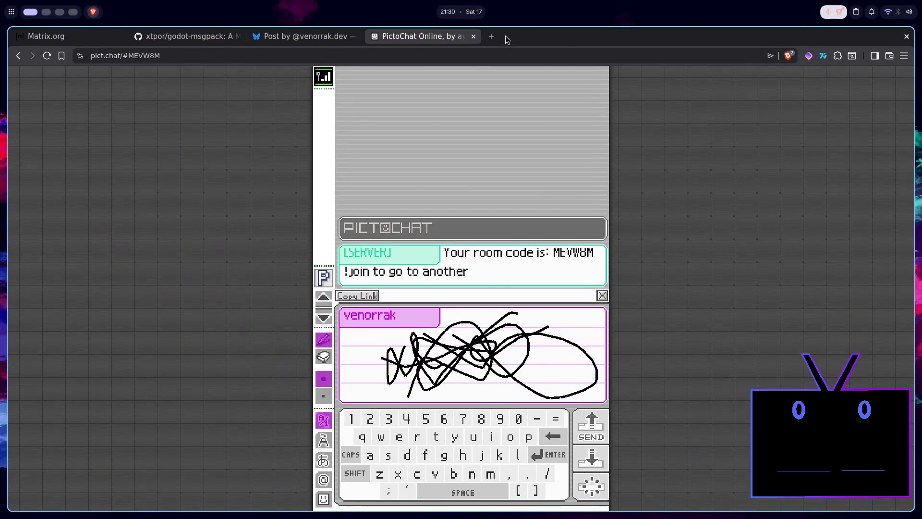
# Search 'text edit godot how to remove' in a new Brave tab.
pyautogui.click(491, 37)
pyautogui.write('te')
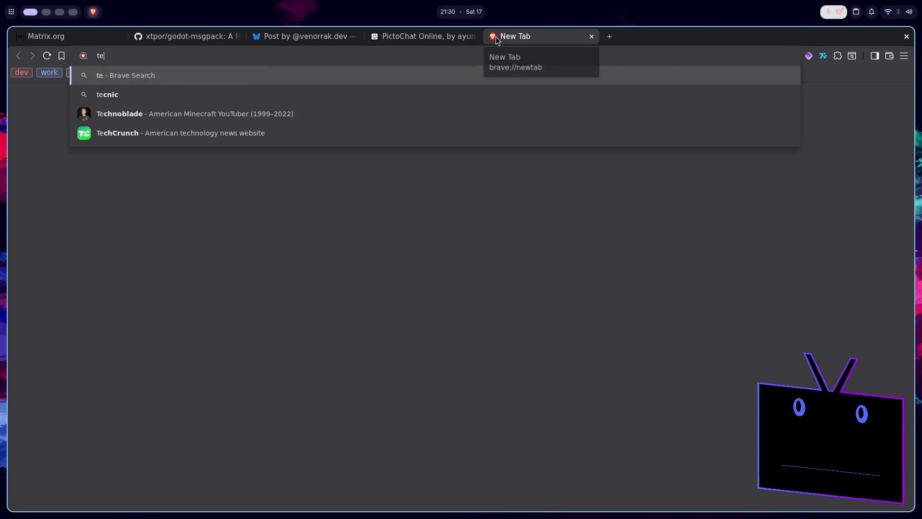
pyautogui.write('xt edit godot')
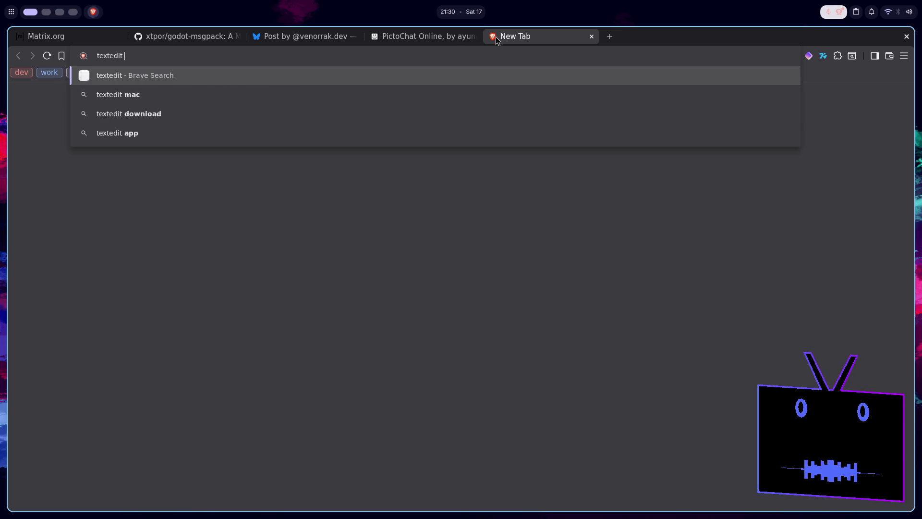
pyautogui.write('how to remove moving')
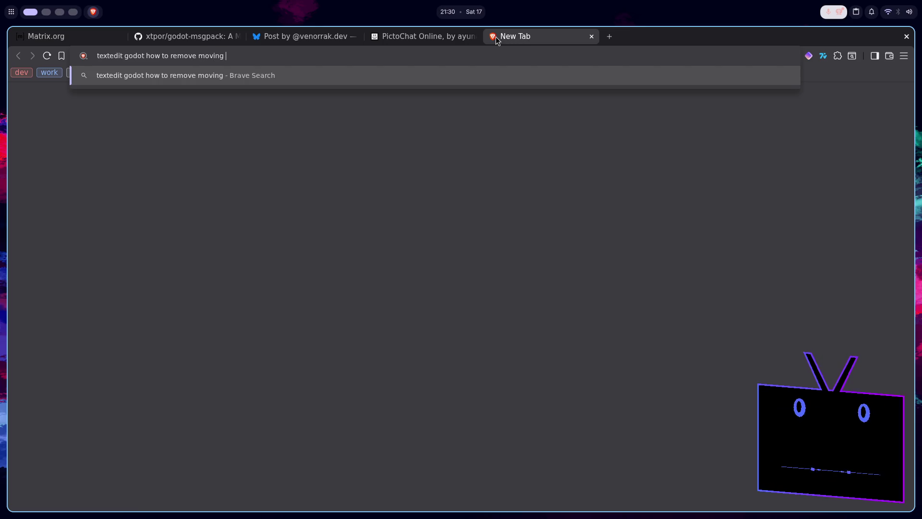
pyautogui.write('ret')
pyautogui.press('Return')
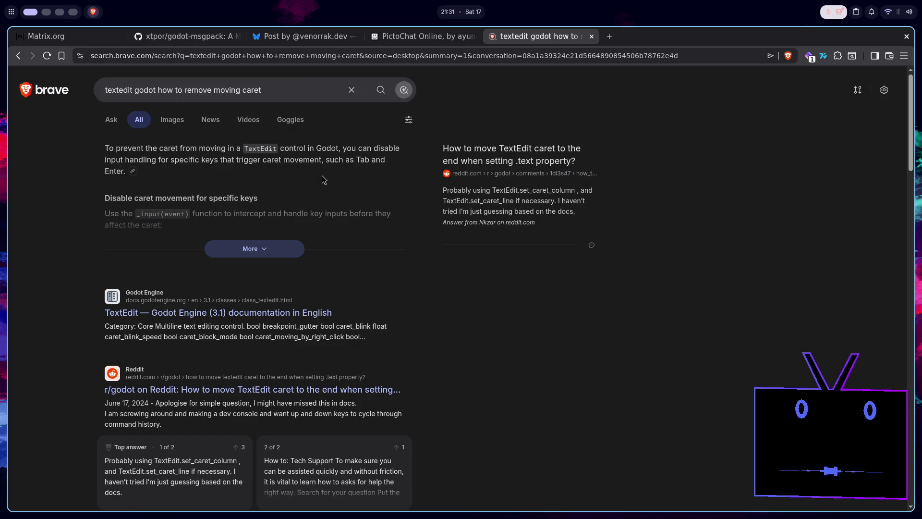
# Expand the AI answer about caret movement, then switch back to Godot.
pyautogui.scroll(-2, 321, 177)
pyautogui.click(267, 186)
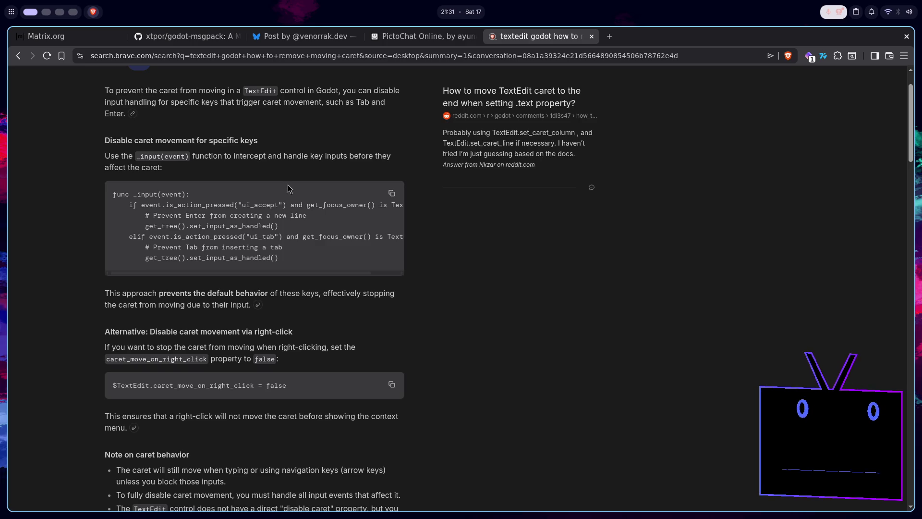
pyautogui.hscroll(1, 260, 222)
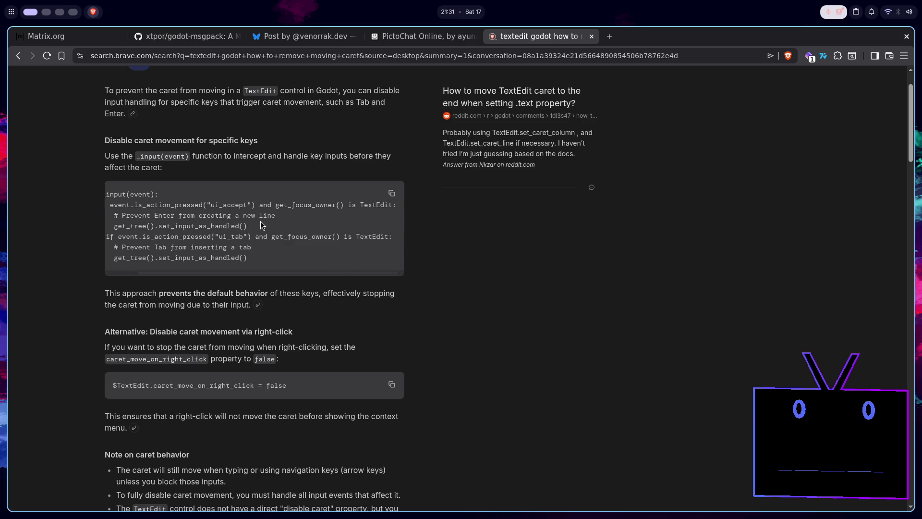
pyautogui.hscroll(-1, 260, 221)
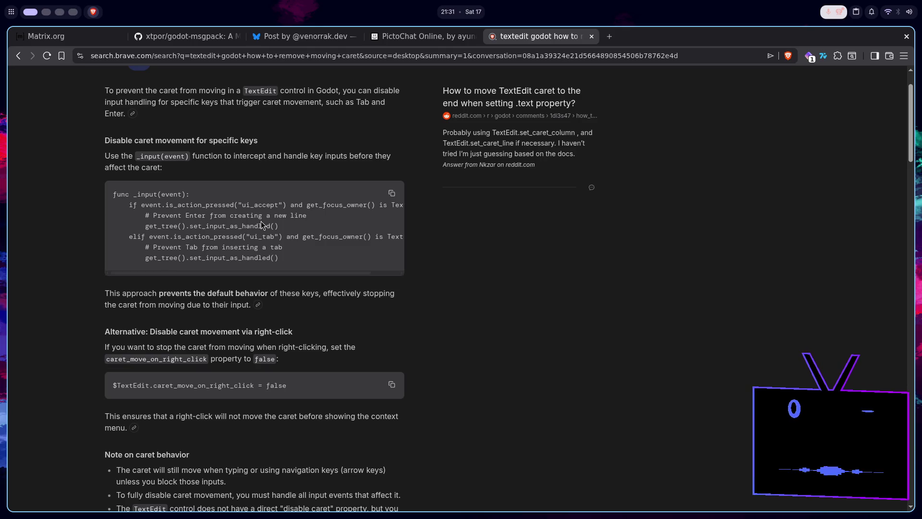
pyautogui.press('super+2')
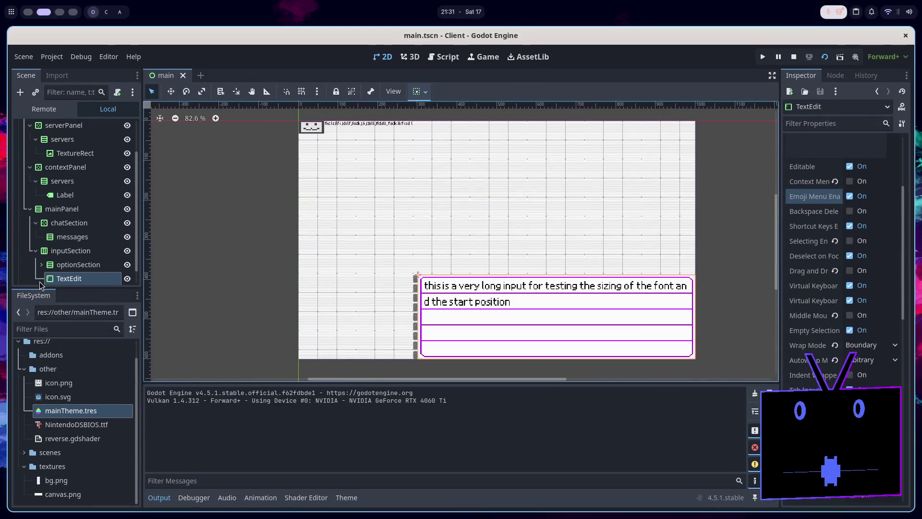
# Create a 'main' folder under scenes and move main.gd into it.
pyautogui.scroll(-1, 85, 187)
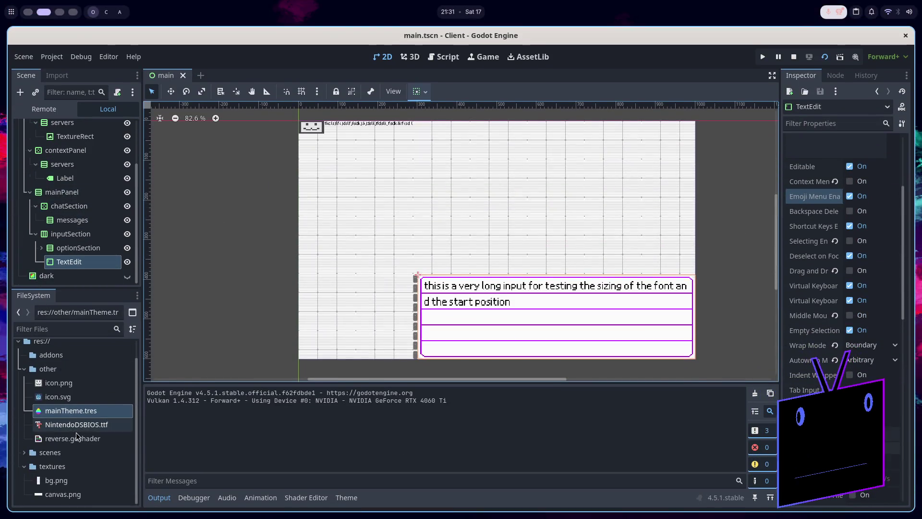
pyautogui.click(24, 368)
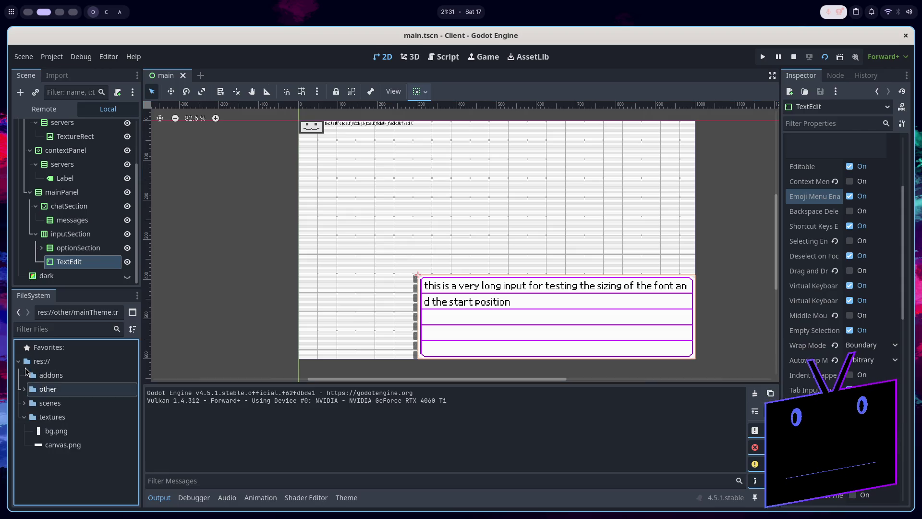
pyautogui.click(25, 418)
pyautogui.click(25, 403)
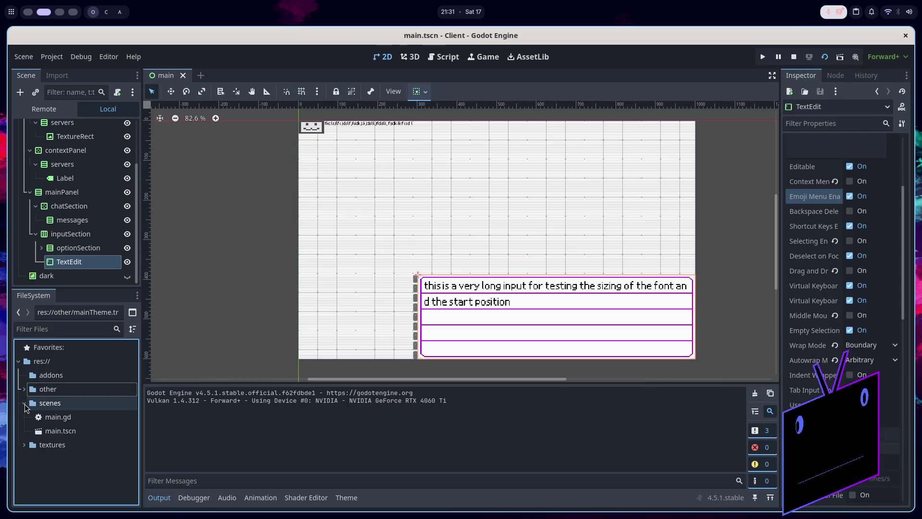
pyautogui.click(25, 404)
pyautogui.click(25, 403)
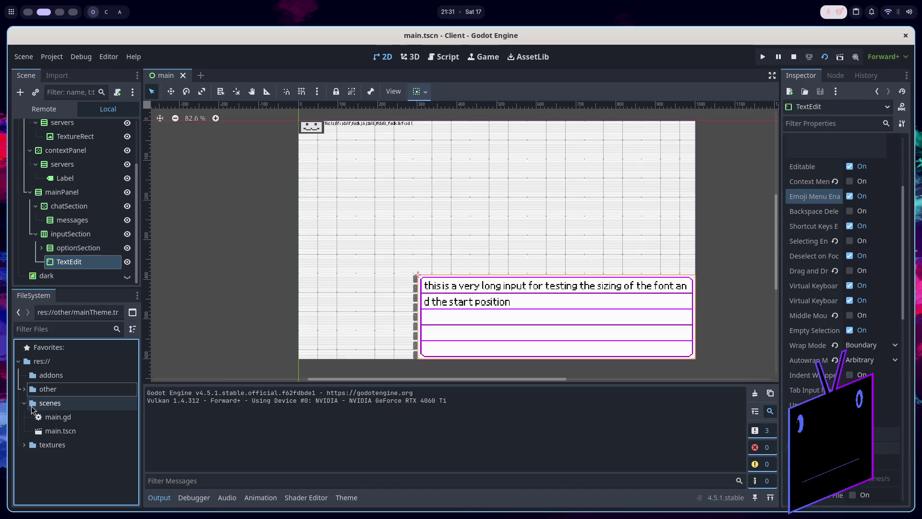
pyautogui.rightClick(48, 408)
pyautogui.moveTo(111, 311)
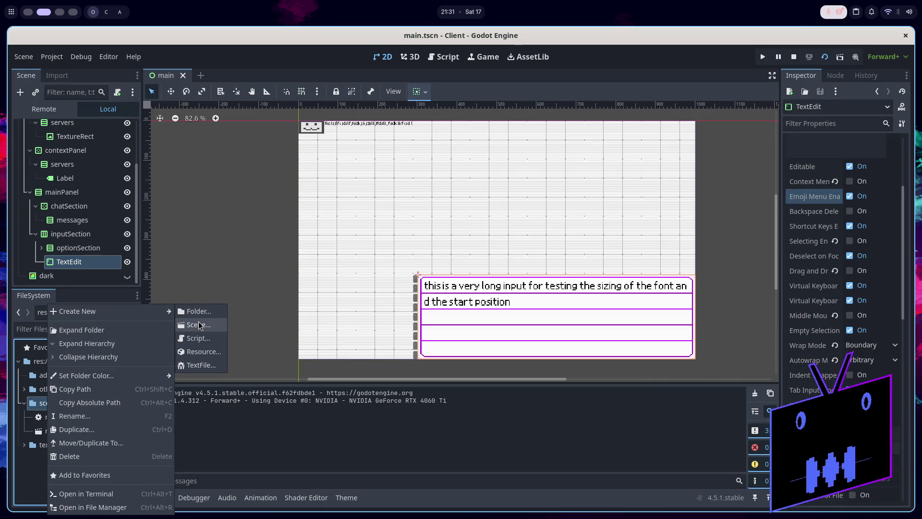
pyautogui.click(198, 313)
pyautogui.write('ms')
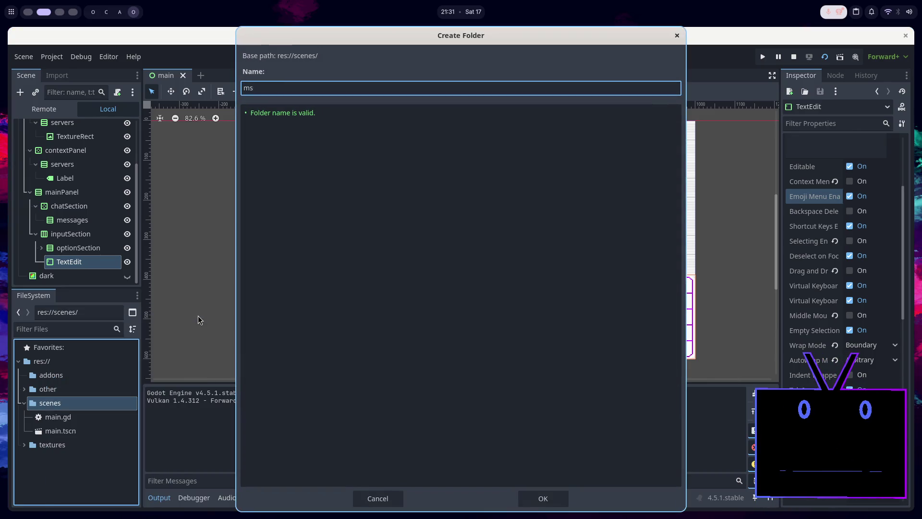
pyautogui.press('BackSpace')
pyautogui.write('ain')
pyautogui.press('Return')
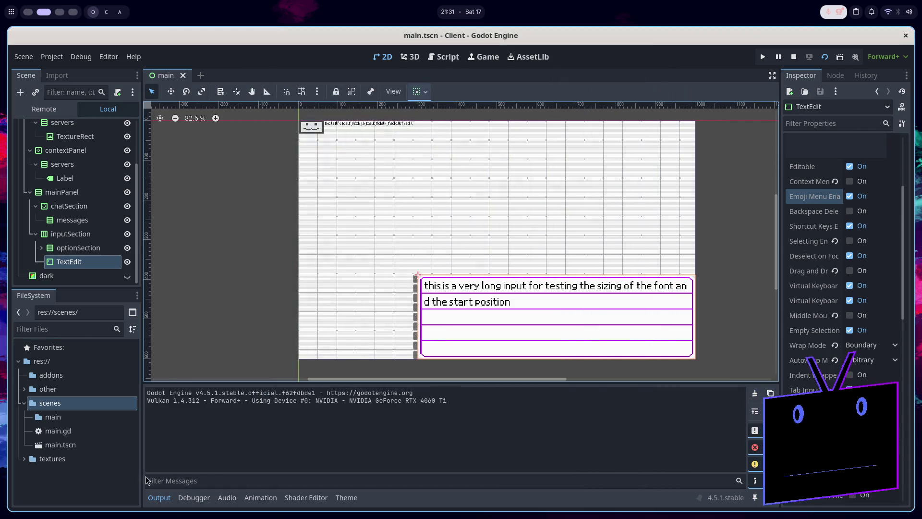
pyautogui.moveTo(59, 432)
pyautogui.mouseDown()
pyautogui.moveTo(54, 416)
pyautogui.moveTo(63, 417)
pyautogui.mouseUp()
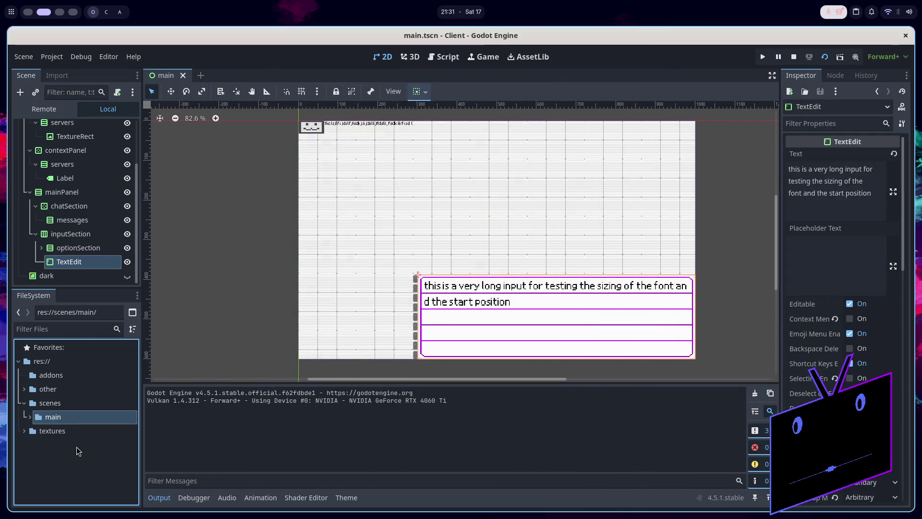
# Create an 'inputs' folder under scenes and begin a new folder inside it.
pyautogui.rightClick(68, 408)
pyautogui.moveTo(190, 312)
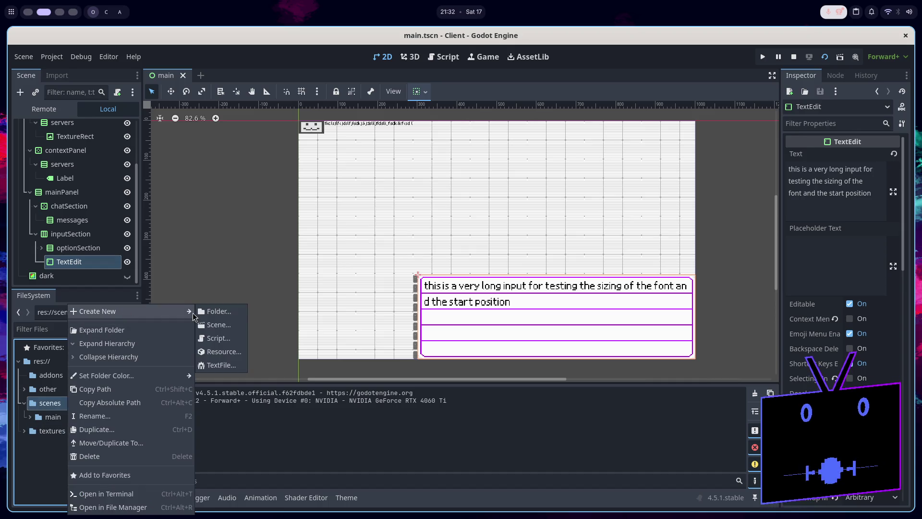
pyautogui.click(228, 314)
pyautogui.write('inputs')
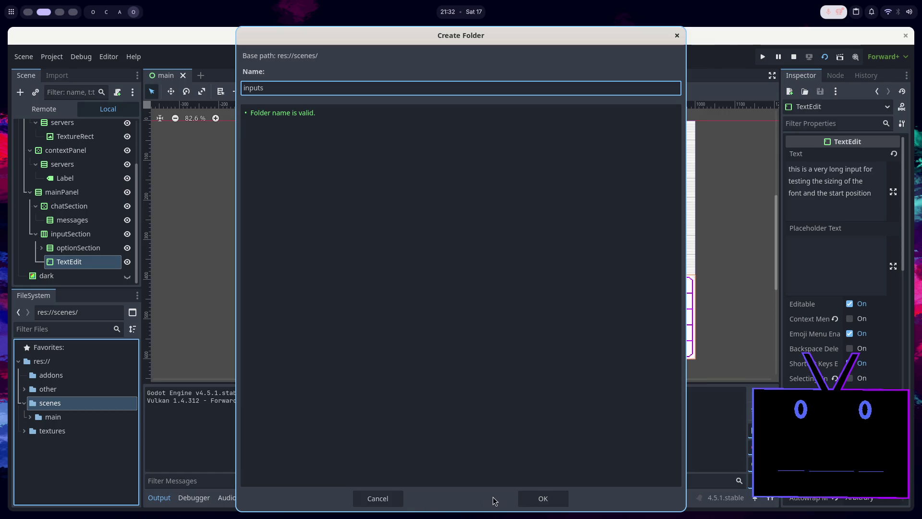
pyautogui.click(533, 499)
pyautogui.click(108, 420)
pyautogui.rightClick(109, 419)
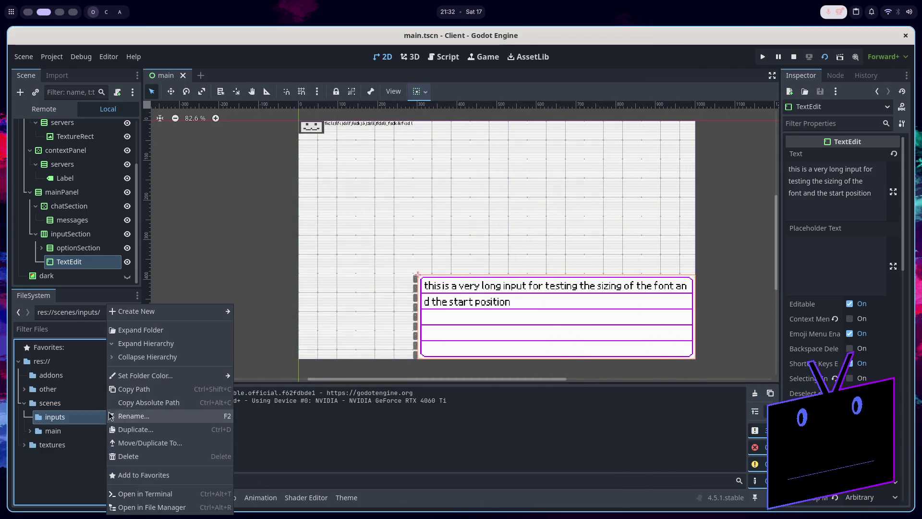
pyautogui.moveTo(127, 311)
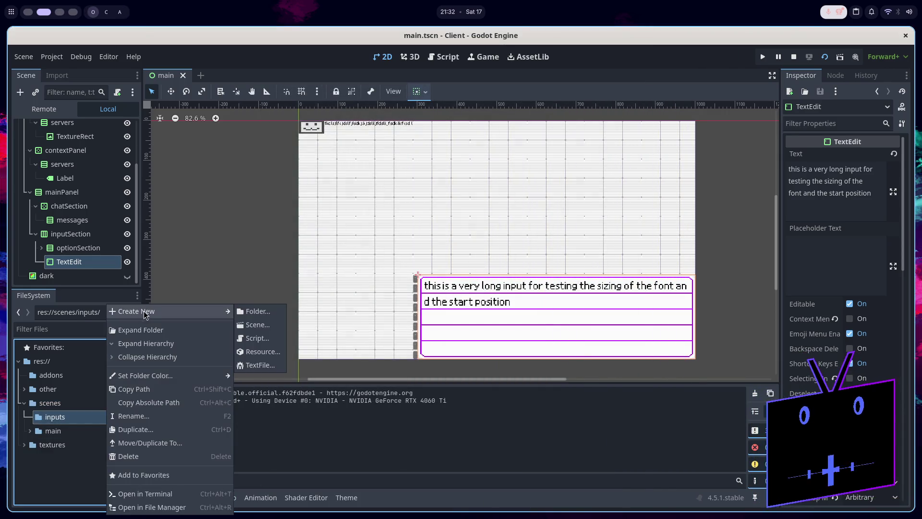
pyautogui.click(272, 314)
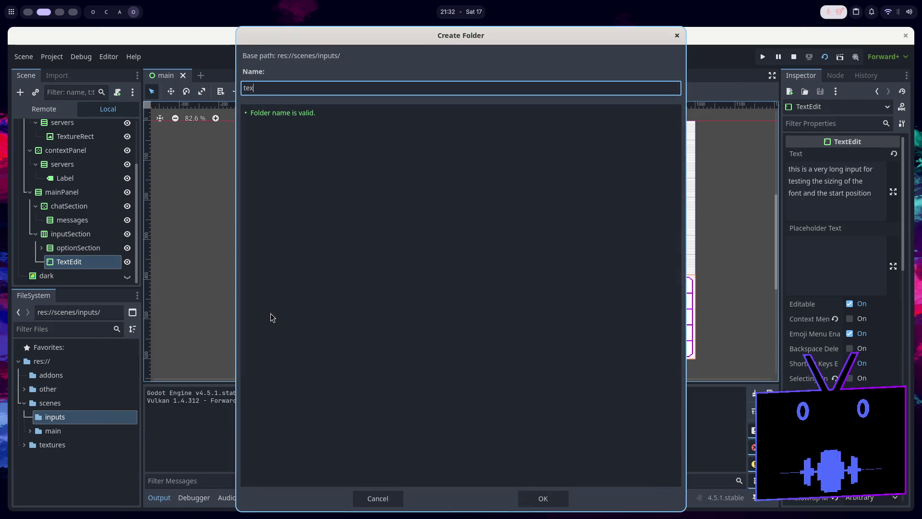
# Create the text folder and attach a new script to TextEdit, saved as res://scenes/inputs/text/text_edit.gd.
pyautogui.press('Return')
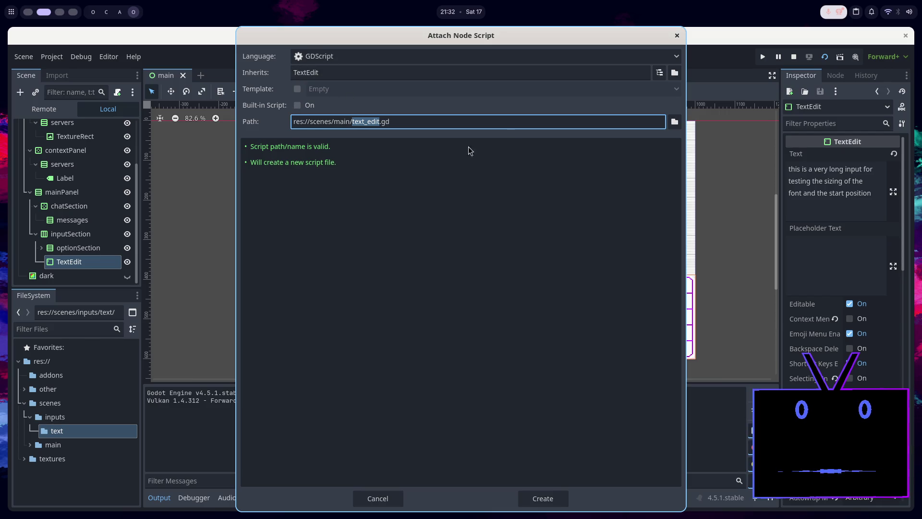
pyautogui.click(674, 121)
pyautogui.click(270, 56)
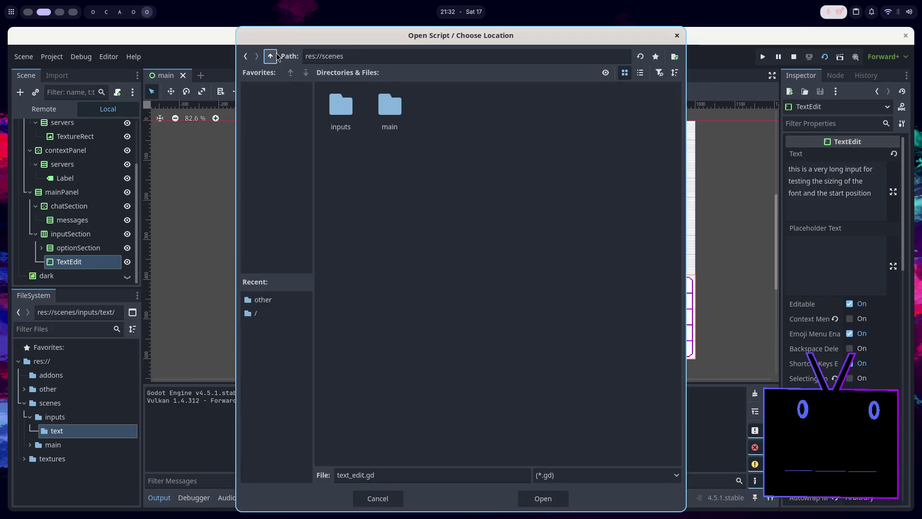
pyautogui.doubleClick(391, 111)
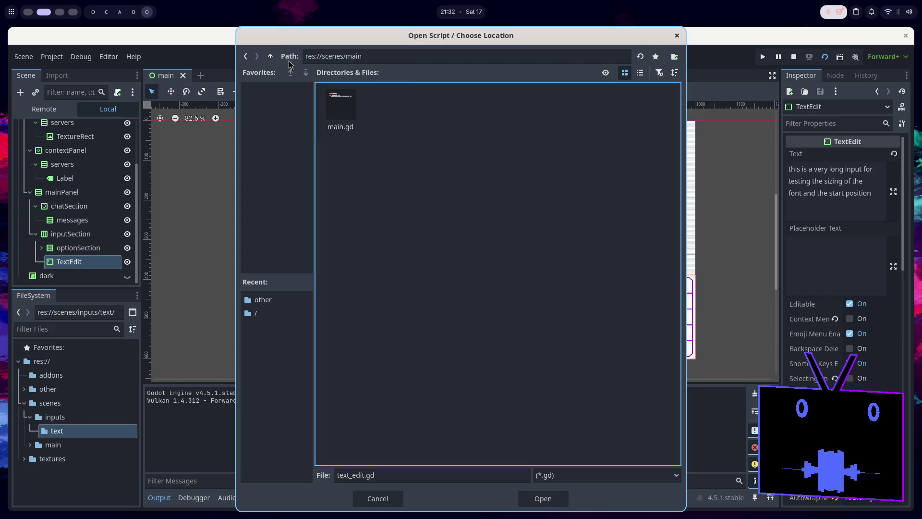
pyautogui.click(271, 56)
pyautogui.doubleClick(348, 120)
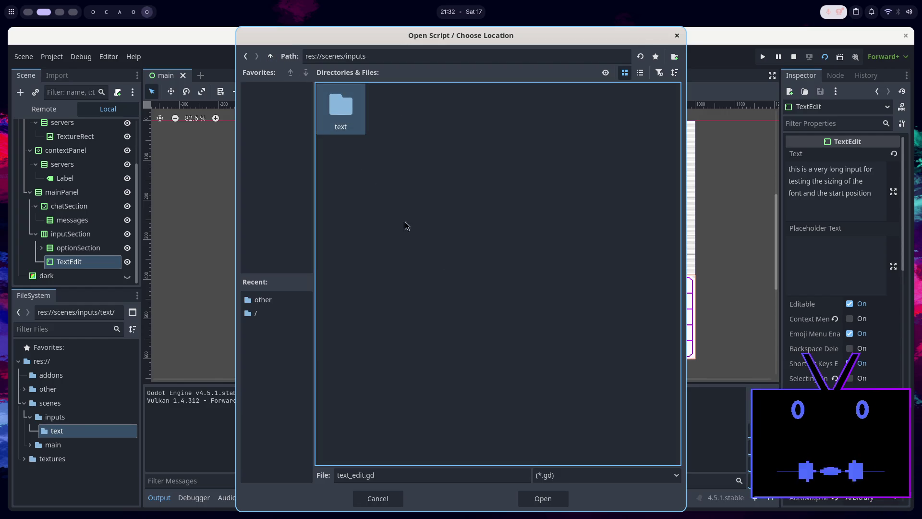
pyautogui.doubleClick(350, 121)
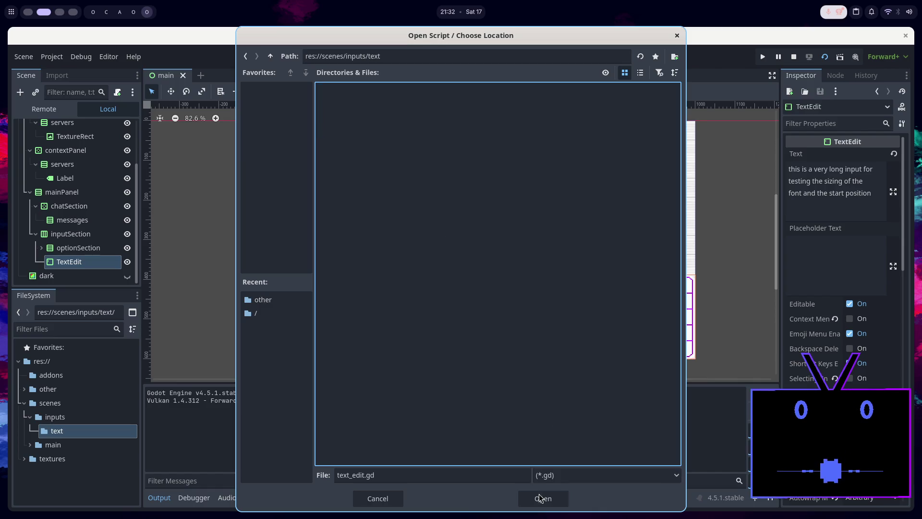
pyautogui.click(540, 497)
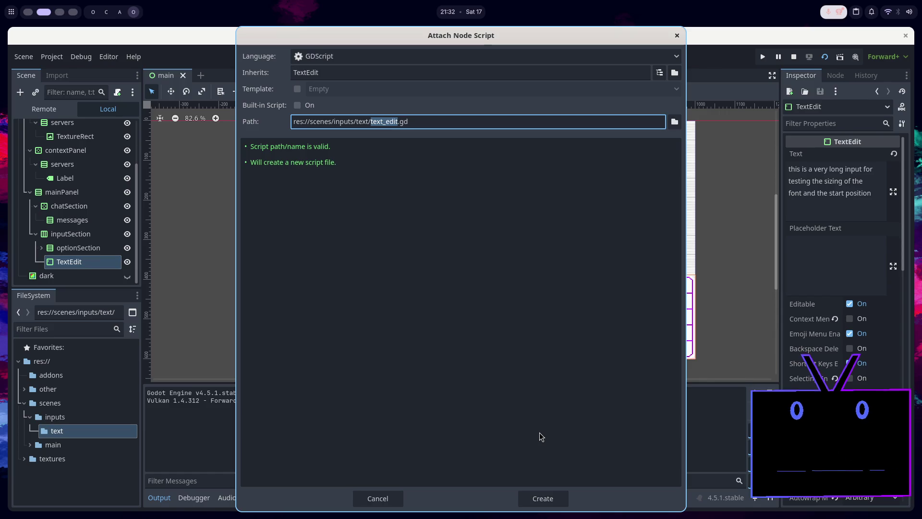
pyautogui.click(542, 497)
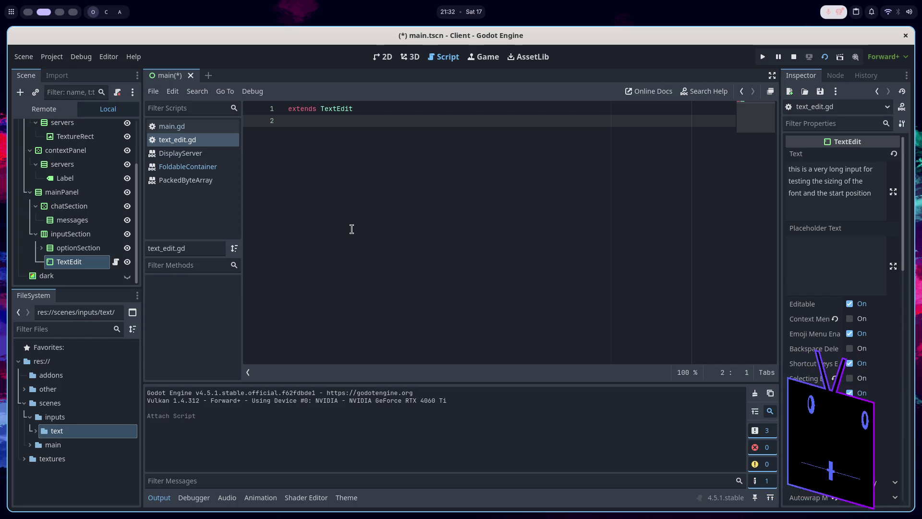
# Add a func _input(event) stub to text_edit.gd with a commented-out if line and pass.
pyautogui.press('Return')
pyautogui.write('func ')
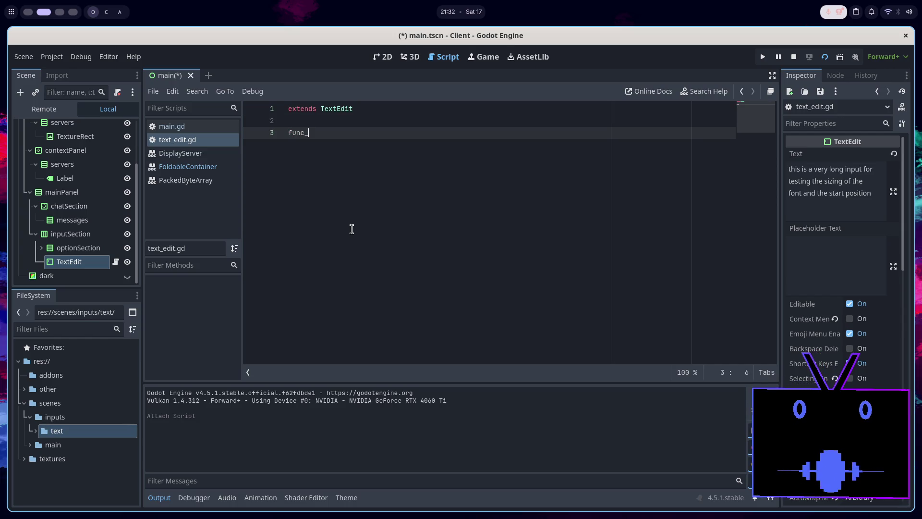
pyautogui.write('_input(event: InputEvent) -> void:')
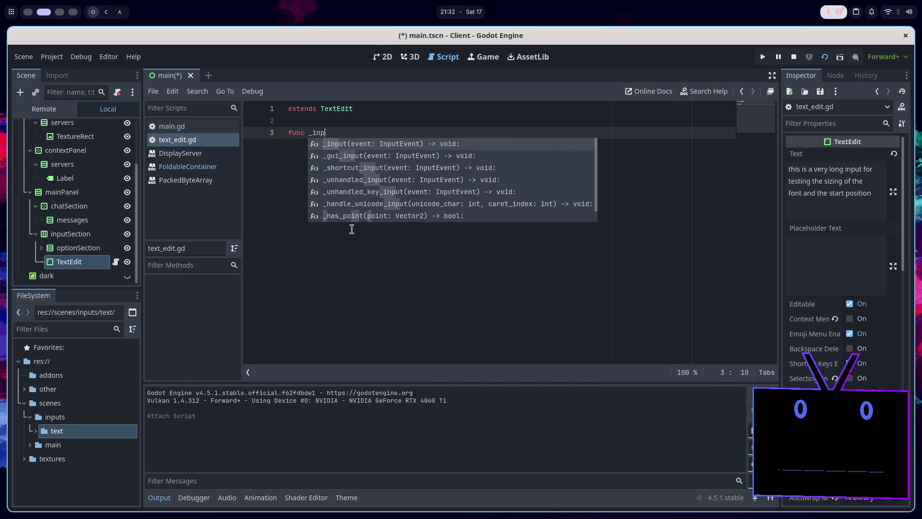
pyautogui.press('Return')
pyautogui.press('Return')
pyautogui.write('if')
pyautogui.press('super+1')
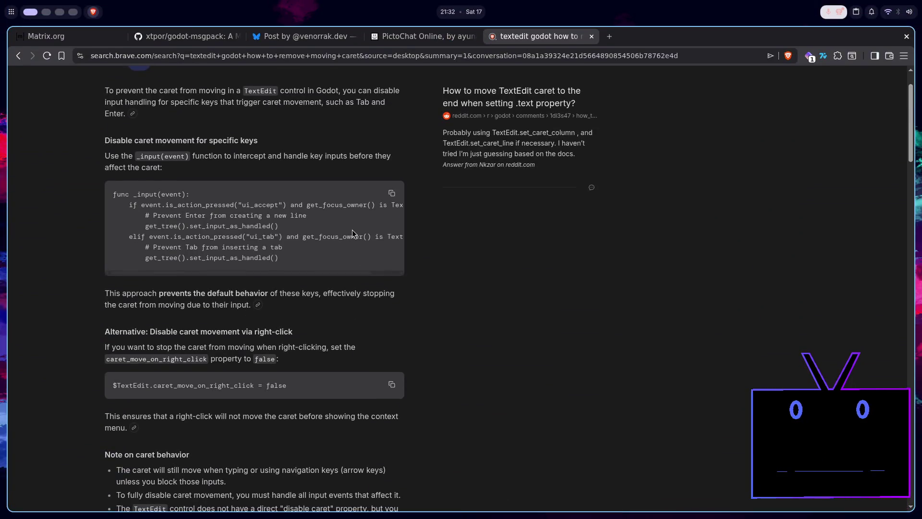
pyautogui.press('super+2')
pyautogui.hotkey('ctrl', 'k')
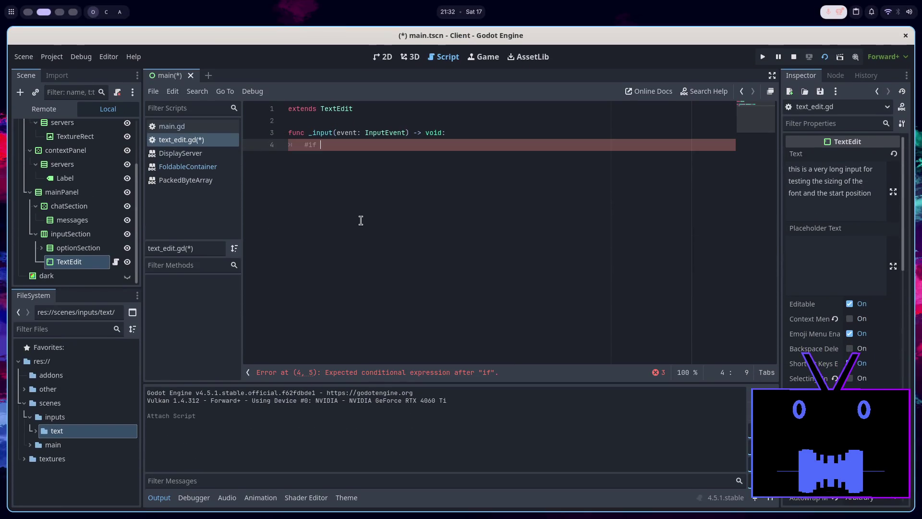
pyautogui.press('Return')
pyautogui.write('pass')
# Save the script, test-run the client, close it, and go back to the Brave search answer.
pyautogui.hotkey('ctrl', 's')
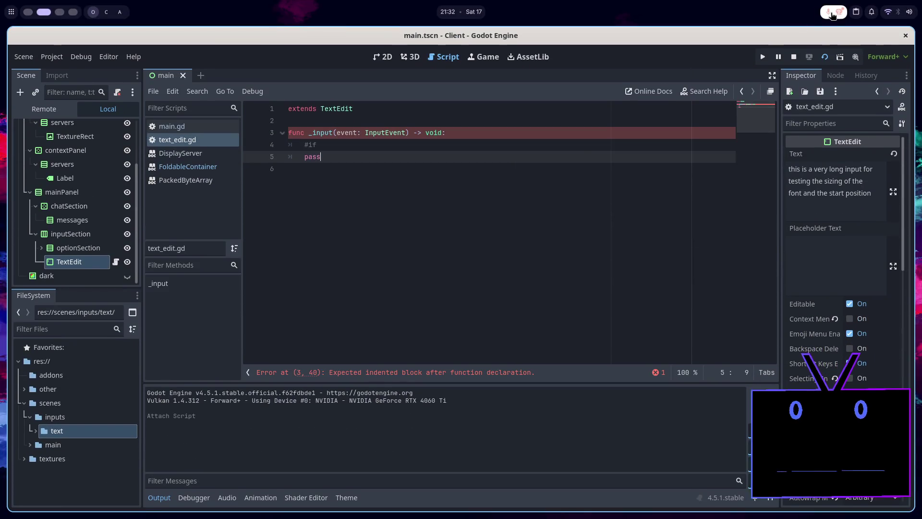
pyautogui.press('F5')
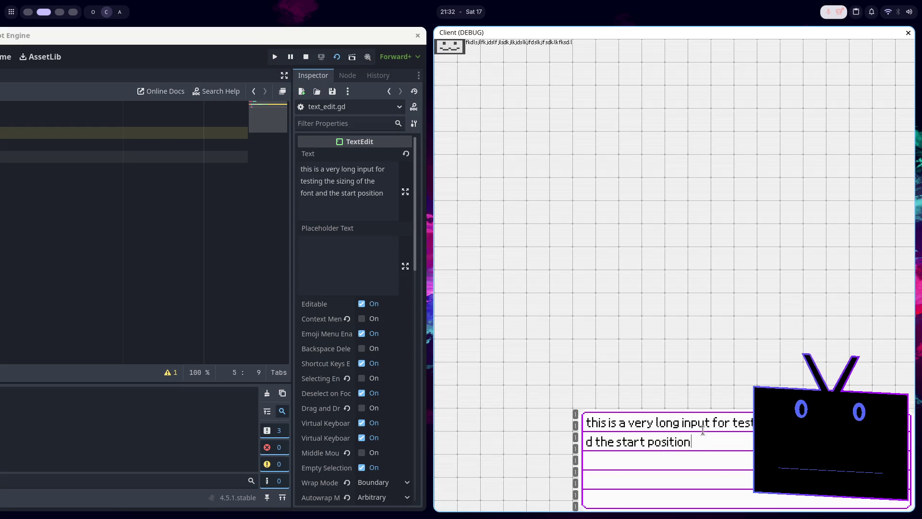
pyautogui.hotkey('alt', 'F4')
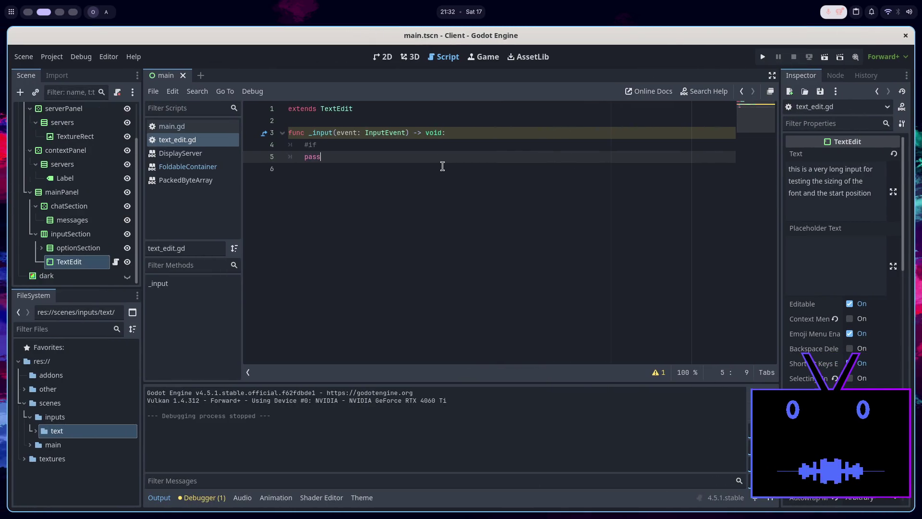
pyautogui.press('super+1')
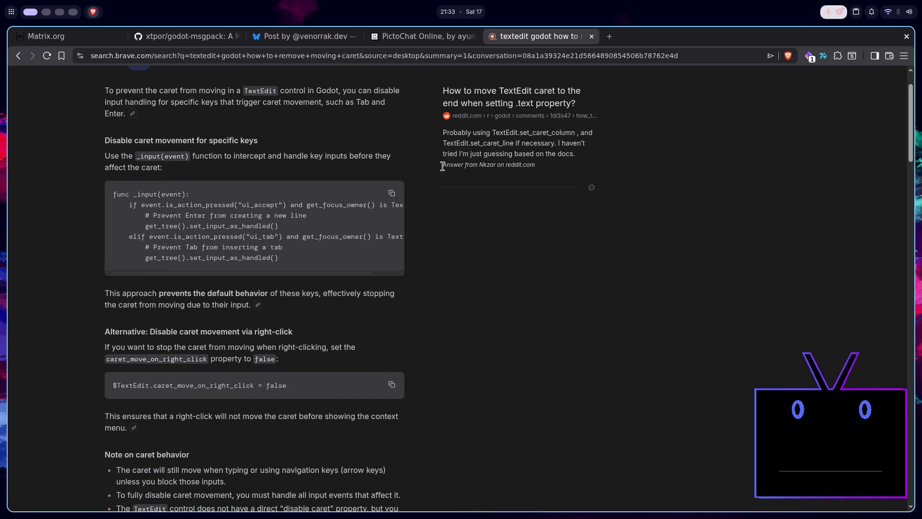
# Start line 4's if condition with event.is_action_pressed(), checking the browser reference code.
pyautogui.press('super+2')
pyautogui.write('#if')
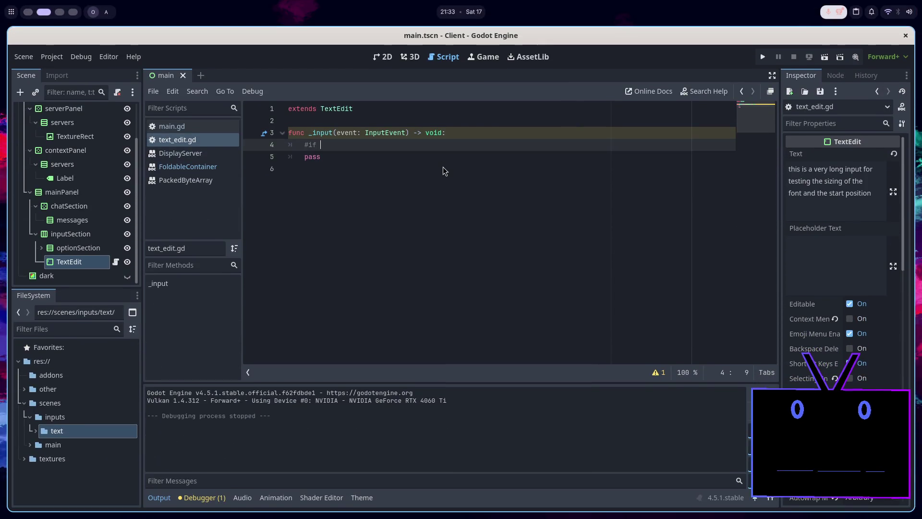
pyautogui.press('super+1')
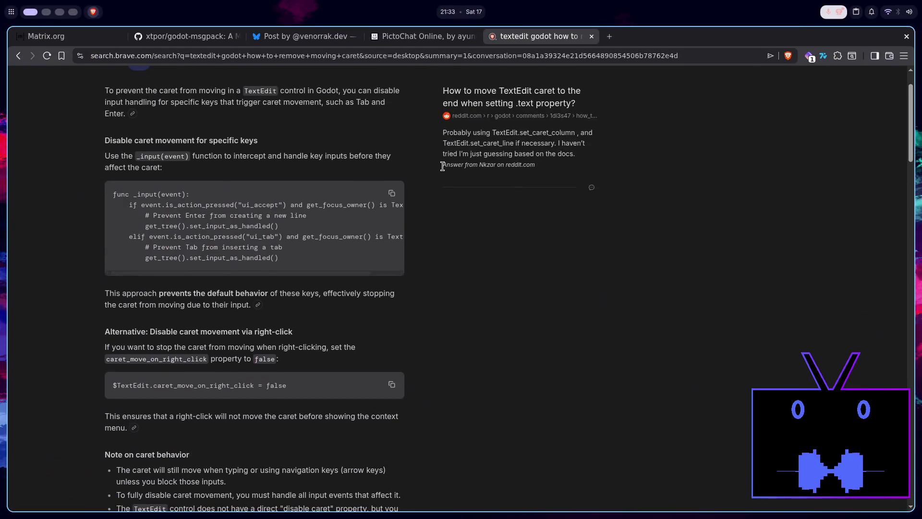
pyautogui.press('super+2')
pyautogui.write('if event')
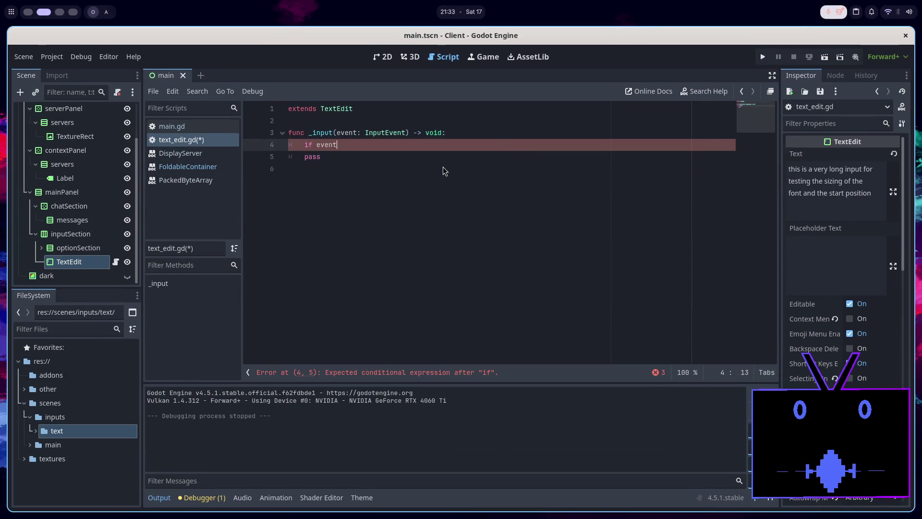
pyautogui.write('.is_')
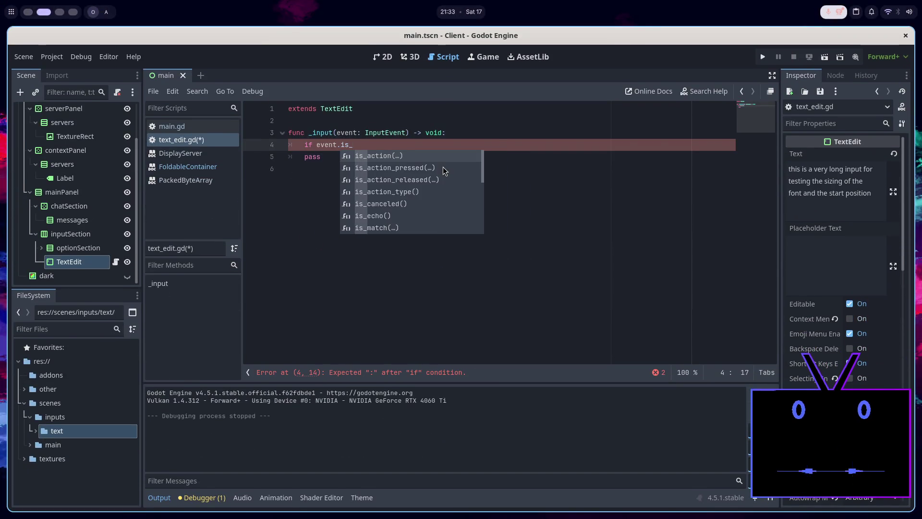
pyautogui.click(443, 167)
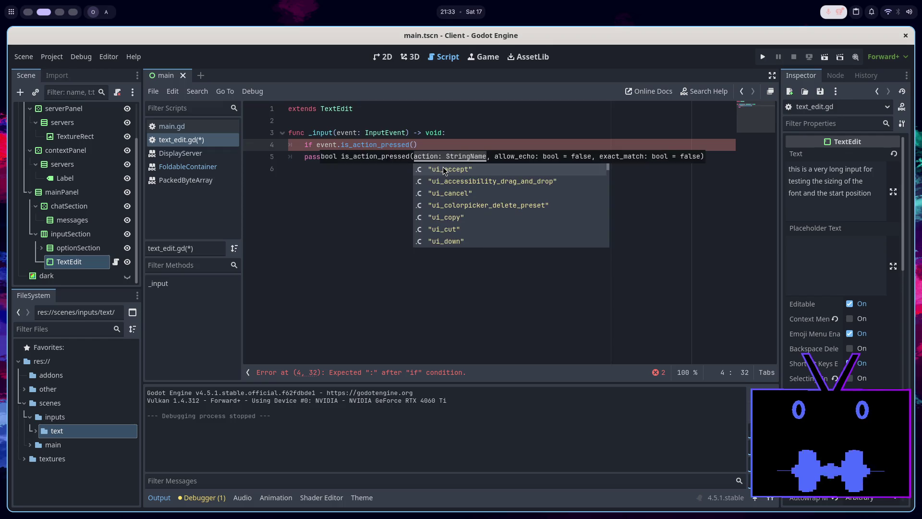
# Browse the ui_ action name suggestions for is_action_pressed, then dismiss them.
pyautogui.scroll(-14, 444, 169)
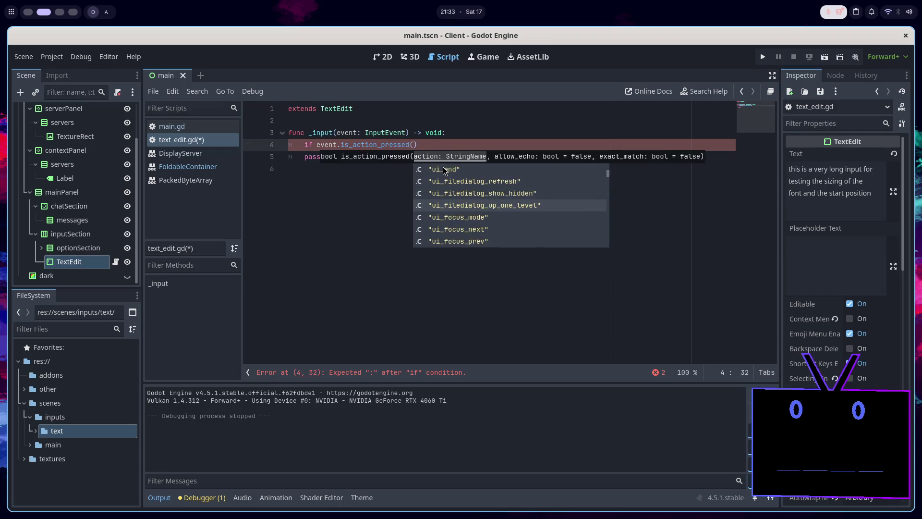
pyautogui.scroll(-10, 444, 170)
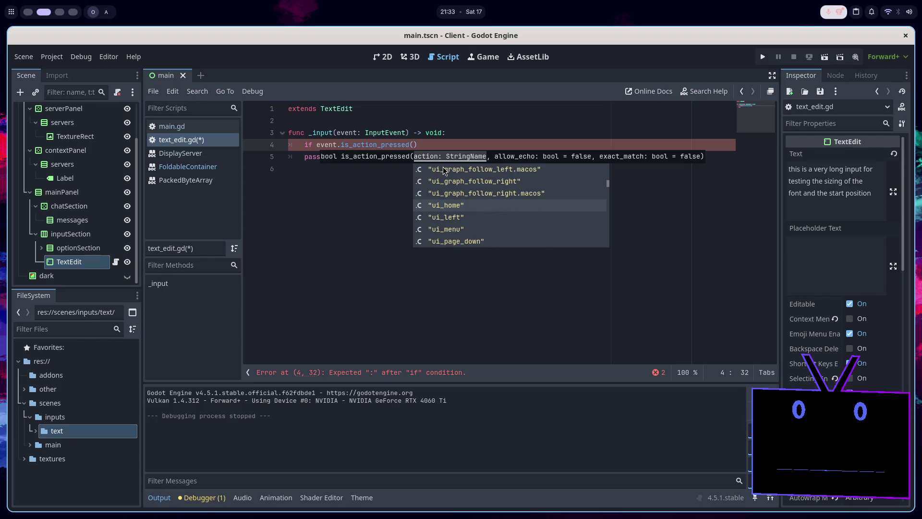
pyautogui.scroll(-10, 444, 169)
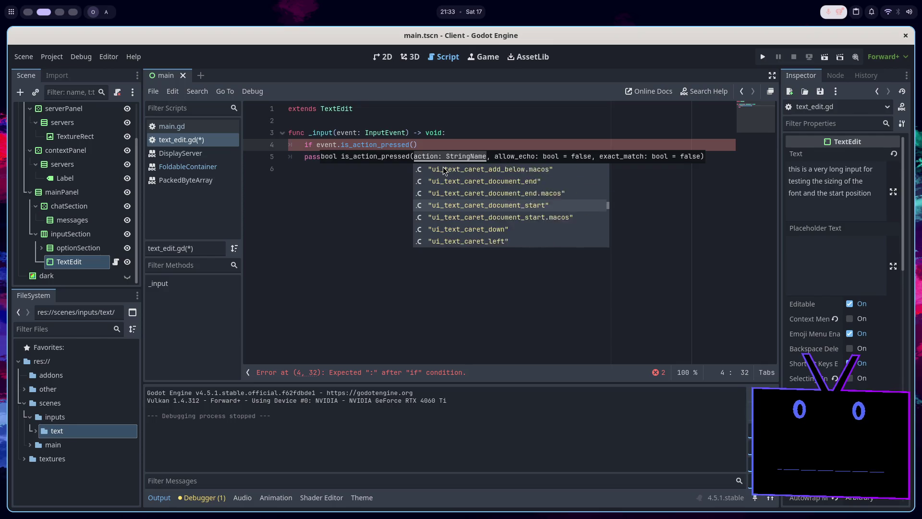
pyautogui.scroll(-20, 444, 170)
pyautogui.scroll(1, 444, 170)
pyautogui.scroll(3, 444, 170)
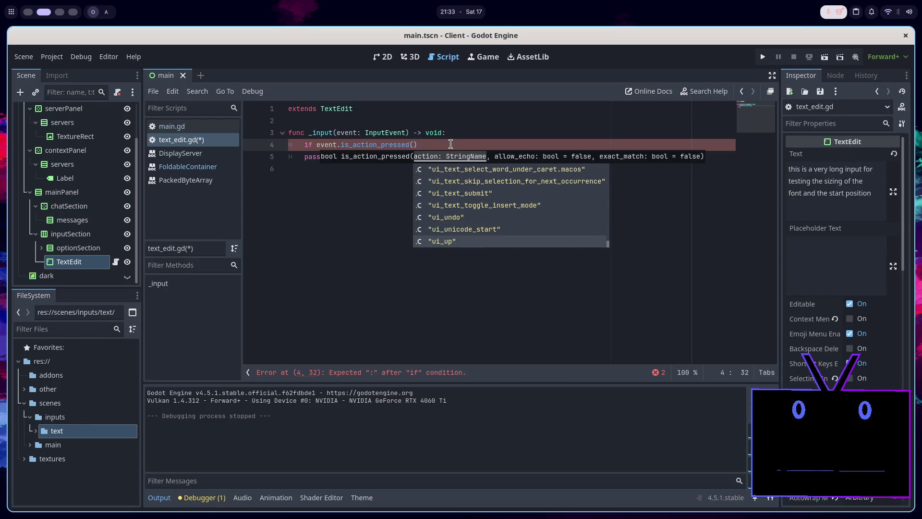
pyautogui.press('Escape')
pyautogui.click(51, 56)
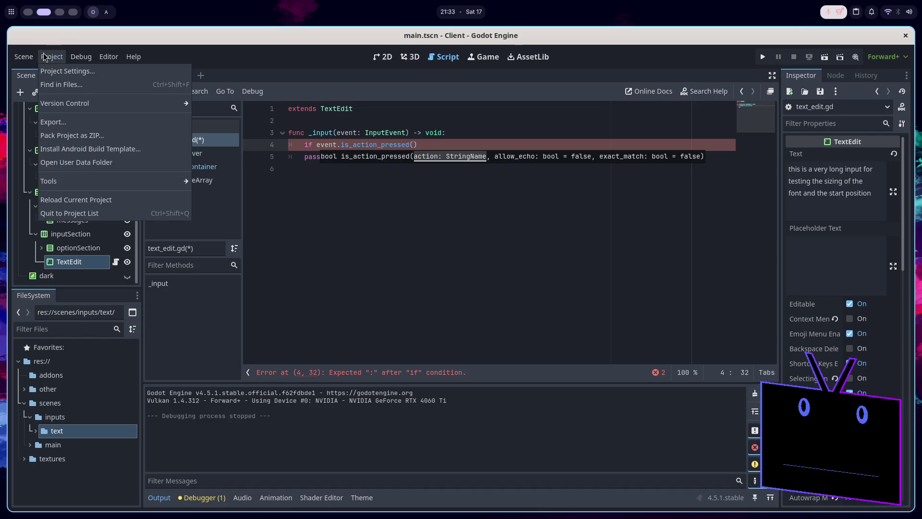
# Review the built-in ui_ actions and their keys in Project Settings' Input Map, then close it.
pyautogui.click(51, 72)
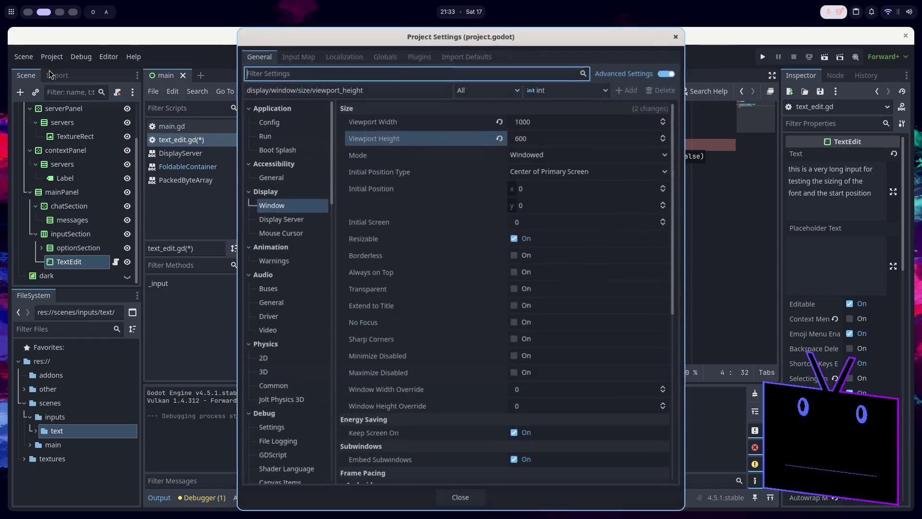
pyautogui.click(310, 56)
pyautogui.click(665, 90)
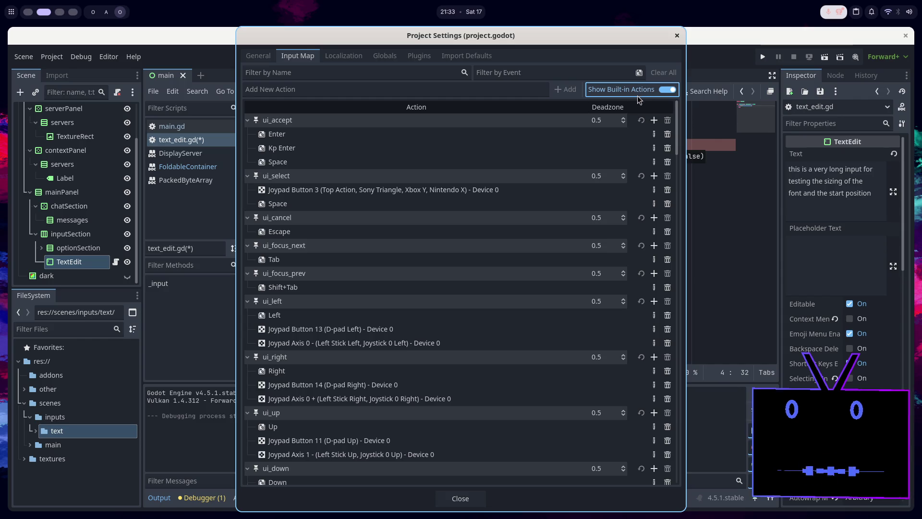
pyautogui.scroll(-20, 402, 345)
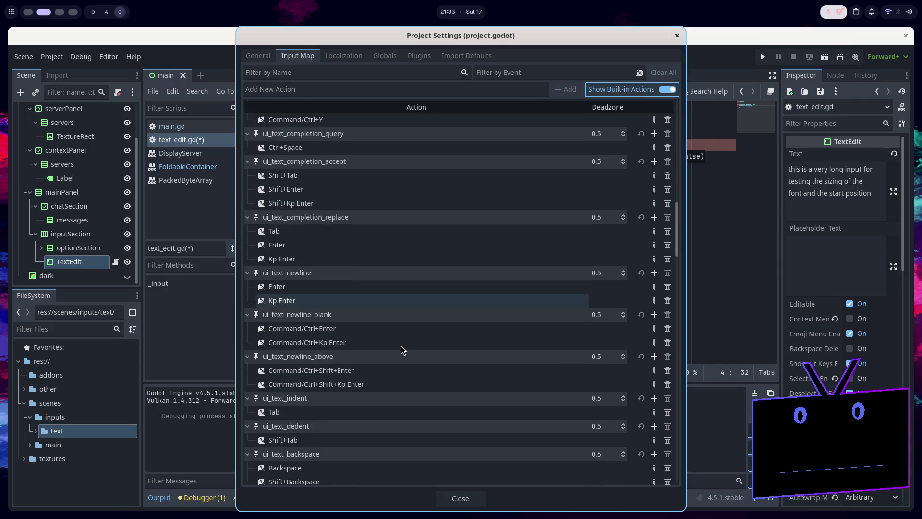
pyautogui.scroll(-20, 401, 346)
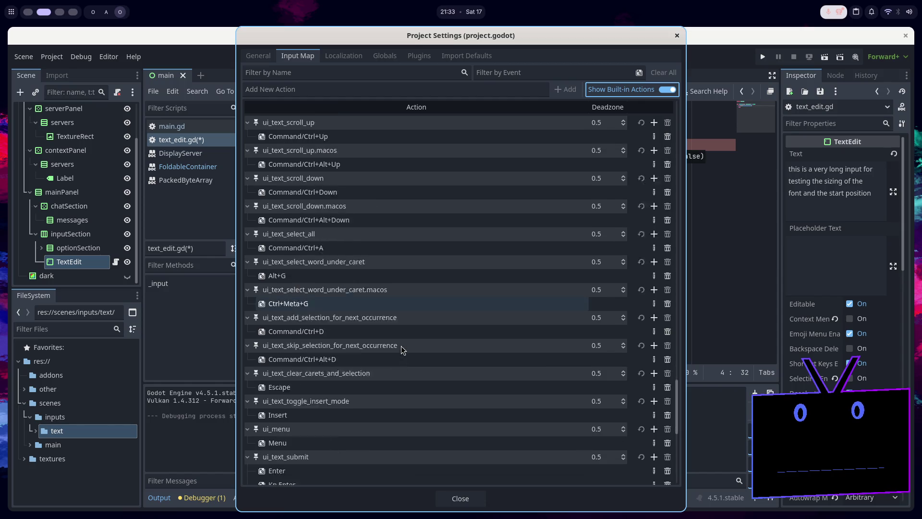
pyautogui.scroll(-3, 402, 346)
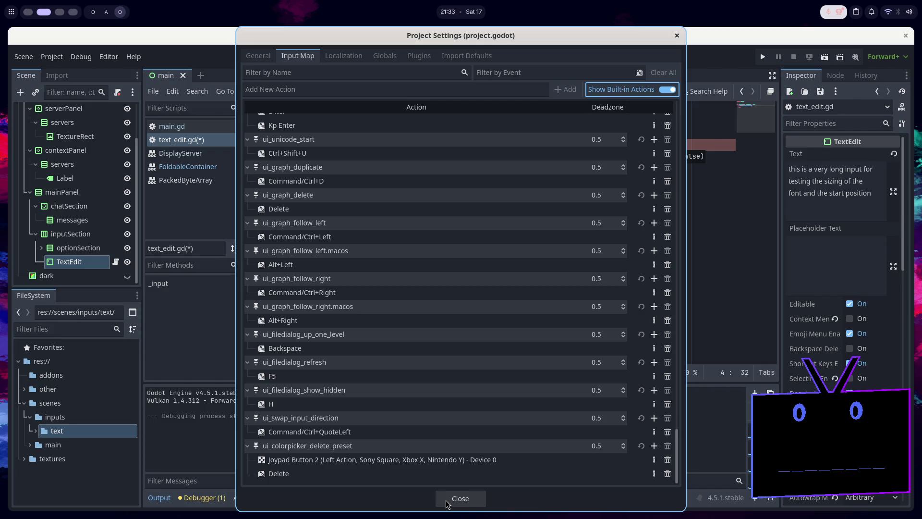
pyautogui.click(448, 499)
pyautogui.moveTo(436, 148); pyautogui.dragTo(315, 145)
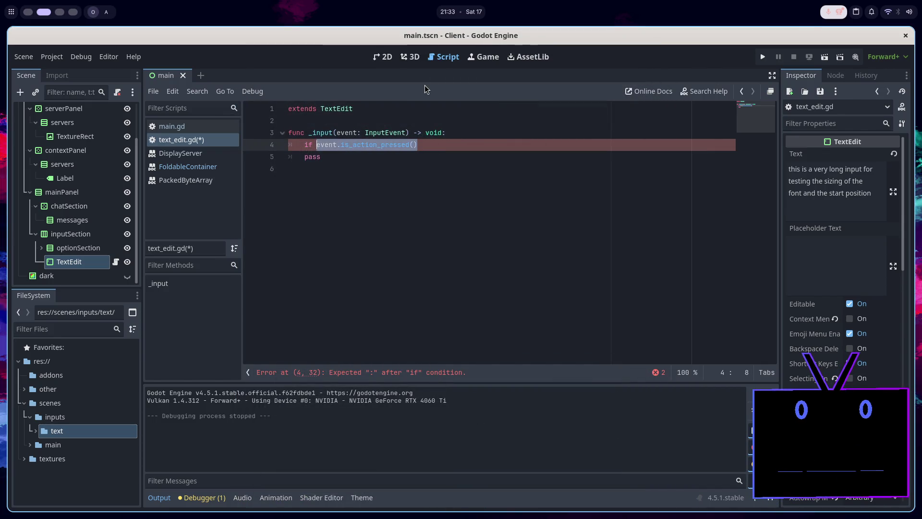
# Rewrite line 4 as 'if event is InputEventMouseButton:' with an indented pass, then run the client.
pyautogui.write('event')
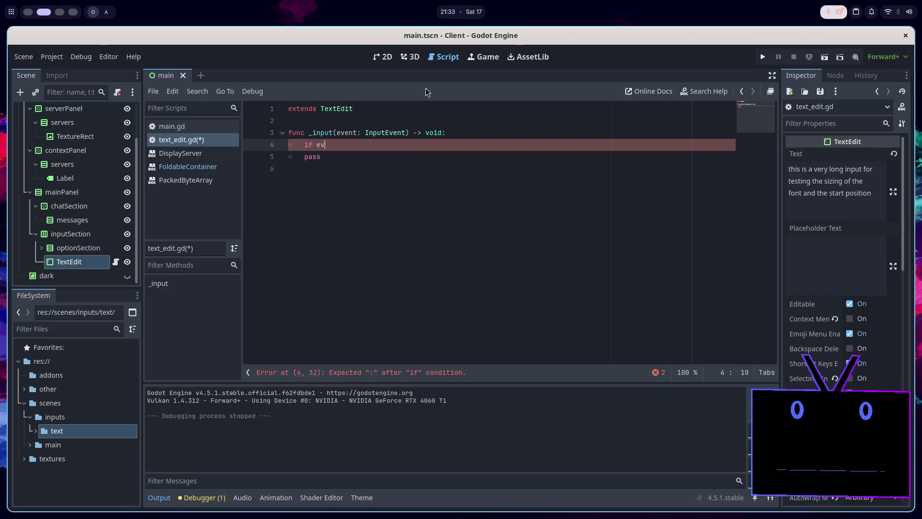
pyautogui.press('Escape')
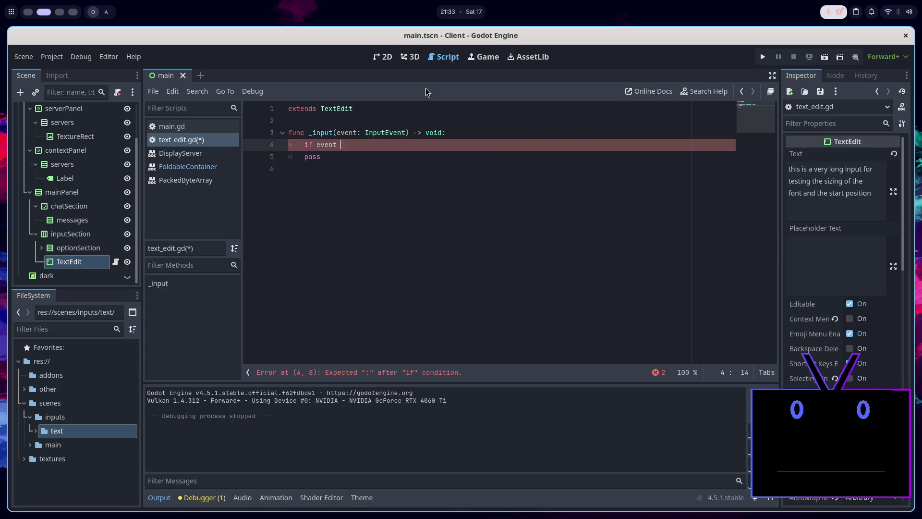
pyautogui.write('is ')
pyautogui.write('Inpu')
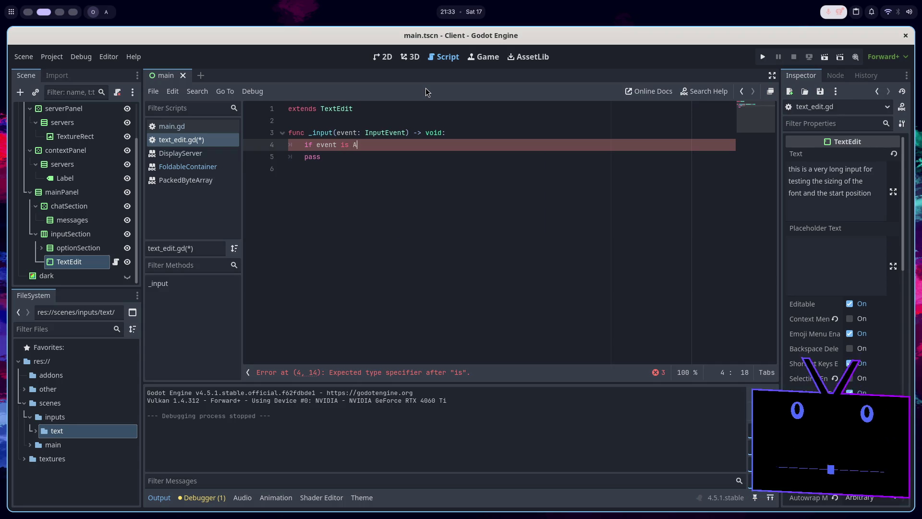
pyautogui.write('tEve')
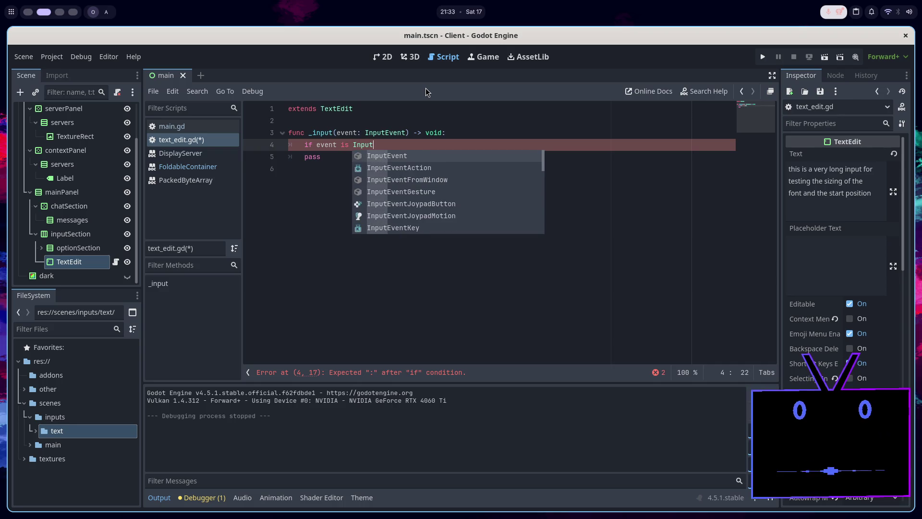
pyautogui.press('Down')
pyautogui.press('Down')
pyautogui.press('Down')
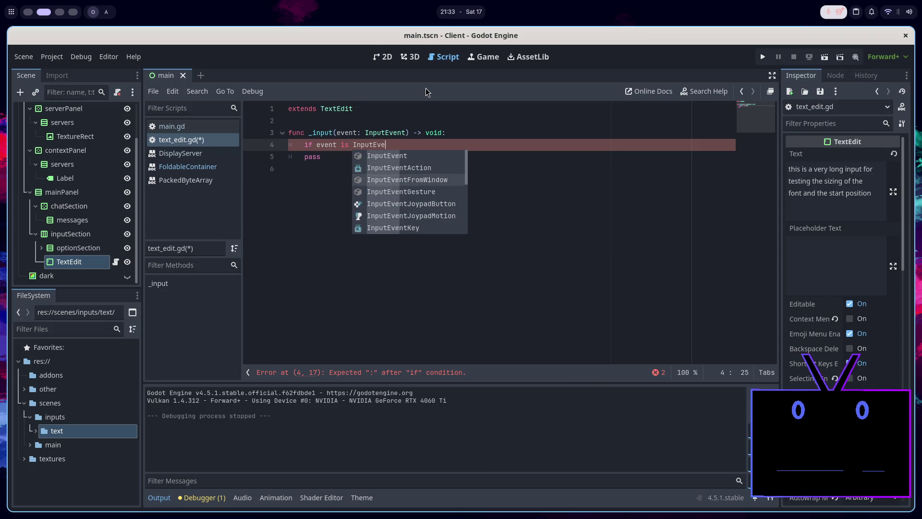
pyautogui.press('Down')
pyautogui.press('Down')
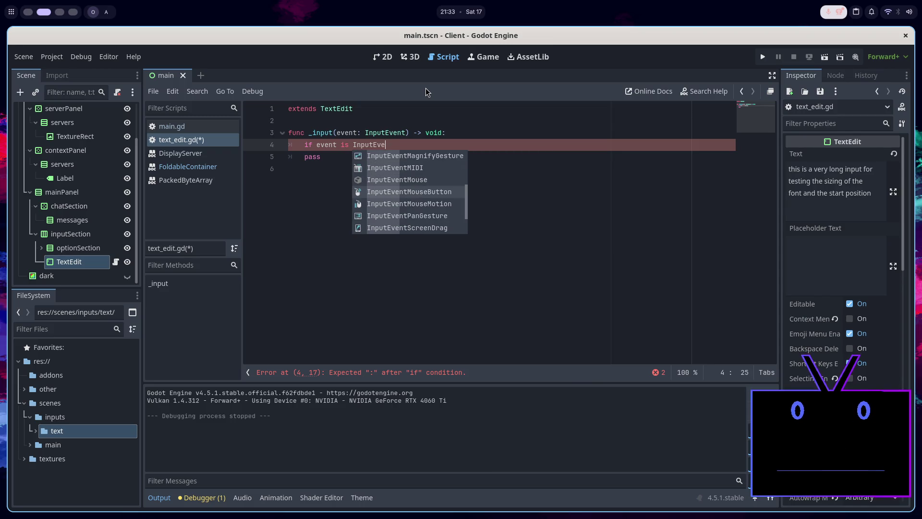
pyautogui.press('Return')
pyautogui.write(':')
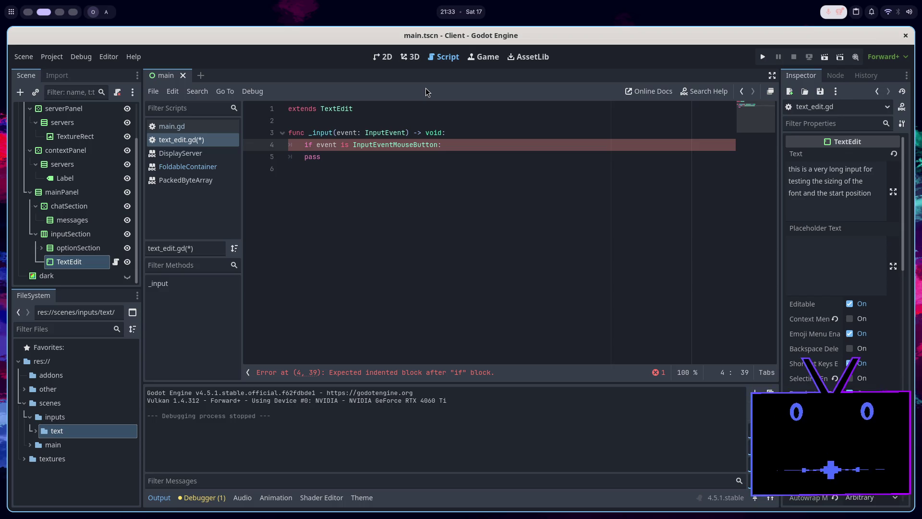
pyautogui.press('Return')
pyautogui.write('pass')
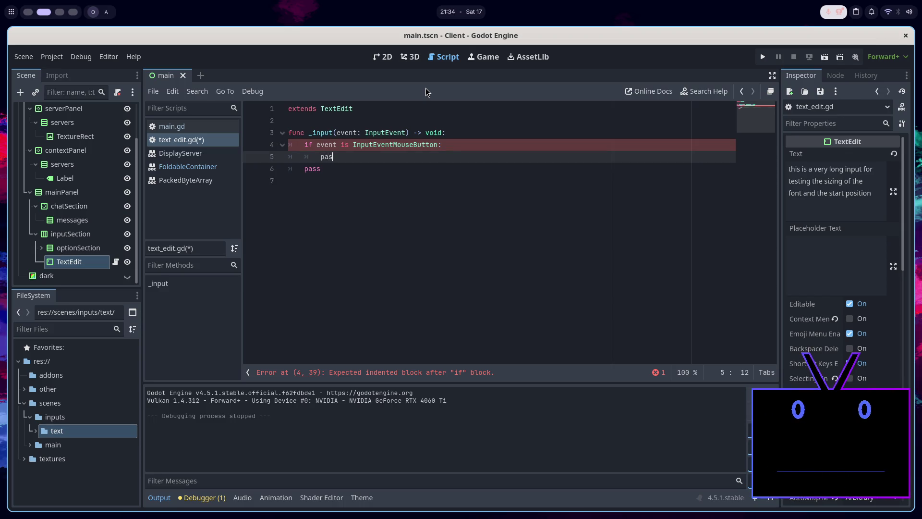
pyautogui.press('F5')
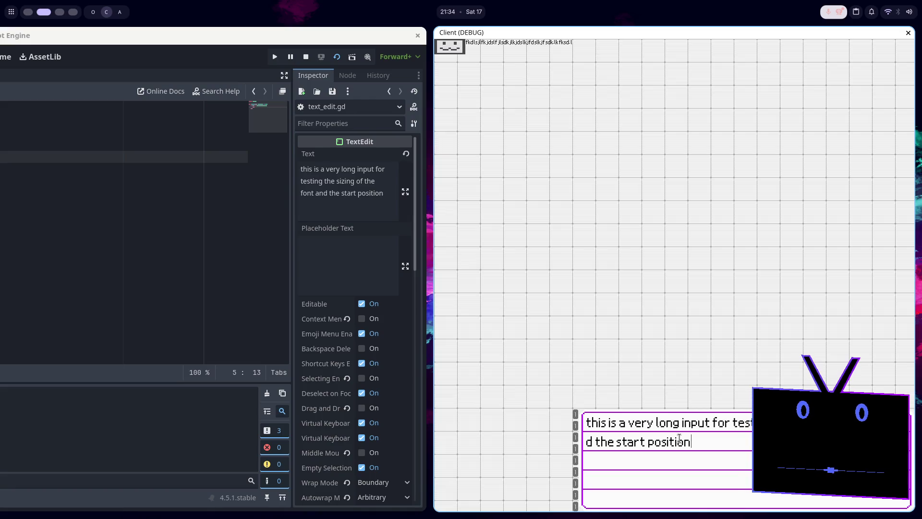
# Stop the running Client (DEBUG) window with F8.
pyautogui.press('F8')
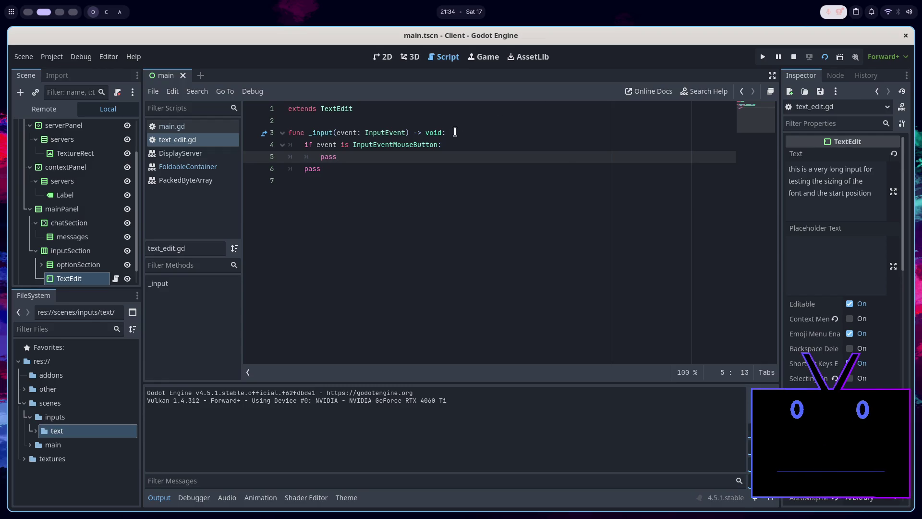
# Add '&& (event.button_index == 1 || event' to the mouse-button check, then switch to Brave.
pyautogui.click(439, 145)
pyautogui.write('&& ')
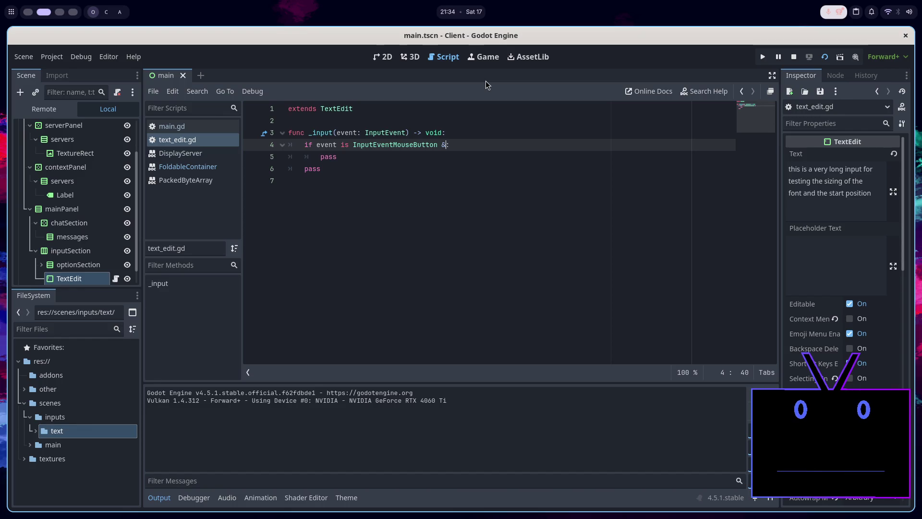
pyautogui.write('eve')
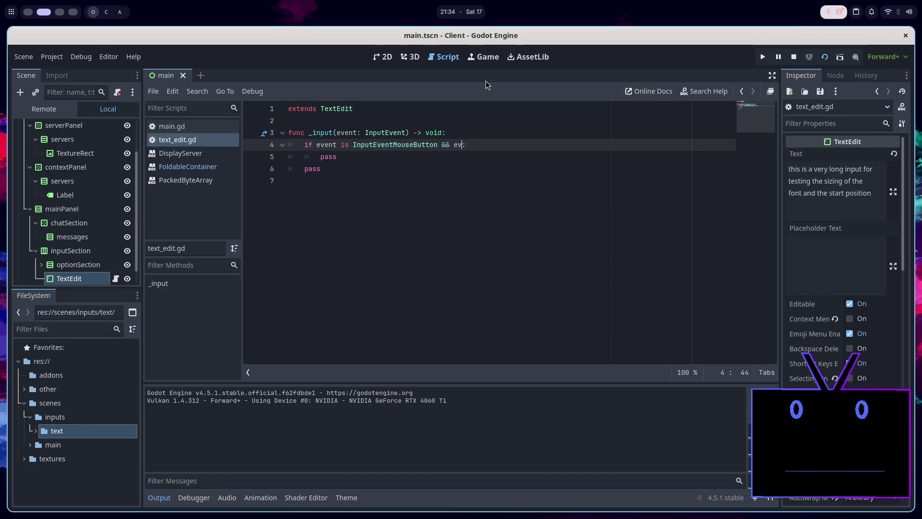
pyautogui.hotkey('shift', 'Left')
pyautogui.hotkey('shift', 'Left')
pyautogui.hotkey('shift', 'Left')
pyautogui.write('(event.')
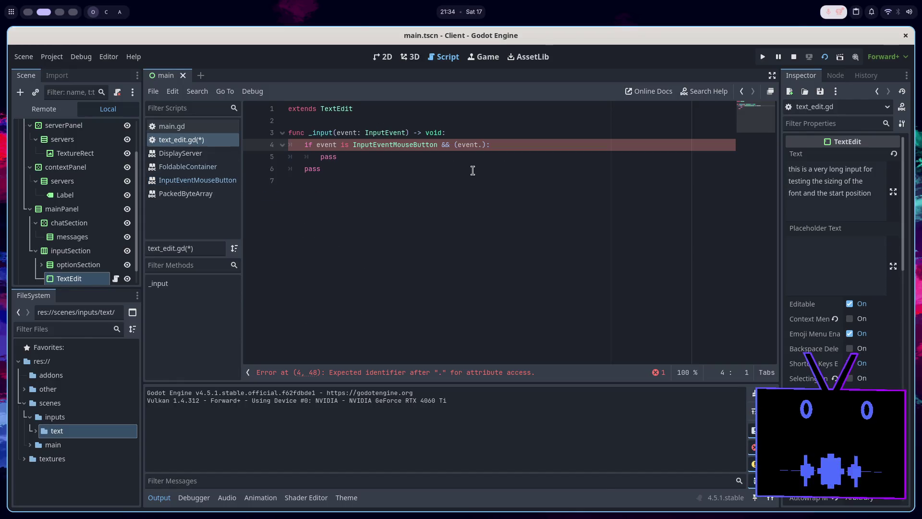
pyautogui.write('button_index')
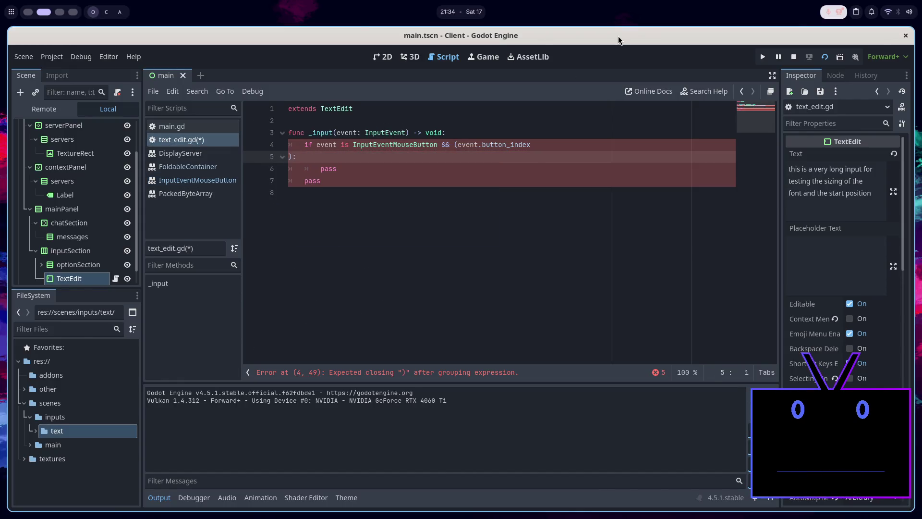
pyautogui.write(' == 1')
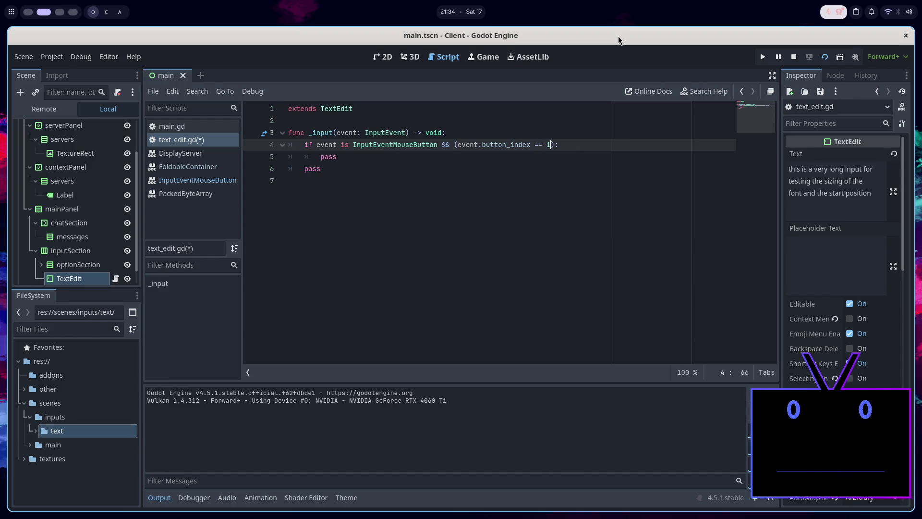
pyautogui.write(' || ev')
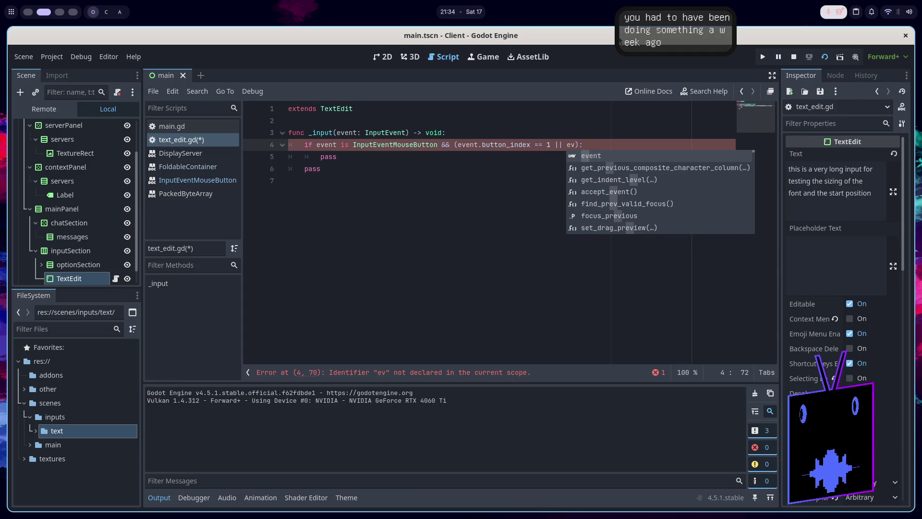
pyautogui.press('Return')
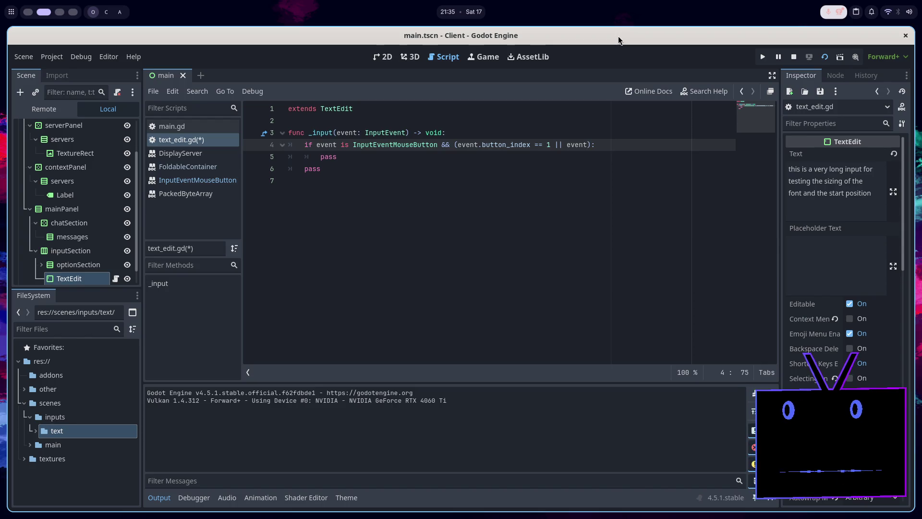
pyautogui.press('super+1')
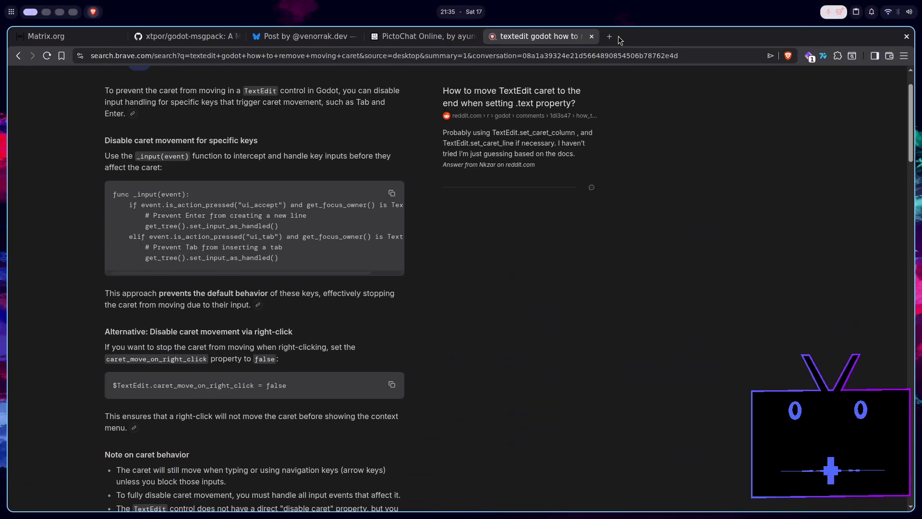
# Open a new empty Brave tab beside the TextEdit caret search results.
pyautogui.click(610, 37)
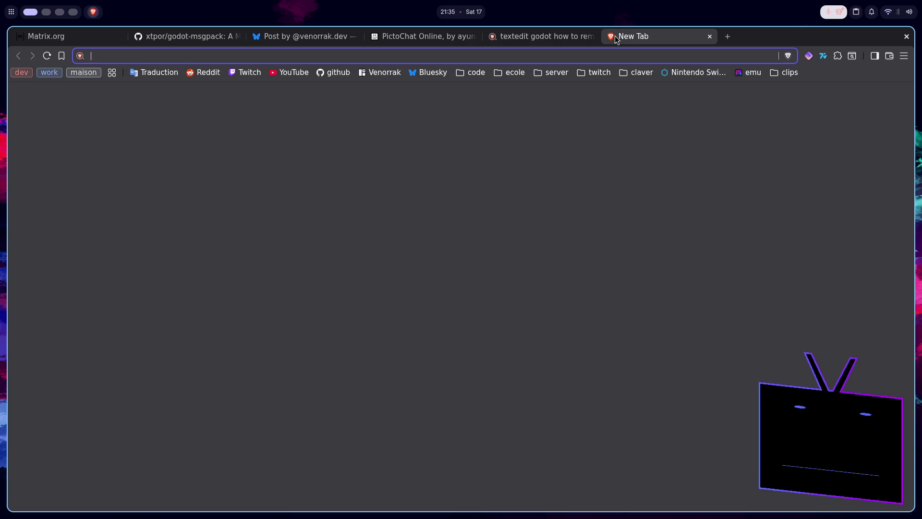
# Search for lidarr, open lidarr.audio, and scroll through its Features section.
pyautogui.write('lidarr')
pyautogui.press('Return')
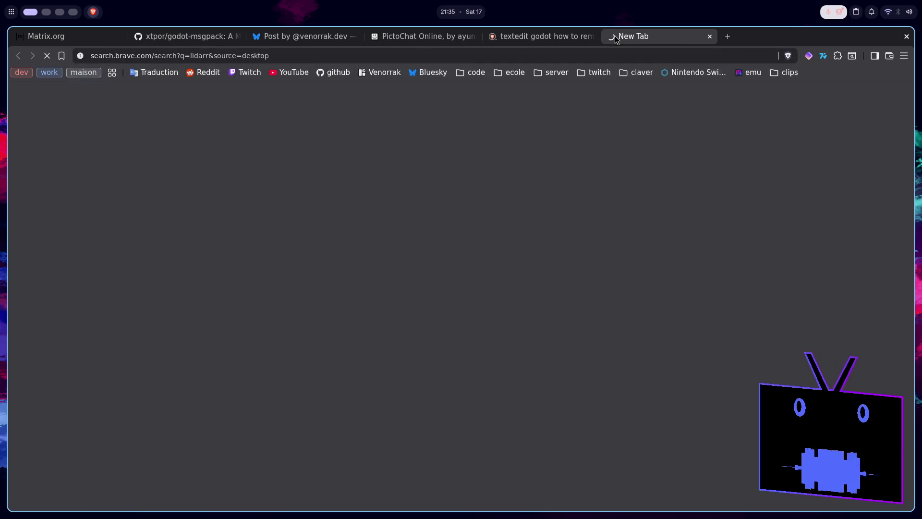
pyautogui.click(231, 175)
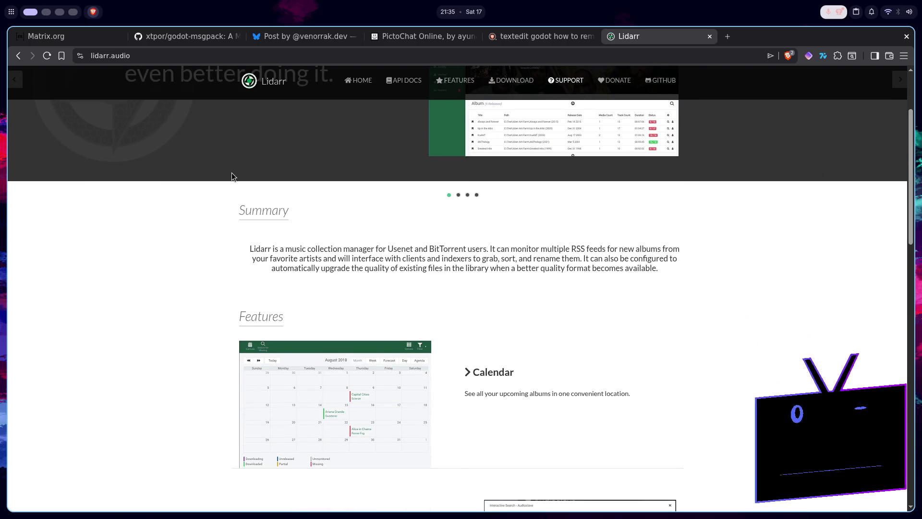
pyautogui.scroll(-3, 327, 313)
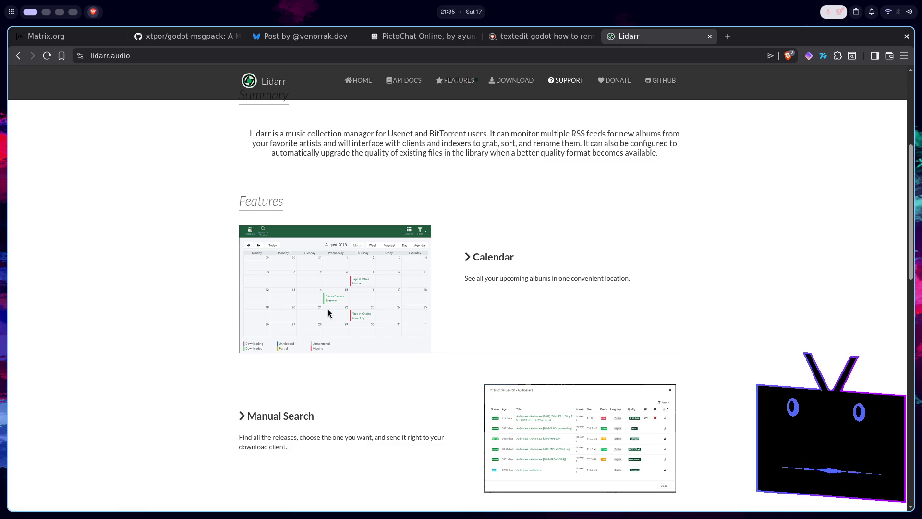
pyautogui.scroll(-5, 330, 292)
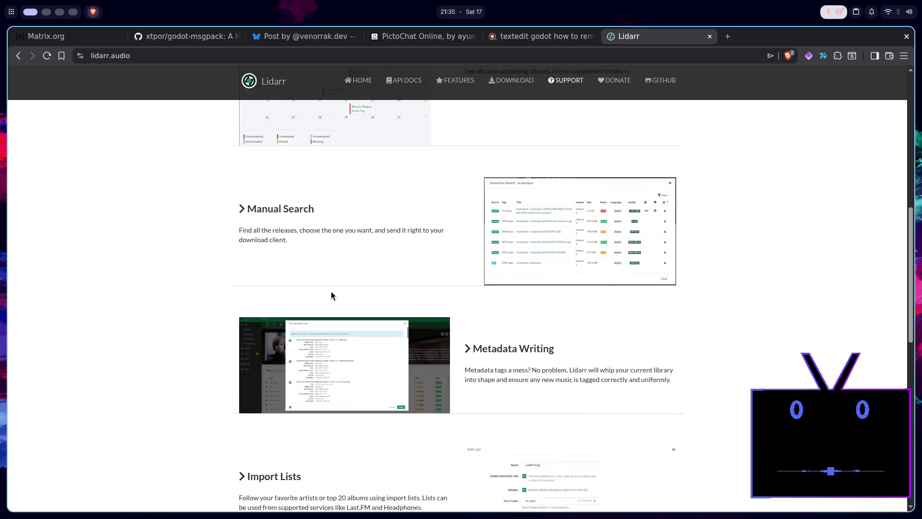
pyautogui.scroll(-4, 337, 285)
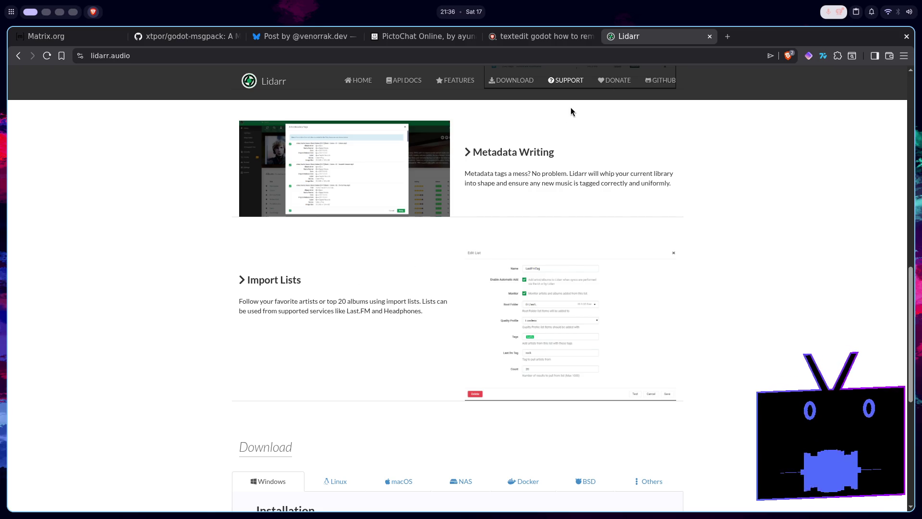
pyautogui.click(725, 39)
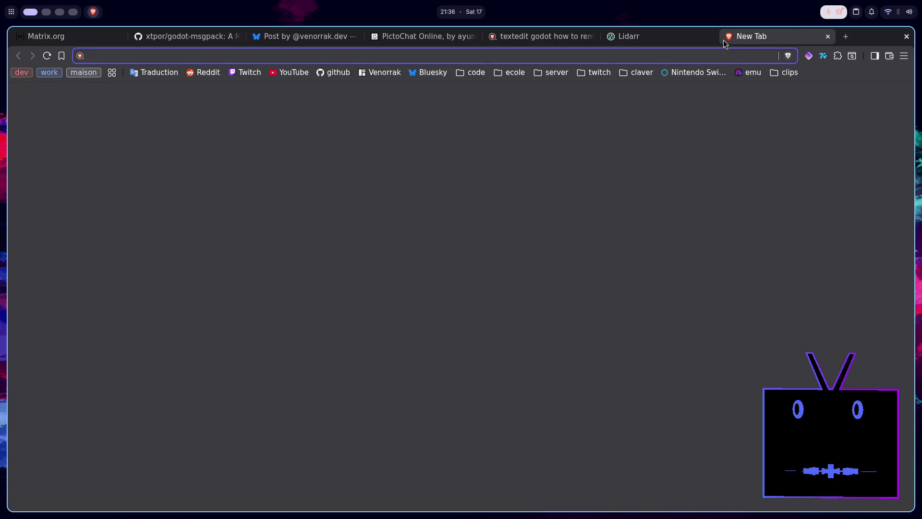
# Search spotdl, read the spotDL/spotify-downloader GitHub README's Usage section, then return to the Lidarr tab.
pyautogui.write('spotd')
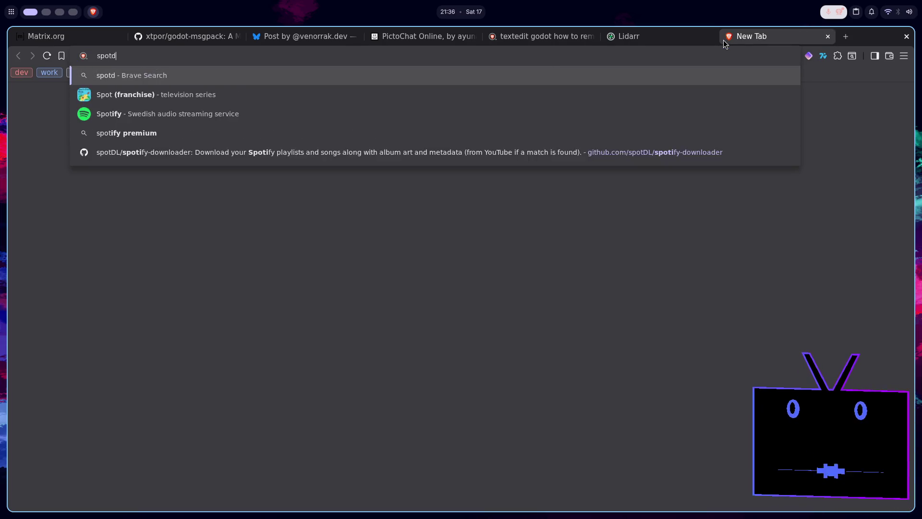
pyautogui.write('l')
pyautogui.press('Return')
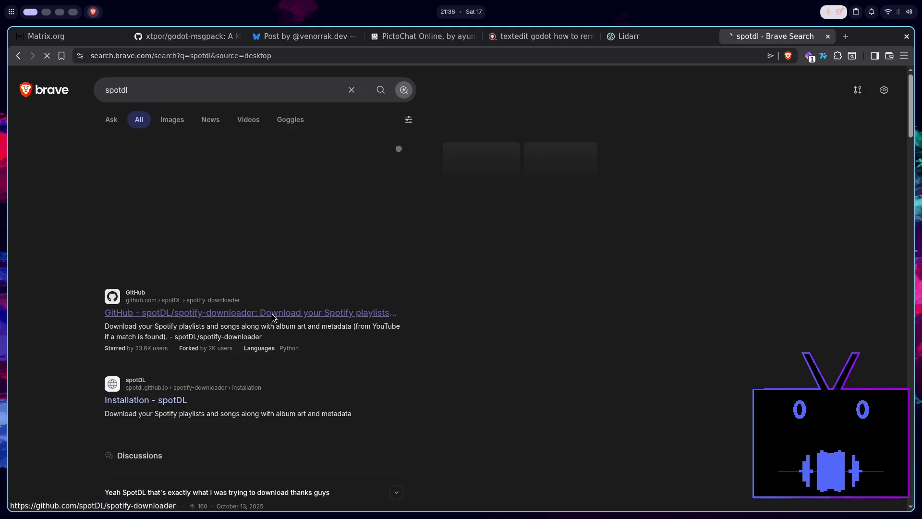
pyautogui.click(272, 313)
pyautogui.scroll(-6, 278, 334)
pyautogui.scroll(-10, 278, 334)
pyautogui.scroll(-2, 267, 377)
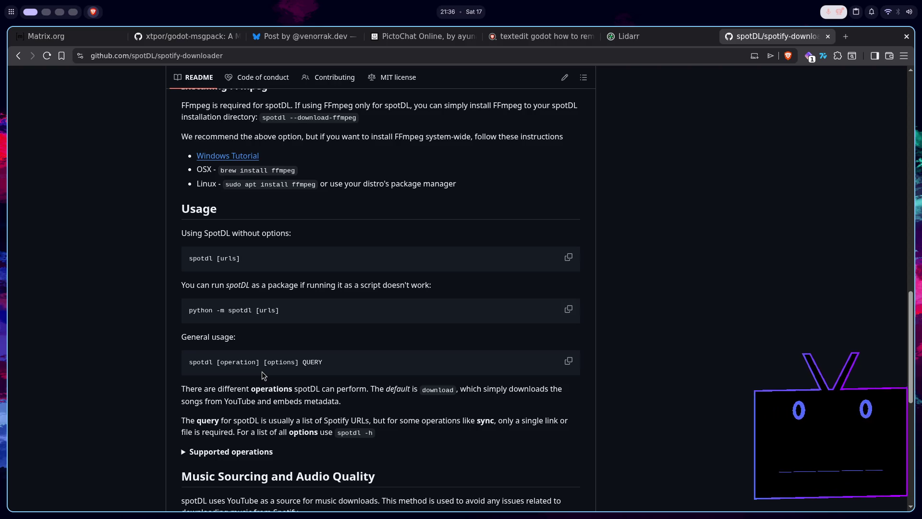
pyautogui.scroll(-2, 264, 375)
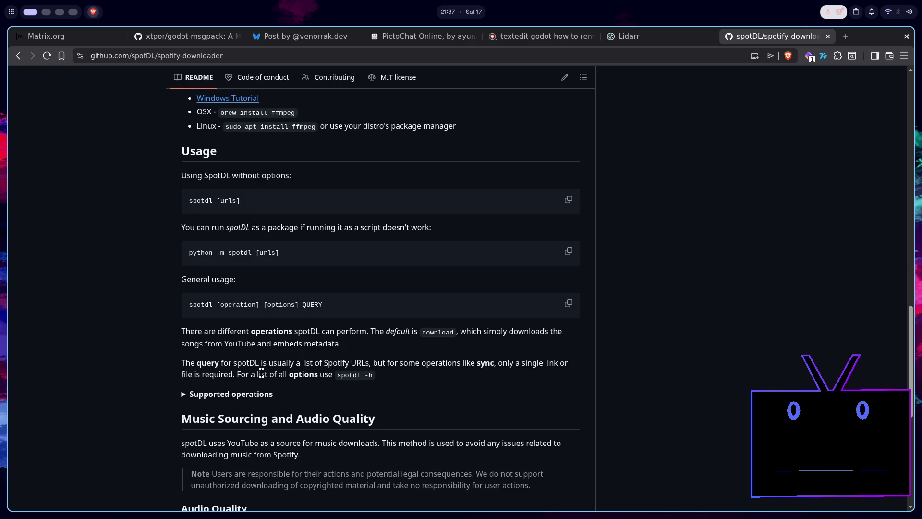
pyautogui.click(650, 33)
pyautogui.scroll(10, 554, 269)
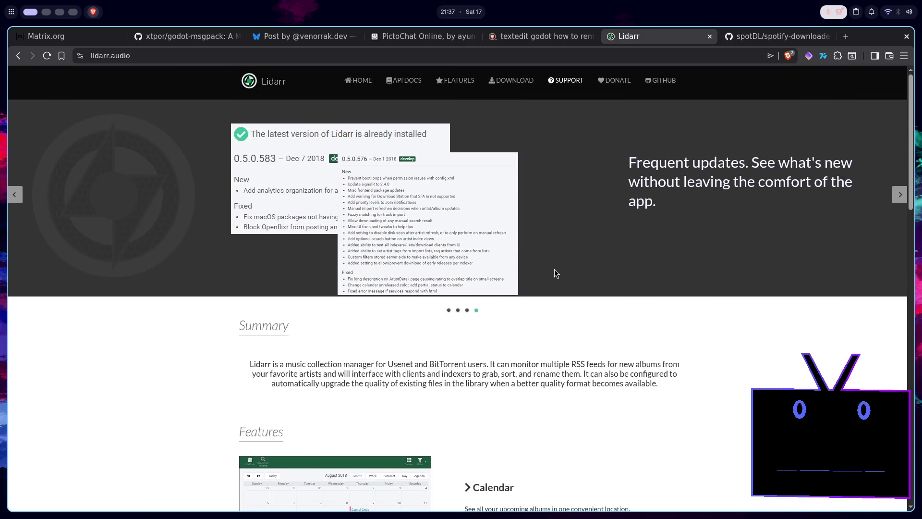
# Scroll the Lidarr page down to its Features section and open a new empty tab.
pyautogui.scroll(-4, 555, 272)
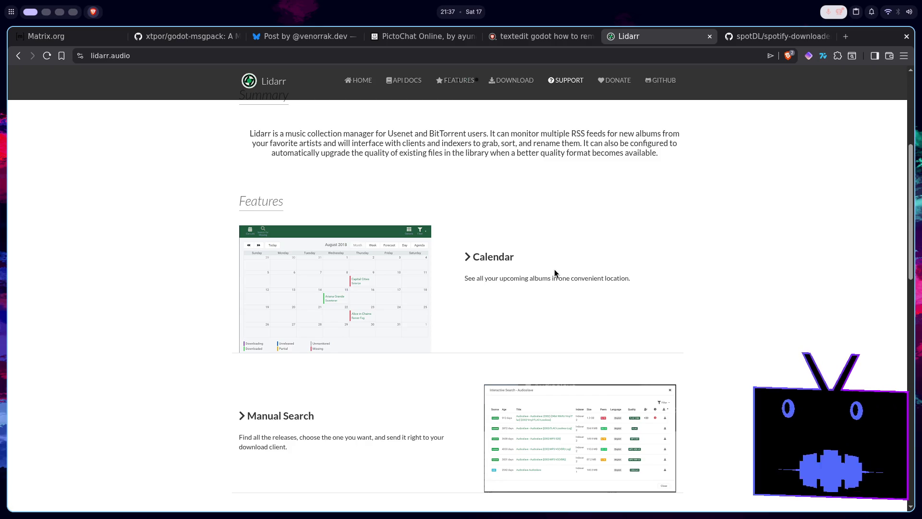
pyautogui.click(846, 36)
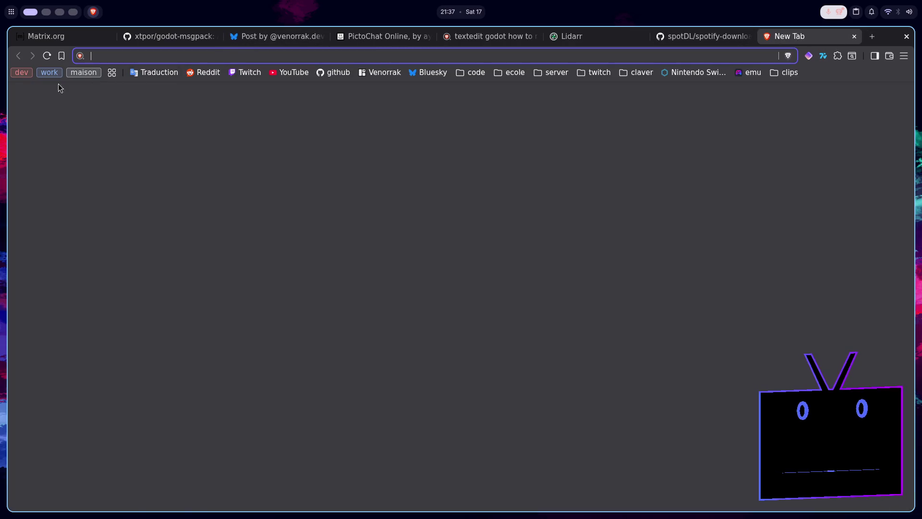
# Search 'musicbrainz', open the musicbrainz.org homepage, then close that tab to return to Lidarr.
pyautogui.click(32, 75)
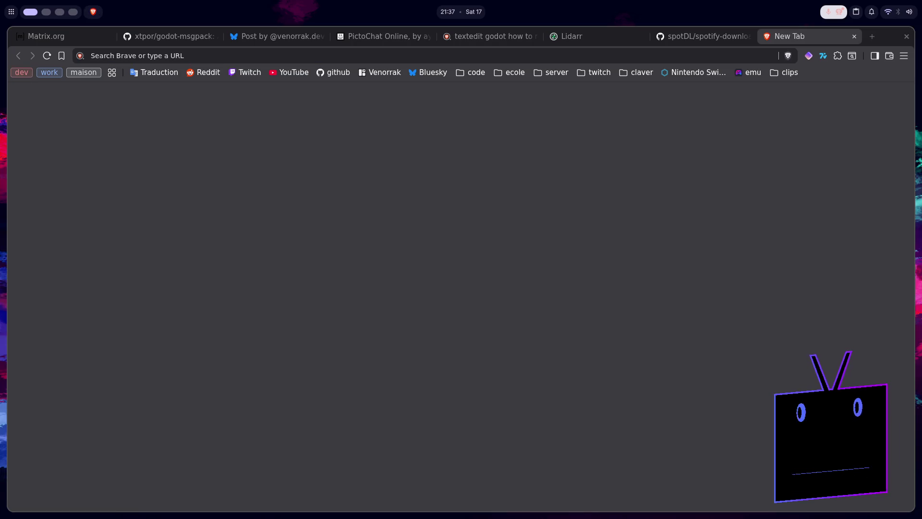
pyautogui.click(736, 55)
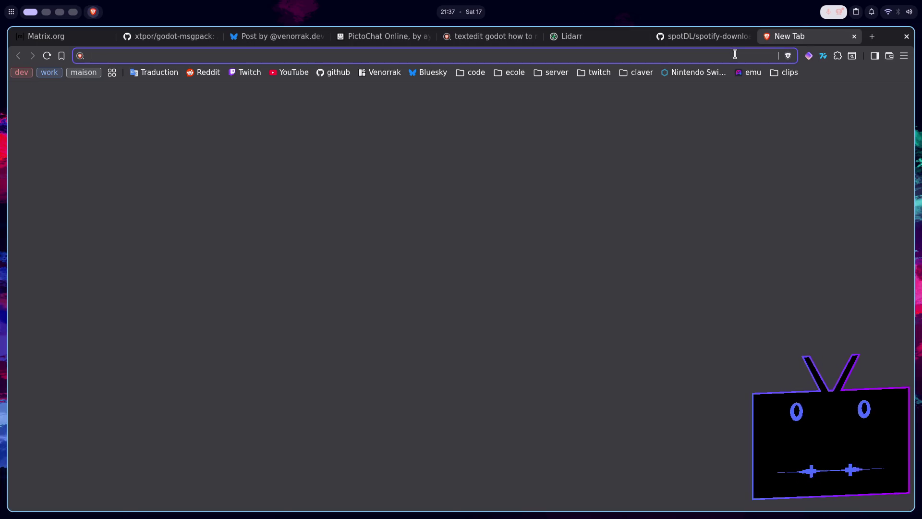
pyautogui.write('music bran')
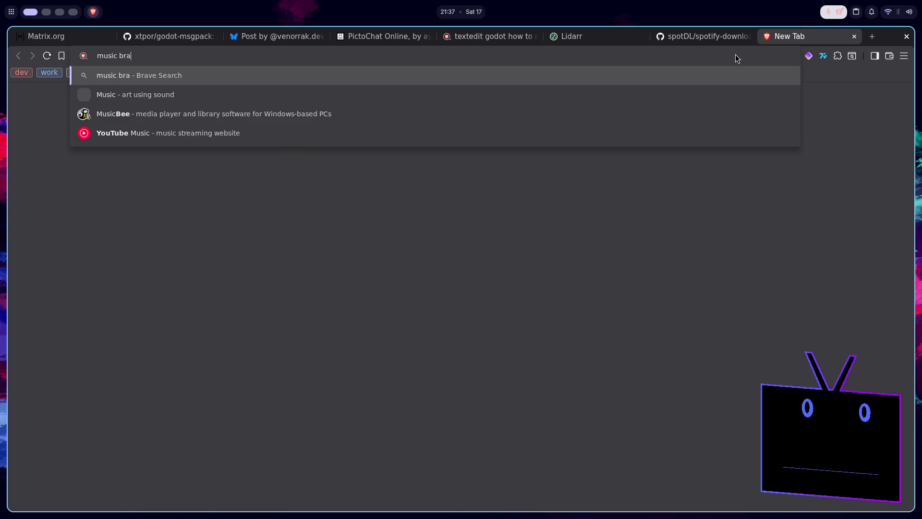
pyautogui.press('BackSpace')
pyautogui.write('i')
pyautogui.press('Down')
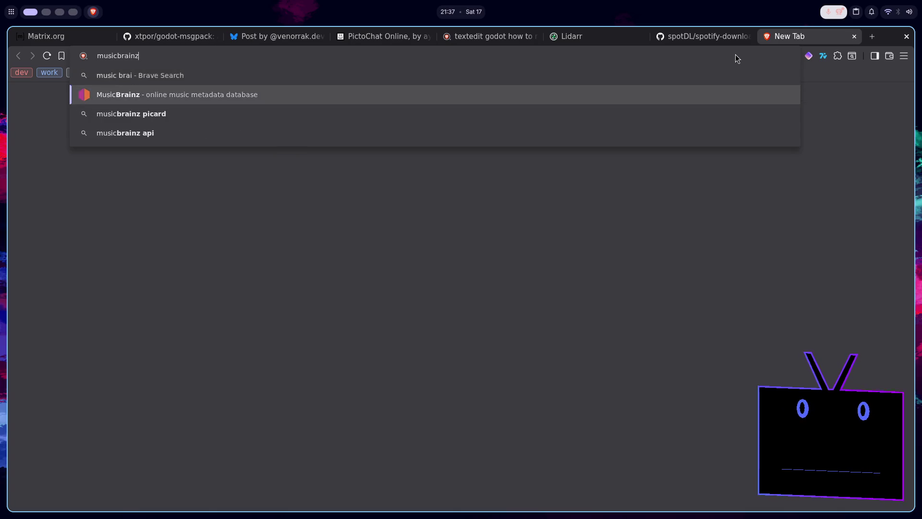
pyautogui.press('Return')
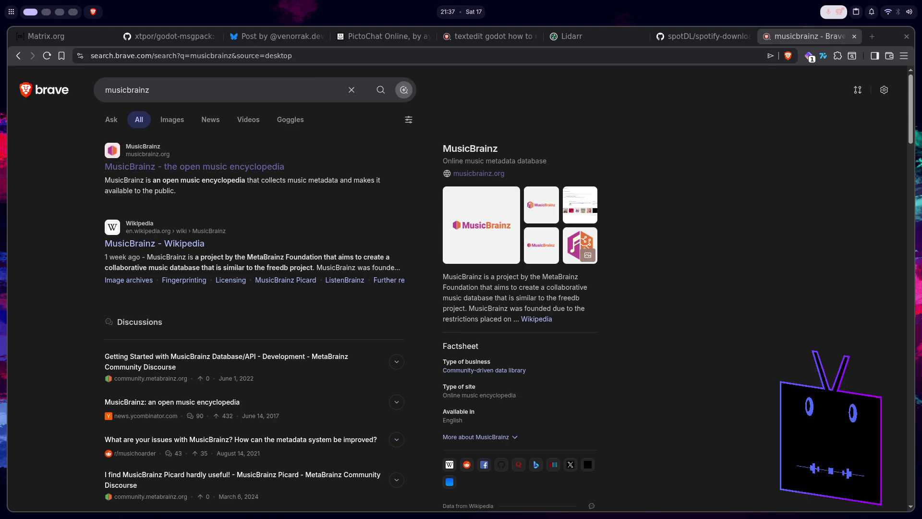
pyautogui.click(173, 167)
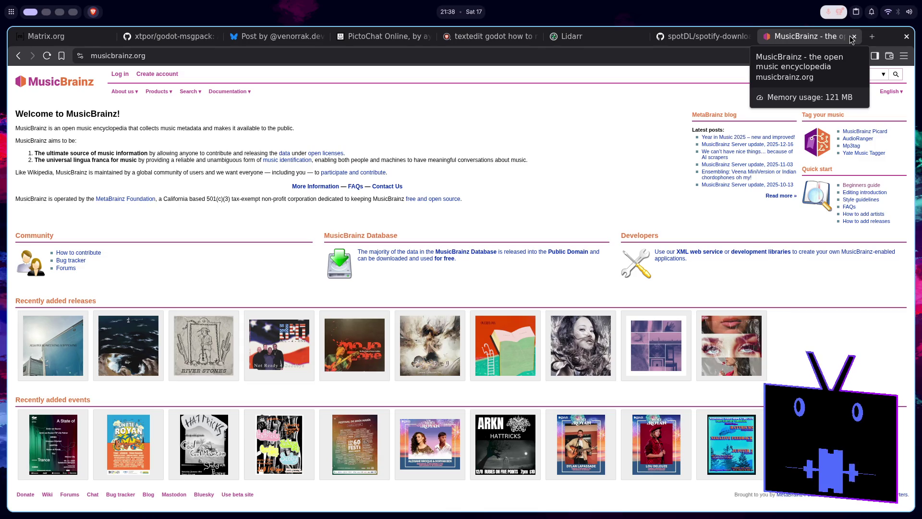
pyautogui.click(853, 37)
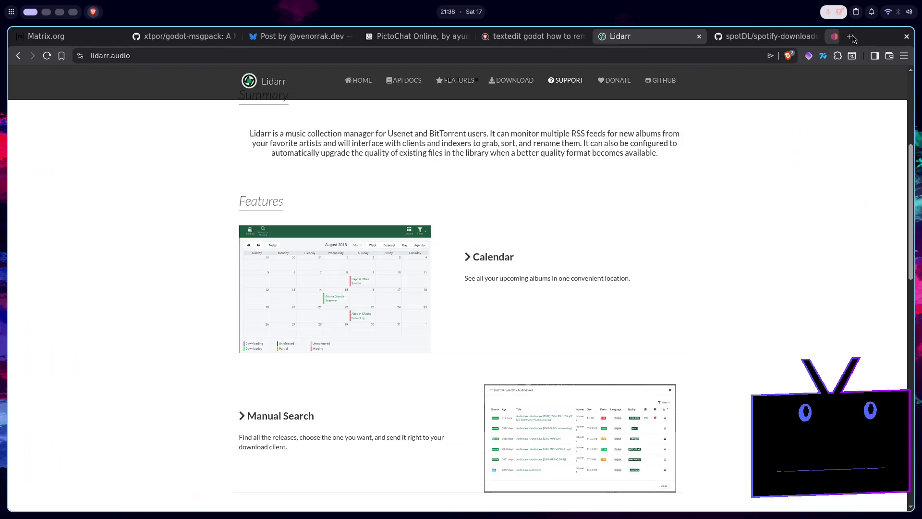
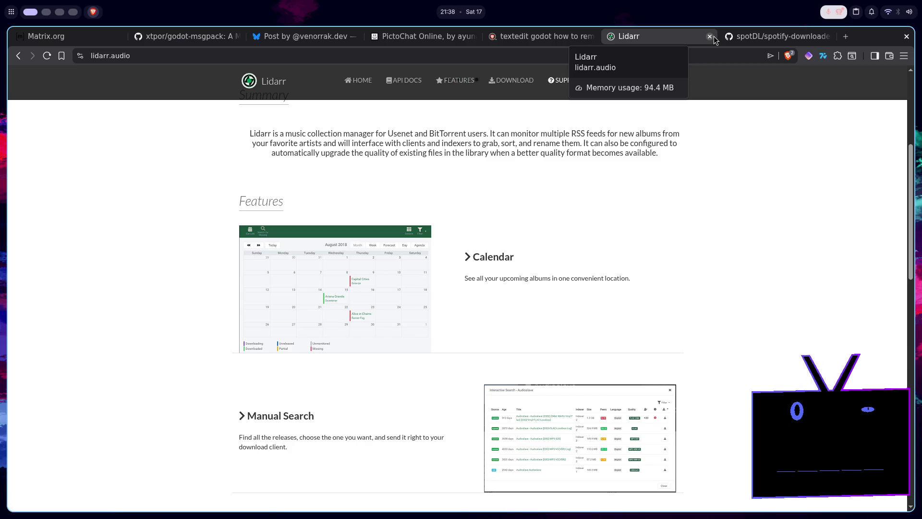
# Close the Lidarr and spotDL browser tabs, then in Godot add '.button_index == 2' to line 4.
pyautogui.click(710, 36)
pyautogui.click(710, 37)
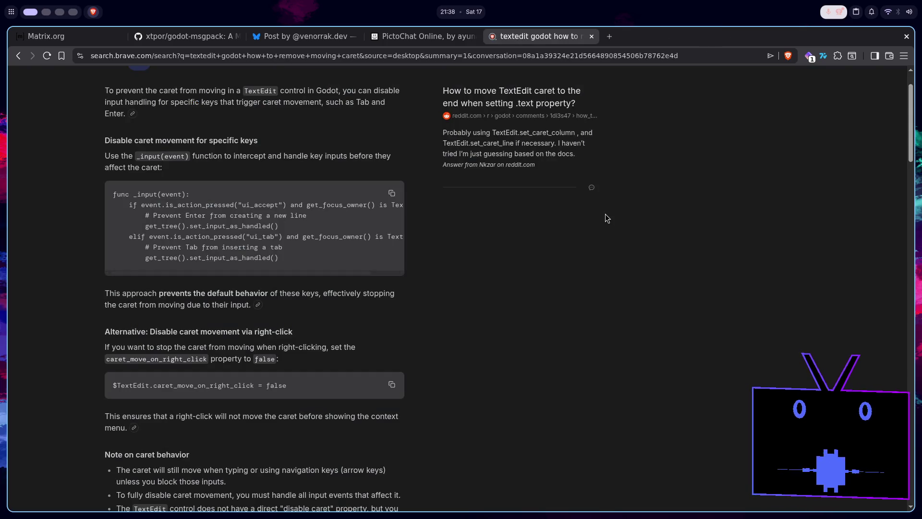
pyautogui.press('super+2')
pyautogui.write('.button_index == 1 || event.button_index):')
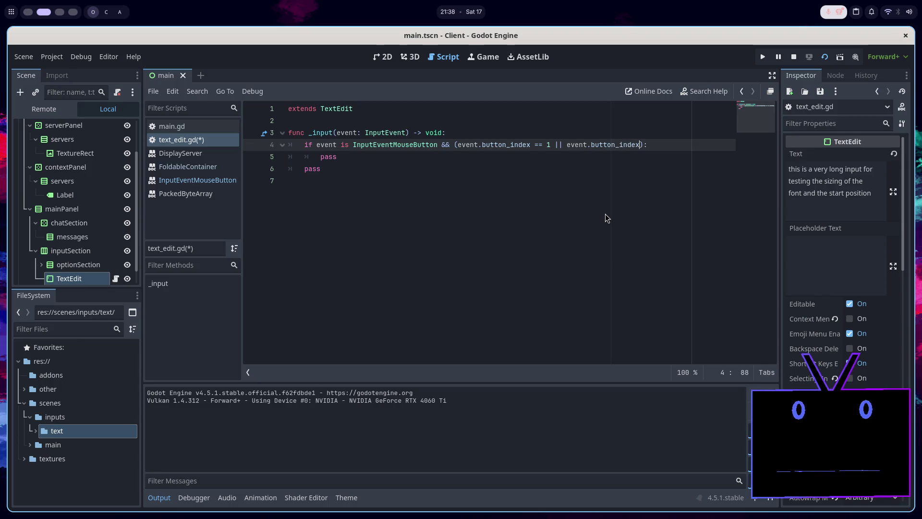
pyautogui.write(' == 2')
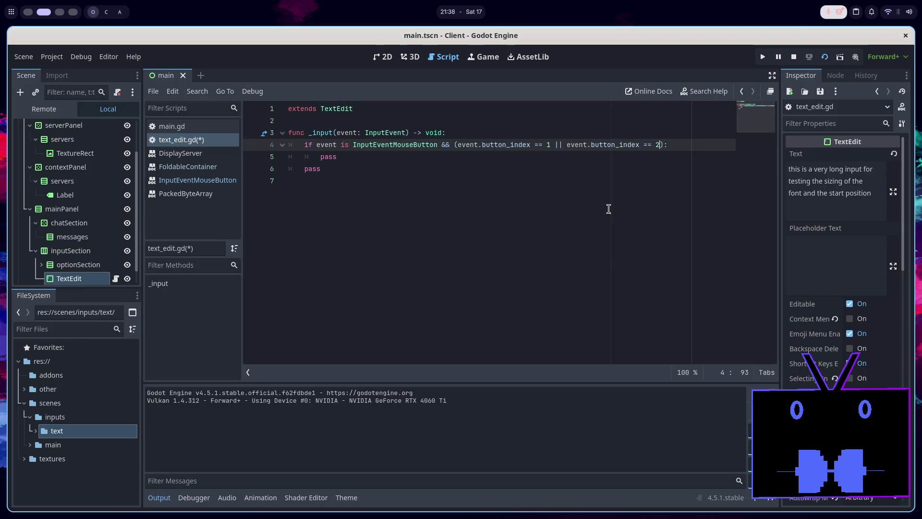
# Read the InputEventMouseButton and MouseButton enum docs, then return to the end of text_edit.gd line 4.
pyautogui.keyDown('ctrl'); pyautogui.click(394, 143); pyautogui.keyUp('ctrl')
pyautogui.scroll(-4, 415, 187)
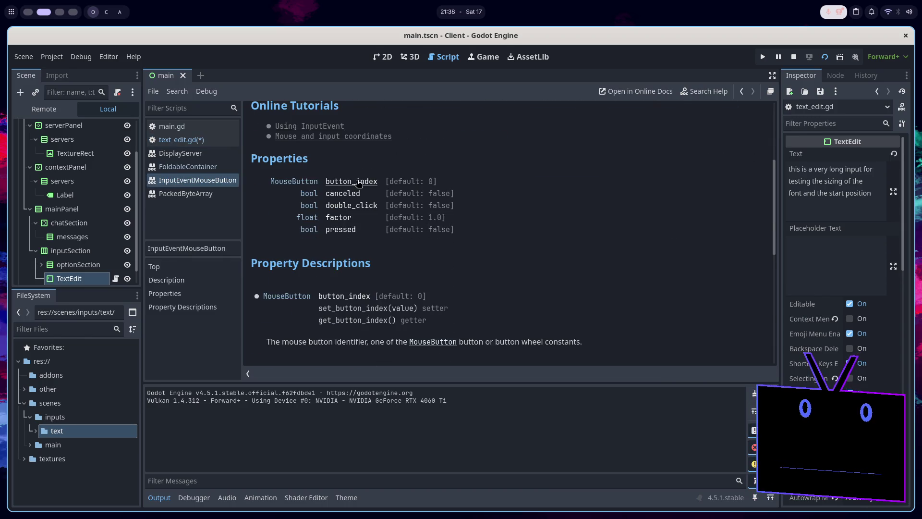
pyautogui.scroll(-4, 358, 183)
pyautogui.click(442, 165)
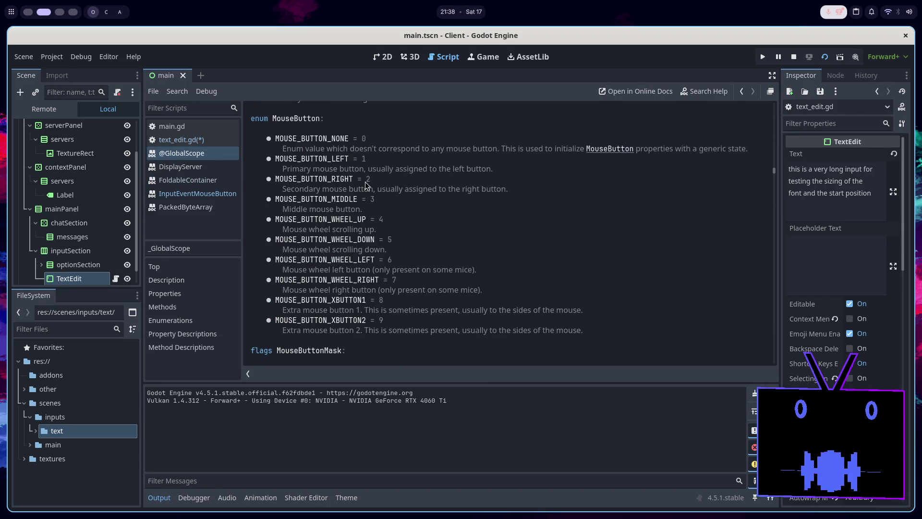
pyautogui.click(202, 139)
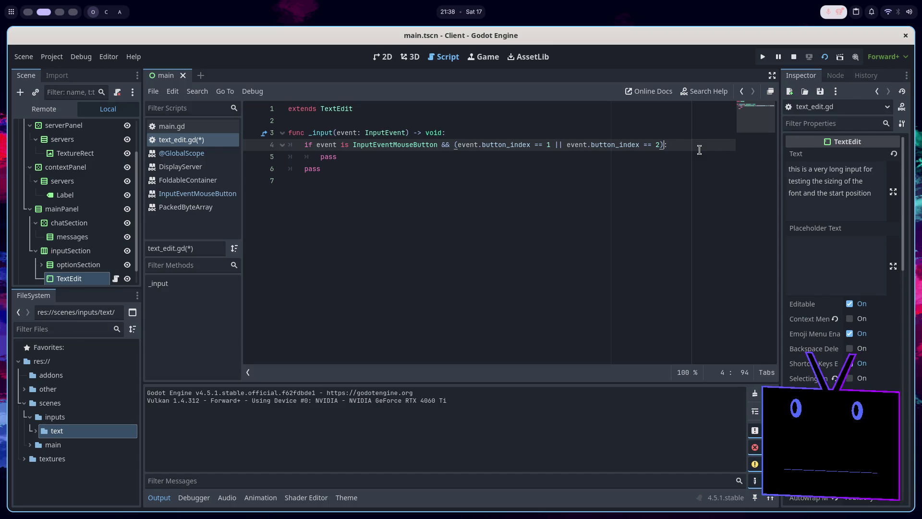
pyautogui.click(699, 149)
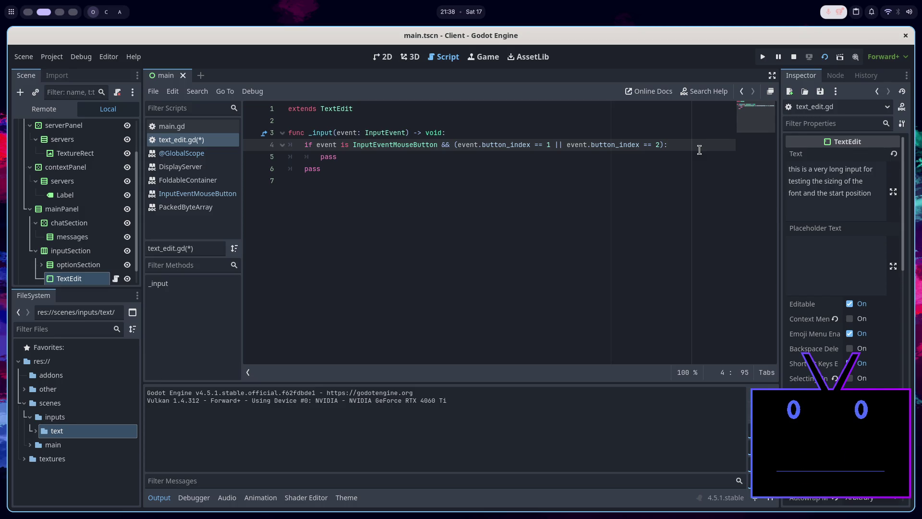
# On a new line 5, browse the event.set_ and event.han autocomplete suggestions.
pyautogui.press('Return')
pyautogui.write('eve')
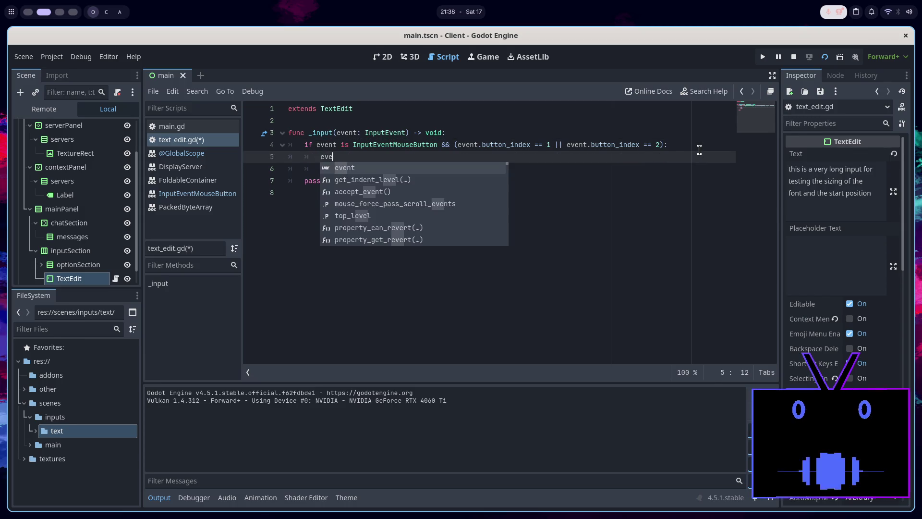
pyautogui.write('nt.set')
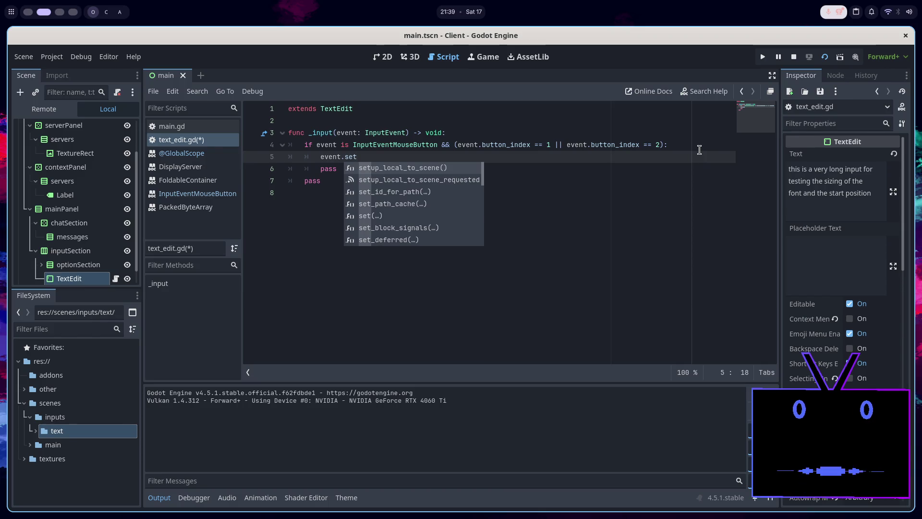
pyautogui.write('_')
pyautogui.press('Down')
pyautogui.press('Down')
pyautogui.press('Down')
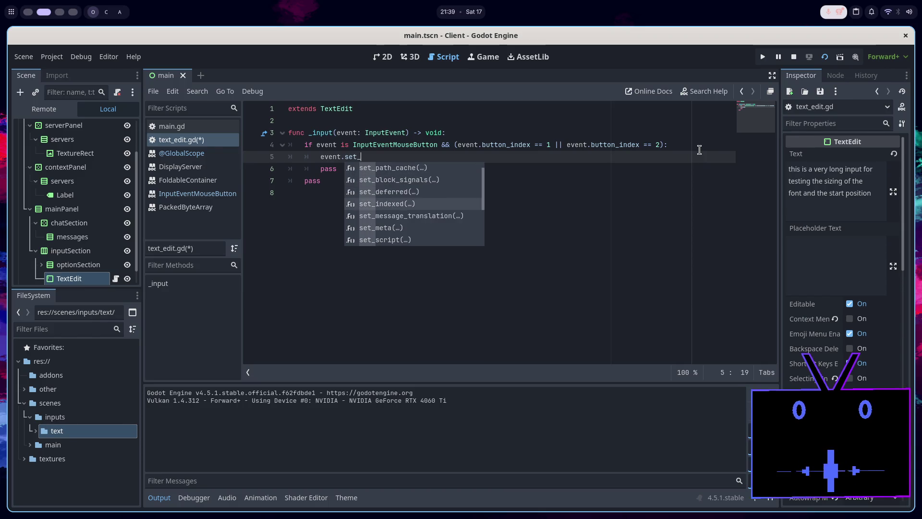
pyautogui.press('Down')
pyautogui.press('Down')
pyautogui.press('Down')
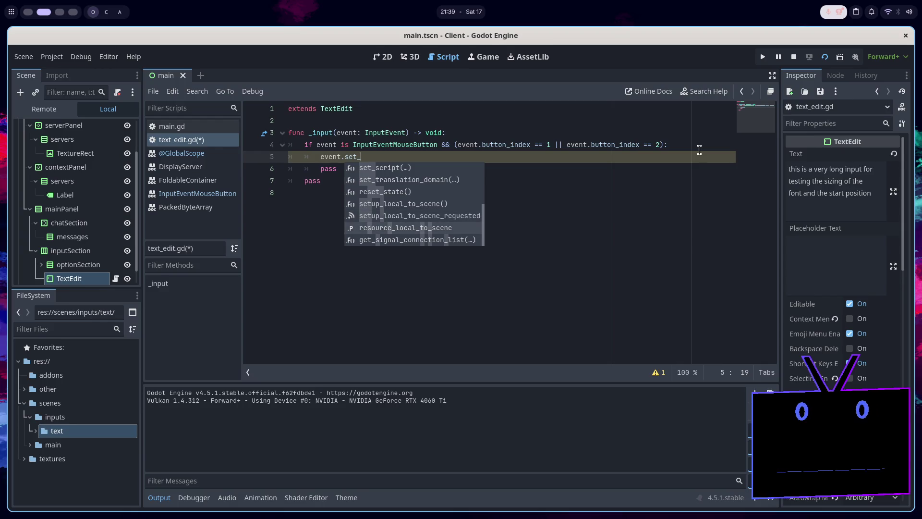
pyautogui.press('BackSpace')
pyautogui.press('BackSpace')
pyautogui.press('BackSpace')
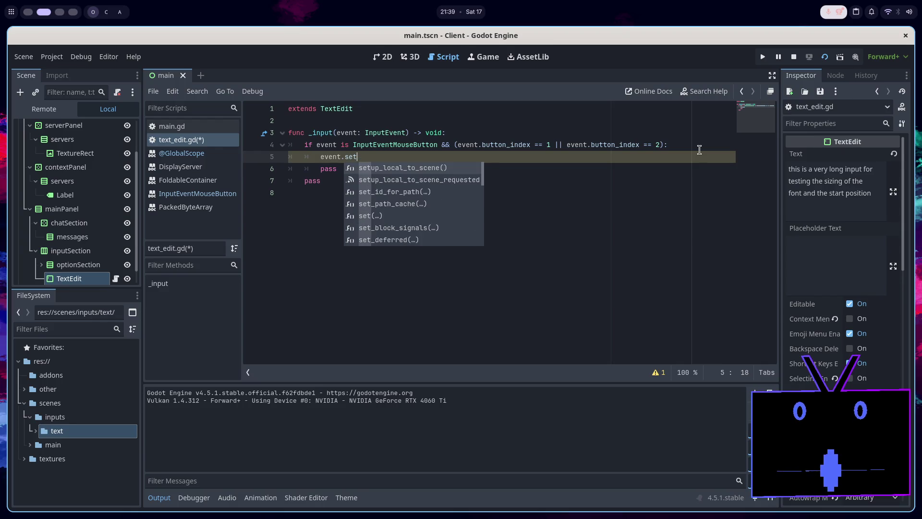
pyautogui.press('Down')
pyautogui.press('Down')
pyautogui.press('Down')
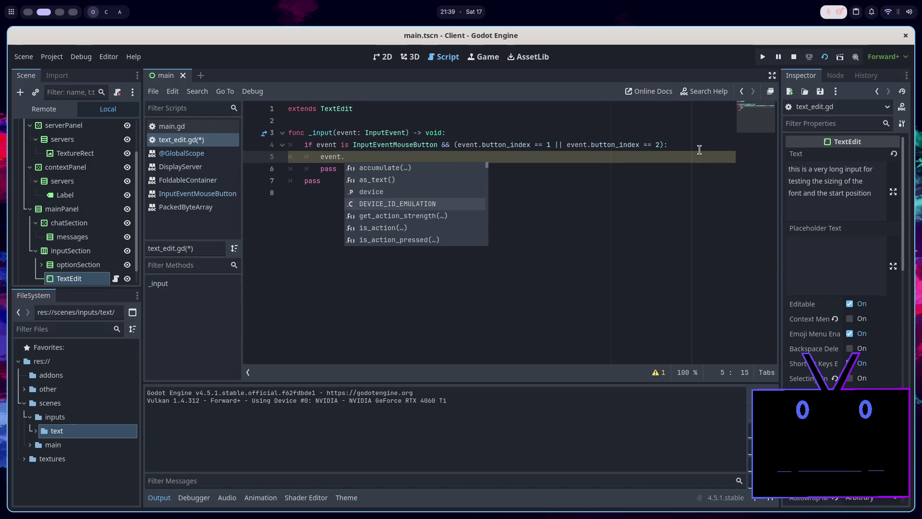
pyautogui.press('Down')
pyautogui.press('Down')
pyautogui.press('Down')
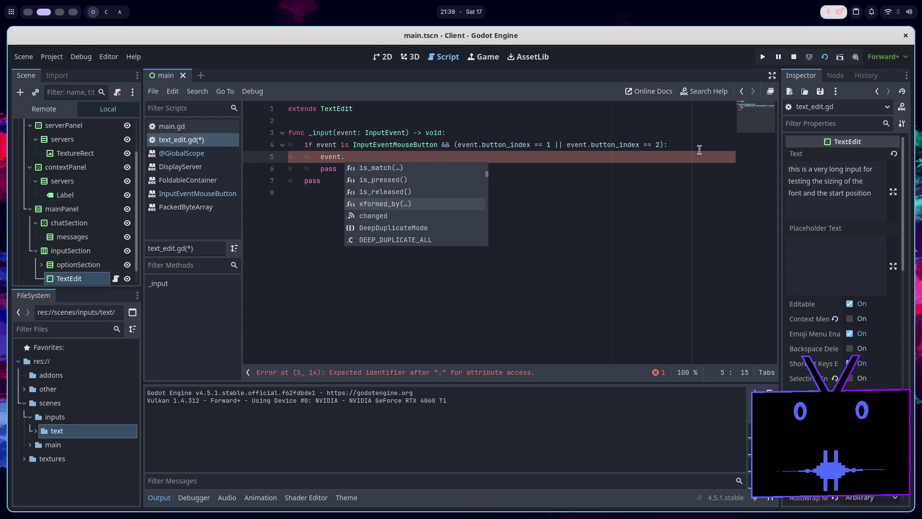
pyautogui.write('han')
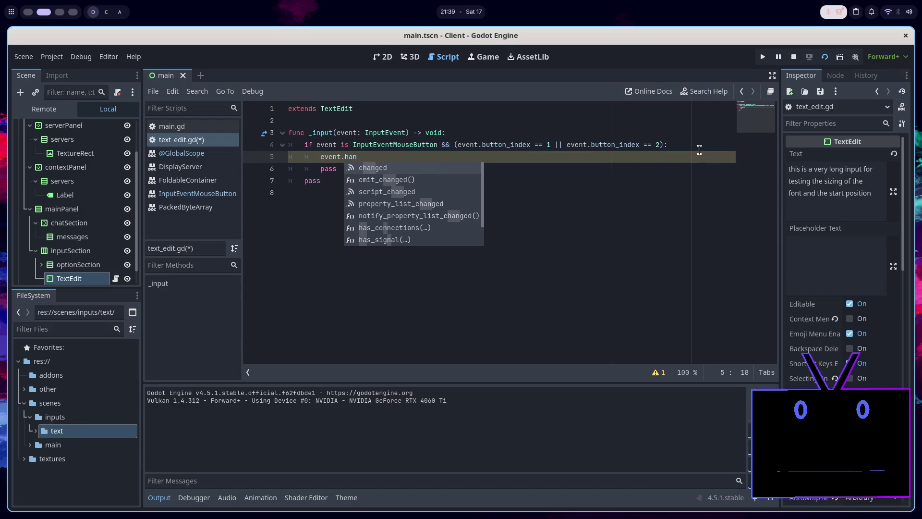
pyautogui.press('Down')
pyautogui.press('Down')
pyautogui.press('Down')
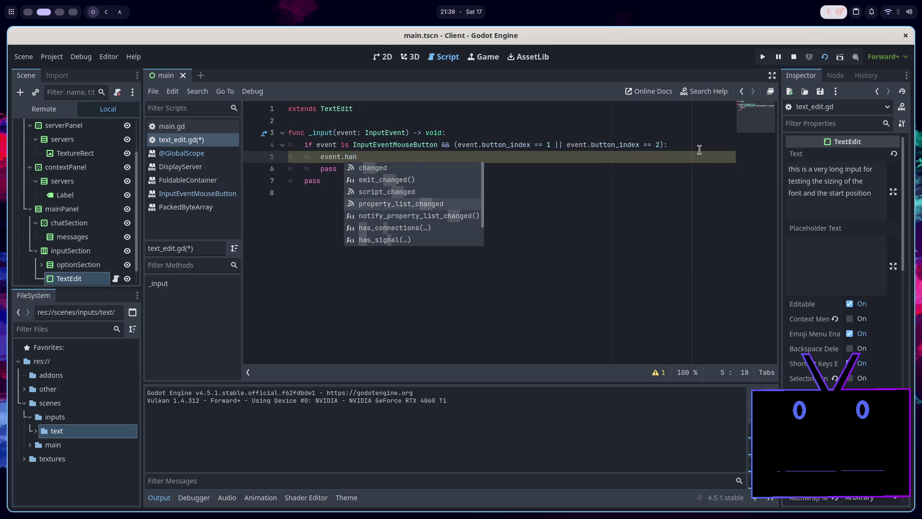
# Check the browser answer, clear line 5, and search the help for 'set_input_as'.
pyautogui.hotkey('alt', 'Tab')
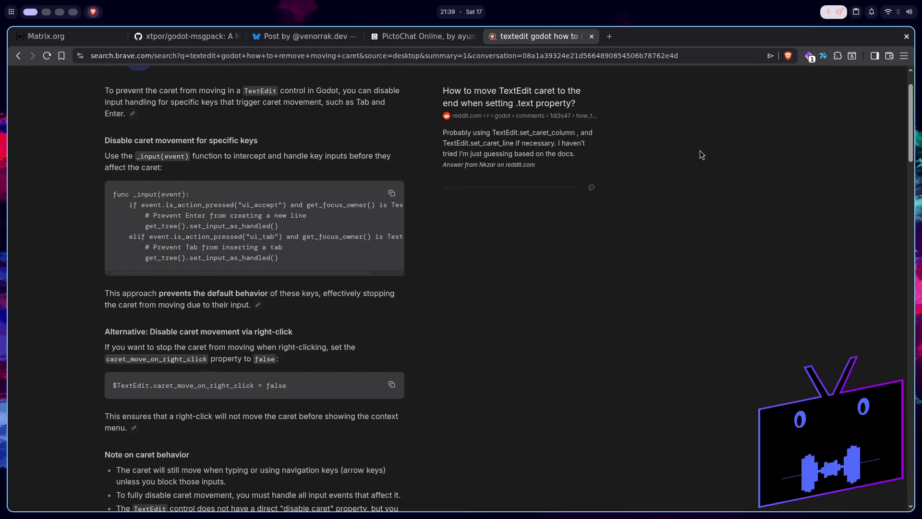
pyautogui.hotkey('alt', 'Tab')
pyautogui.press('BackSpace')
pyautogui.press('BackSpace')
pyautogui.press('BackSpace')
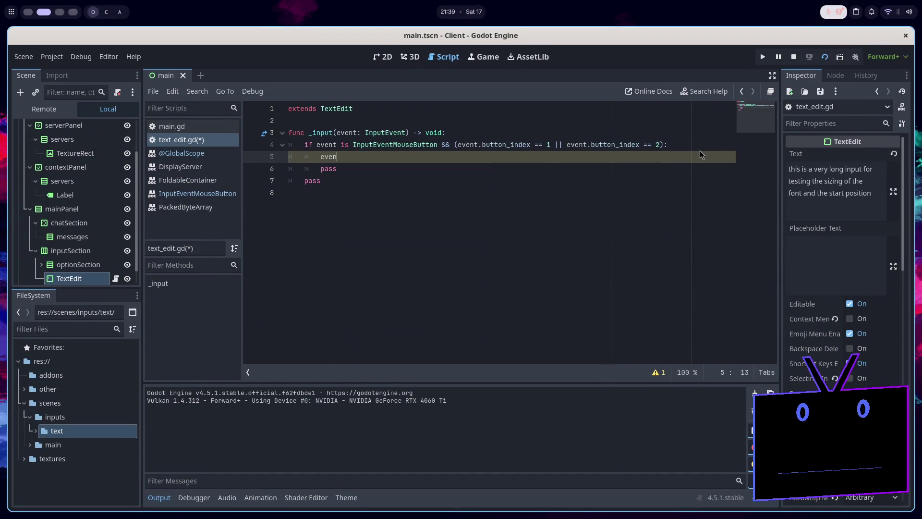
pyautogui.press('BackSpace')
pyautogui.press('BackSpace')
pyautogui.press('BackSpace')
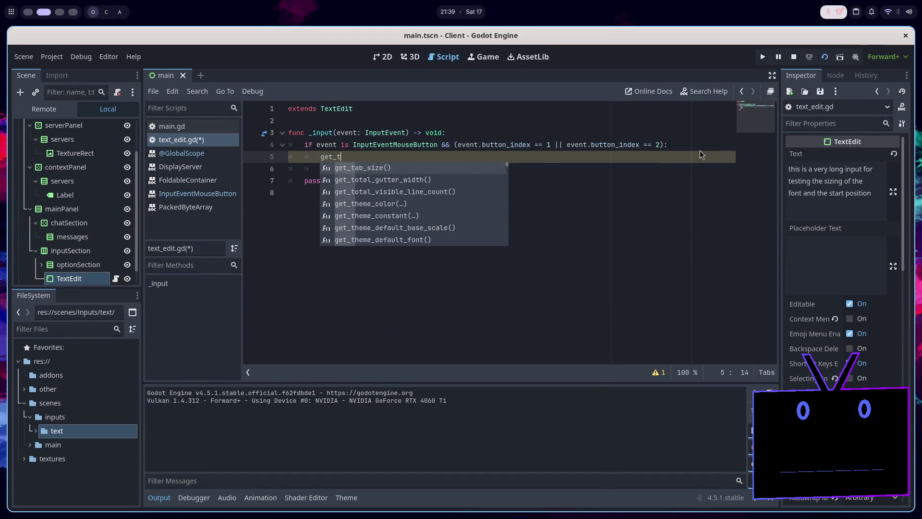
pyautogui.click(712, 90)
pyautogui.write('set_input_as')
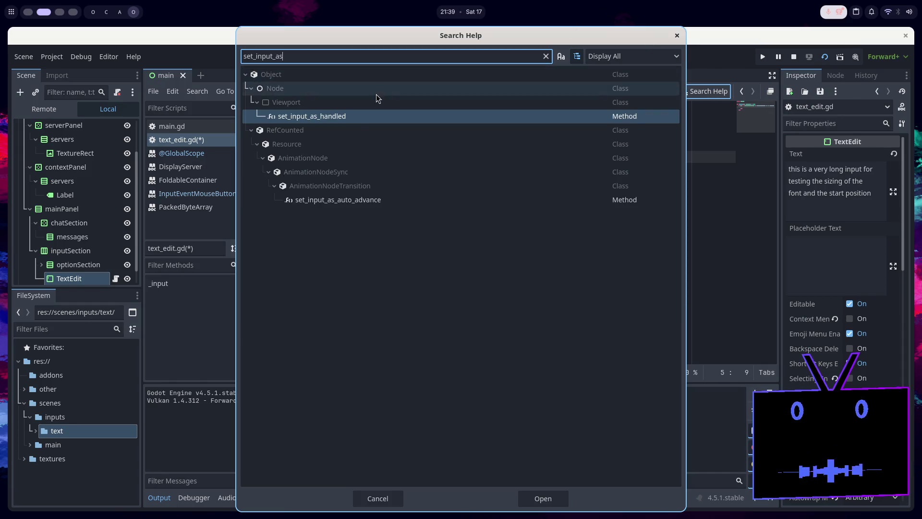
# Read Viewport's set_input_as_handled docs, then start typing get_tree().set_inp on line 5 of text_edit.gd.
pyautogui.doubleClick(344, 120)
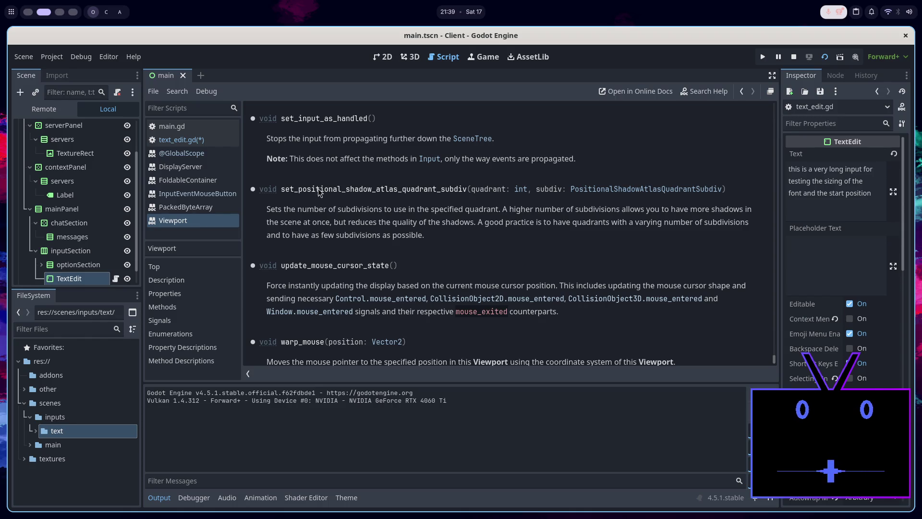
pyautogui.click(210, 145)
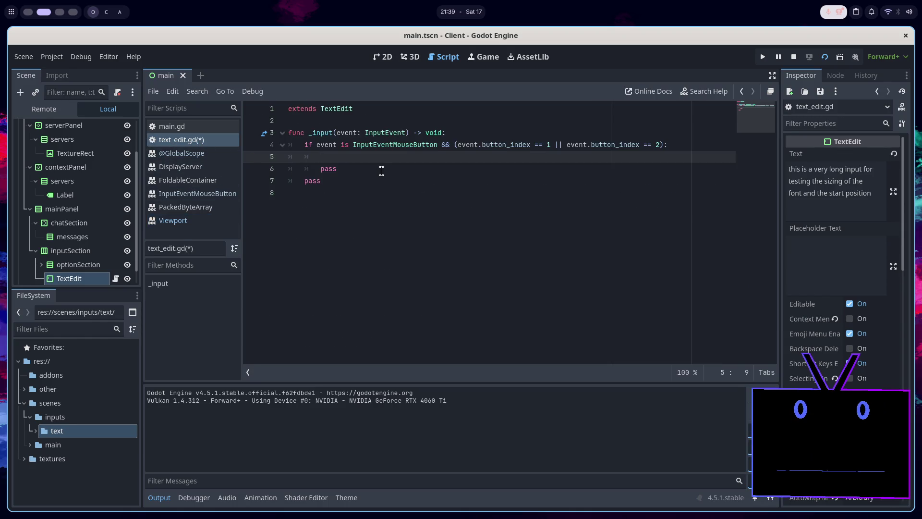
pyautogui.write('get_tree().set')
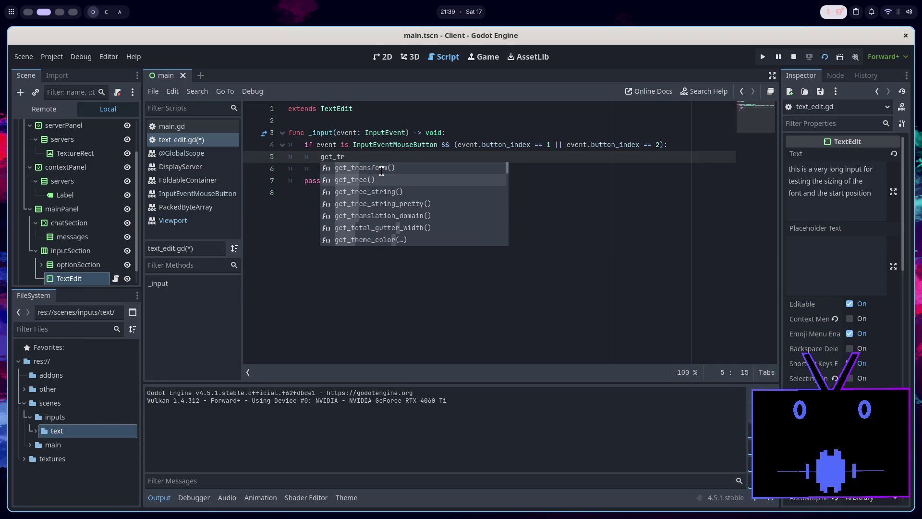
pyautogui.write('_inp')
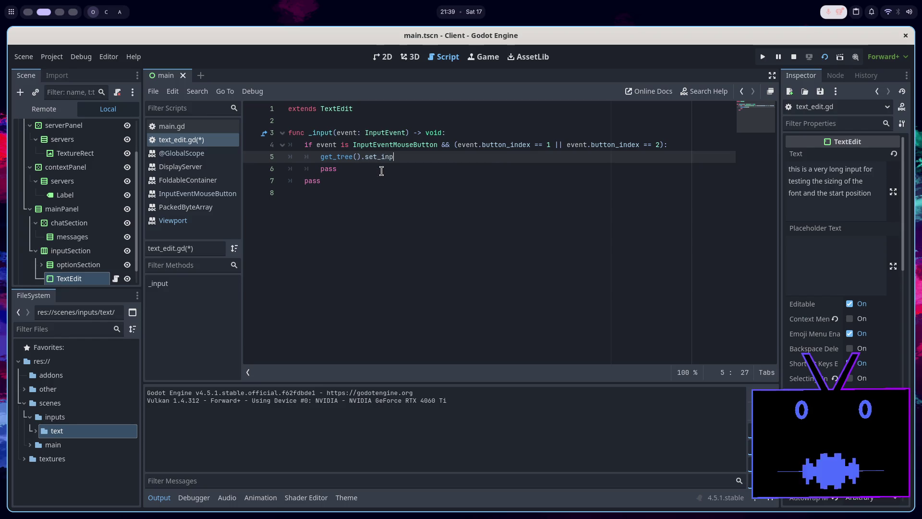
# After rechecking the browser example, rework the set_input_as_handled call on line 5 and save.
pyautogui.press('super+1')
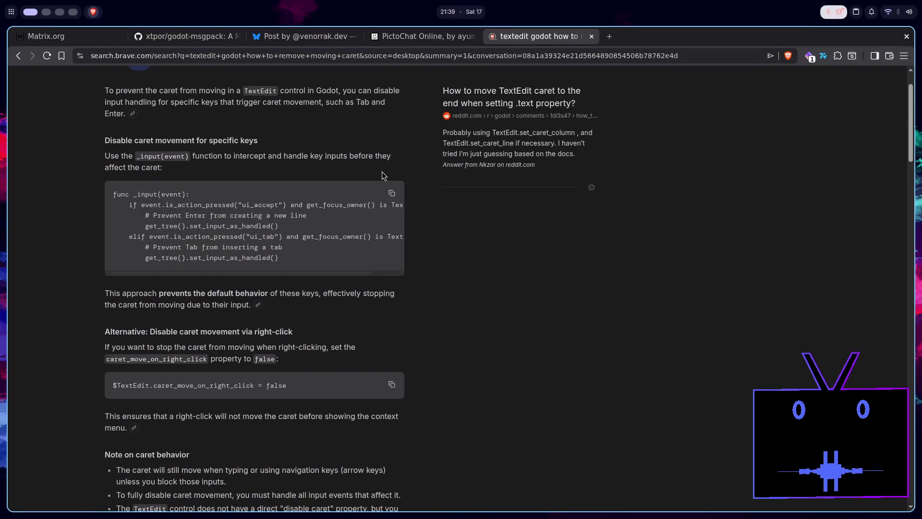
pyautogui.press('super+2')
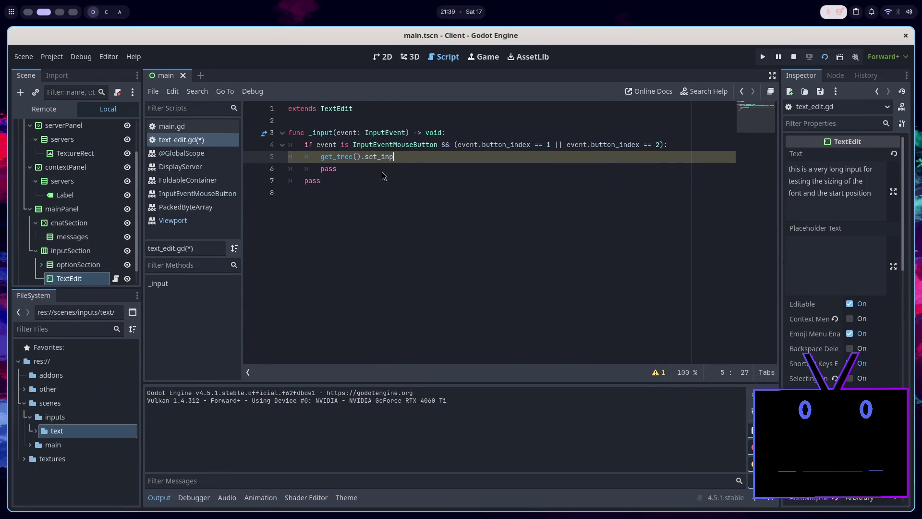
pyautogui.write('put(')
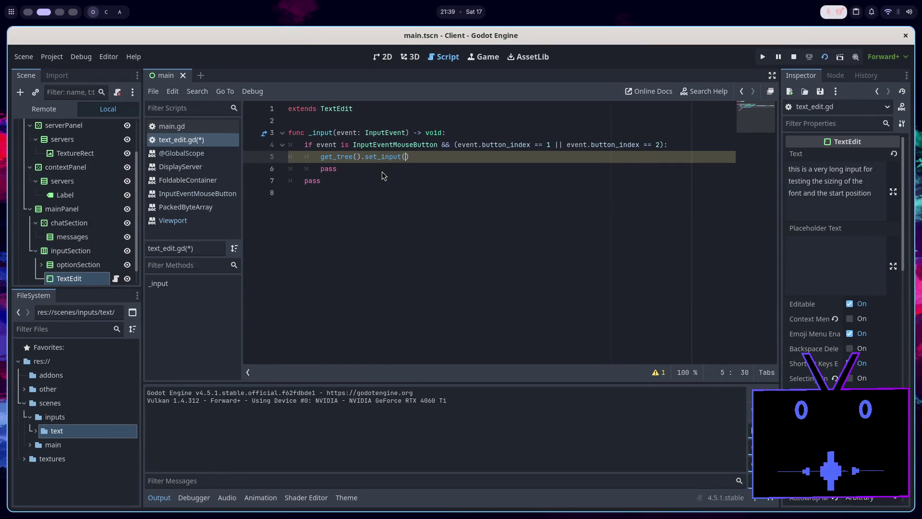
pyautogui.moveTo(409, 156); pyautogui.dragTo(364, 161)
pyautogui.press('BackSpace')
pyautogui.press('BackSpace')
pyautogui.hotkey('ctrl', 's')
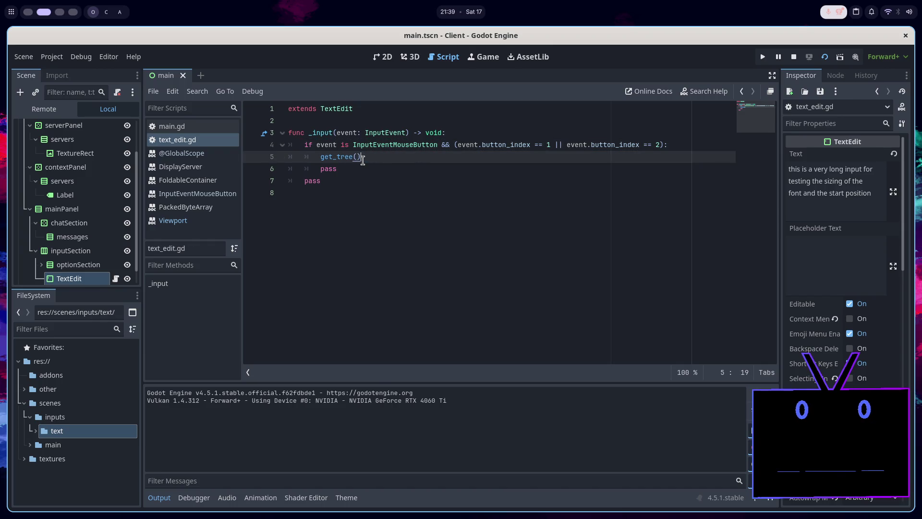
pyautogui.write('.set_input_as_0')
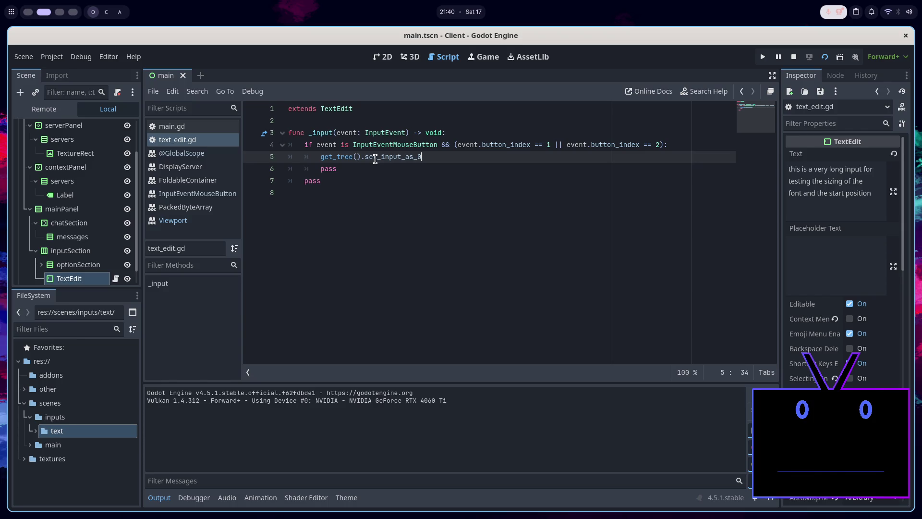
pyautogui.write('ele')
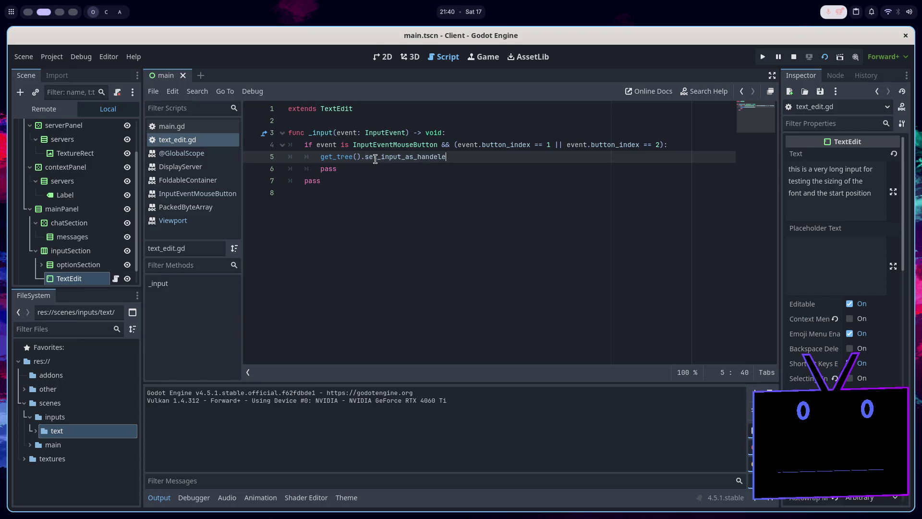
pyautogui.write('(')
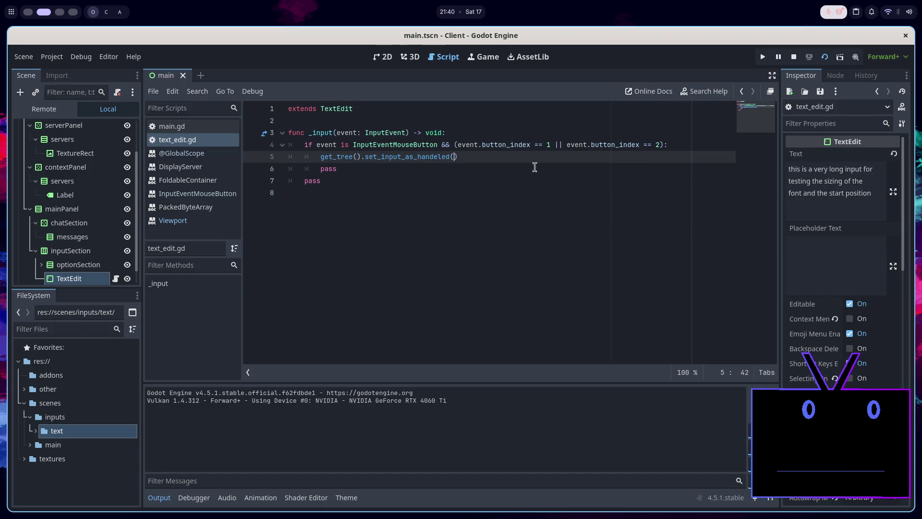
# Consult the Viewport class docs, then replace get_tree with get_viewport() on line 5.
pyautogui.click(208, 220)
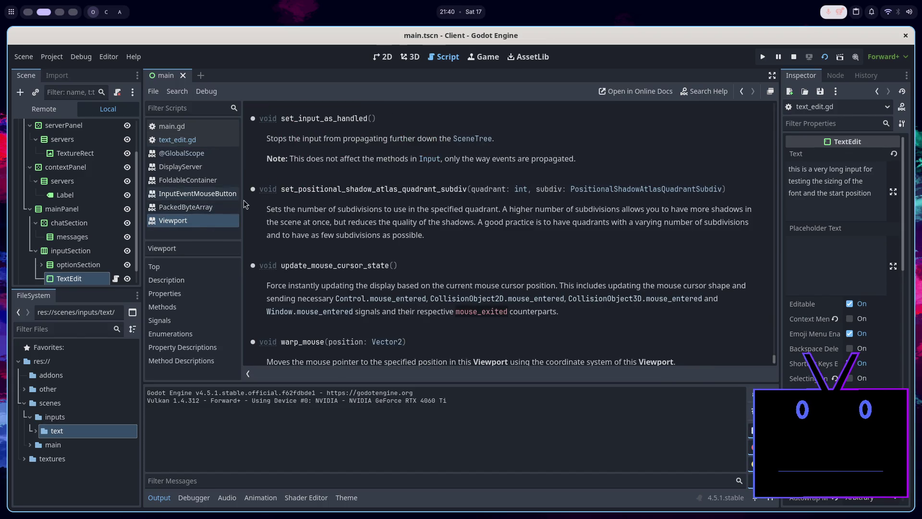
pyautogui.click(197, 139)
pyautogui.doubleClick(336, 156)
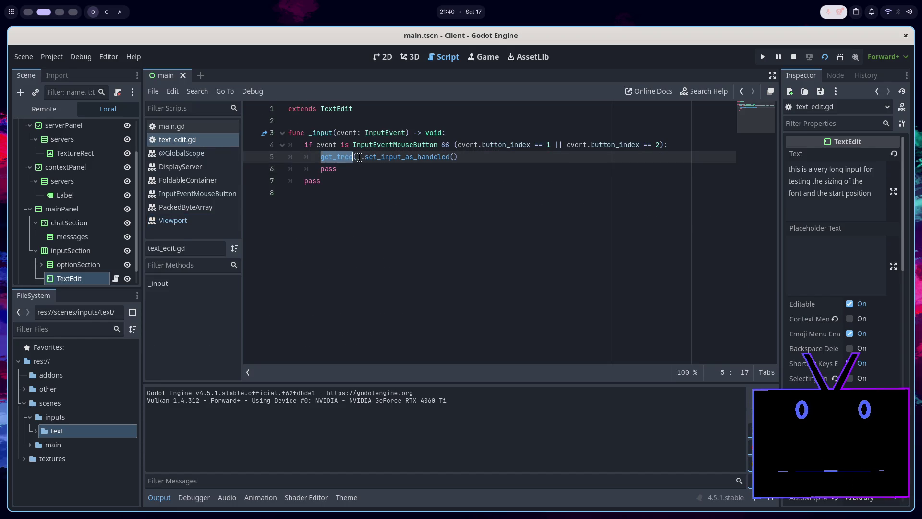
pyautogui.write('get')
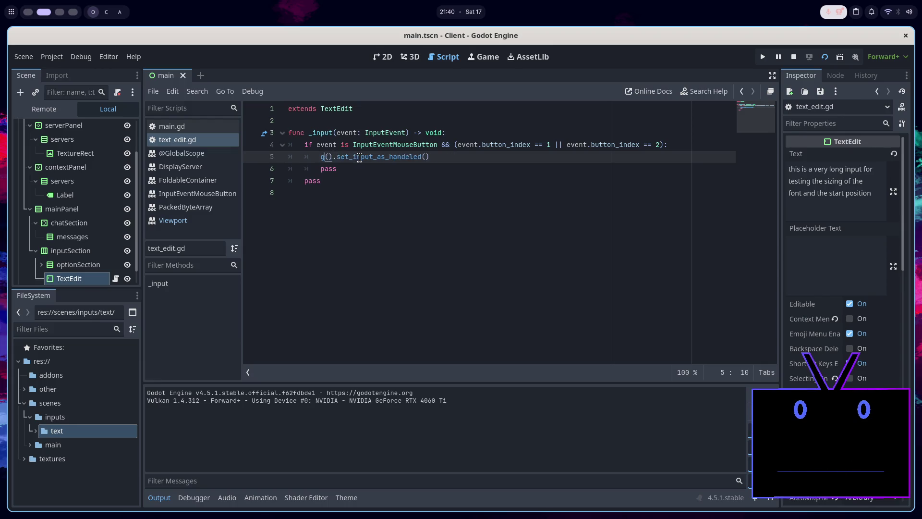
pyautogui.write('_view')
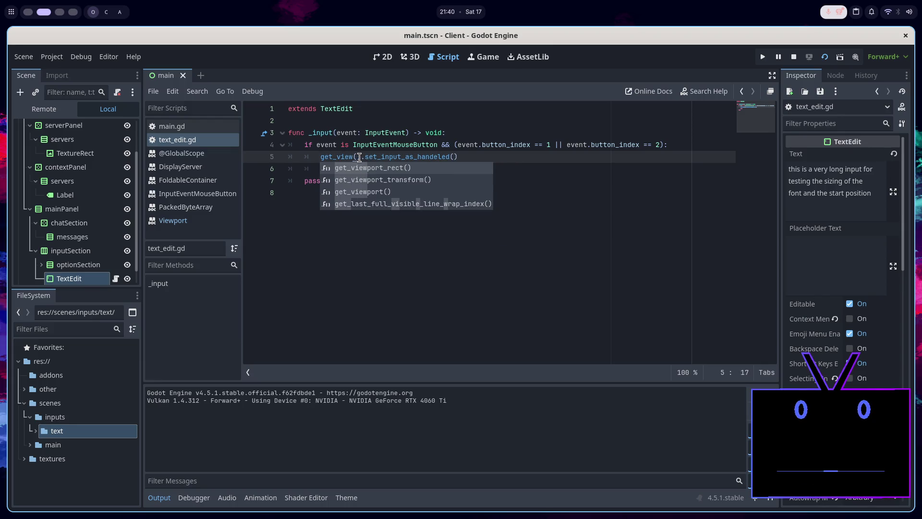
pyautogui.press('Down')
pyautogui.press('Down')
pyautogui.press('Return')
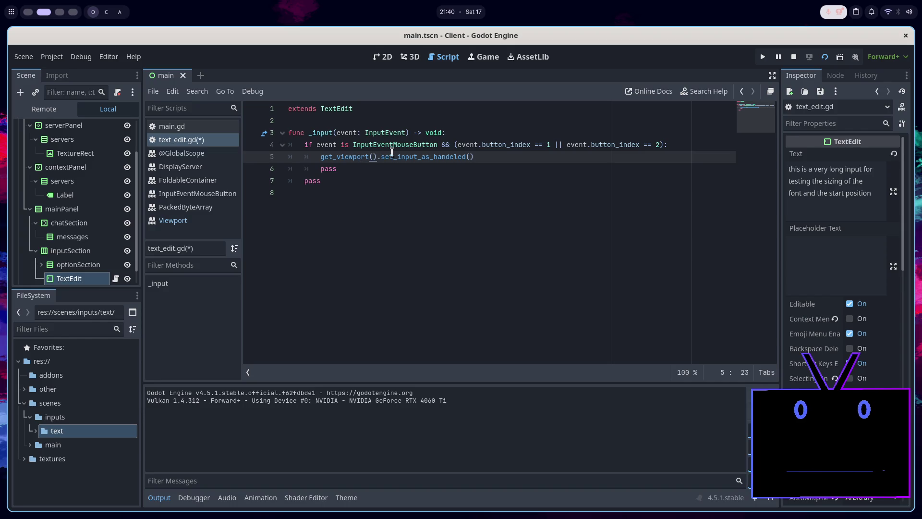
# Correct the misspelled call to set_input_as_handled(), delete the leftover pass lines, and save.
pyautogui.moveTo(481, 158); pyautogui.dragTo(377, 157)
pyautogui.write('.set_ha')
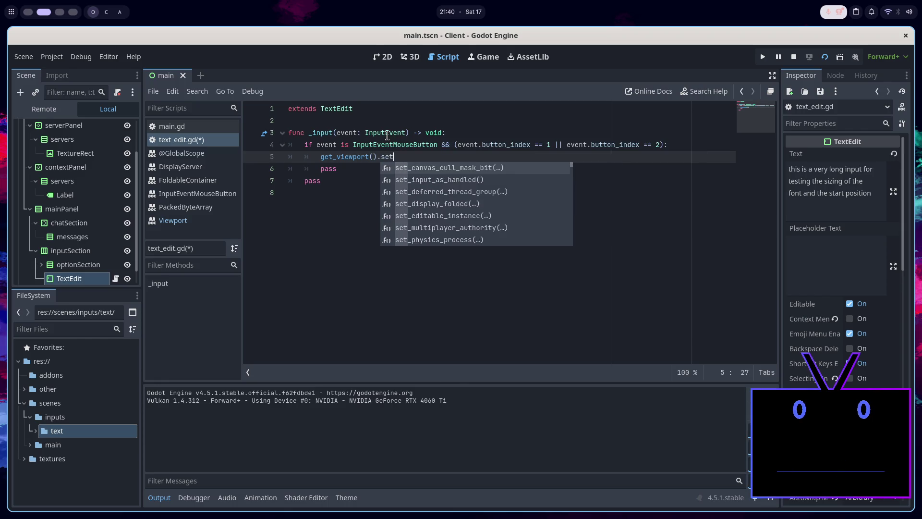
pyautogui.press('Return')
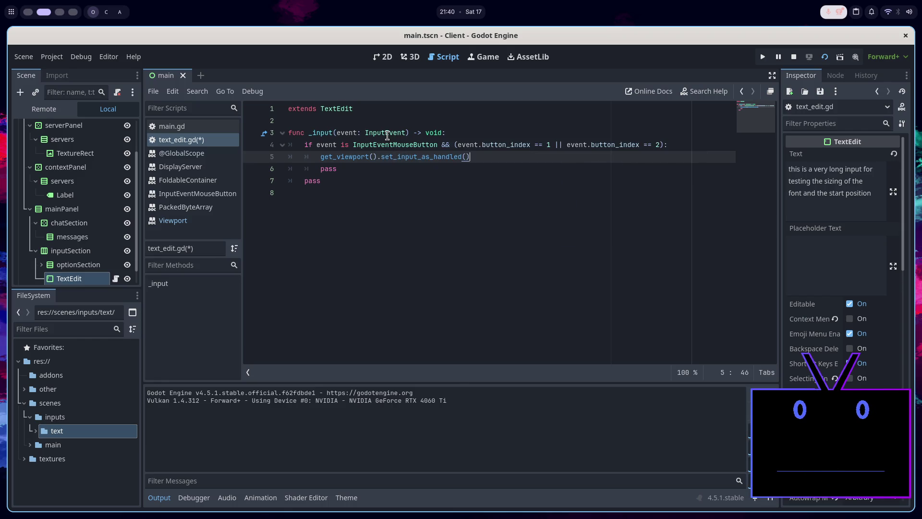
pyautogui.hotkey('ctrl', 's')
pyautogui.moveTo(372, 180); pyautogui.dragTo(479, 159)
pyautogui.press('BackSpace')
pyautogui.hotkey('ctrl', 's')
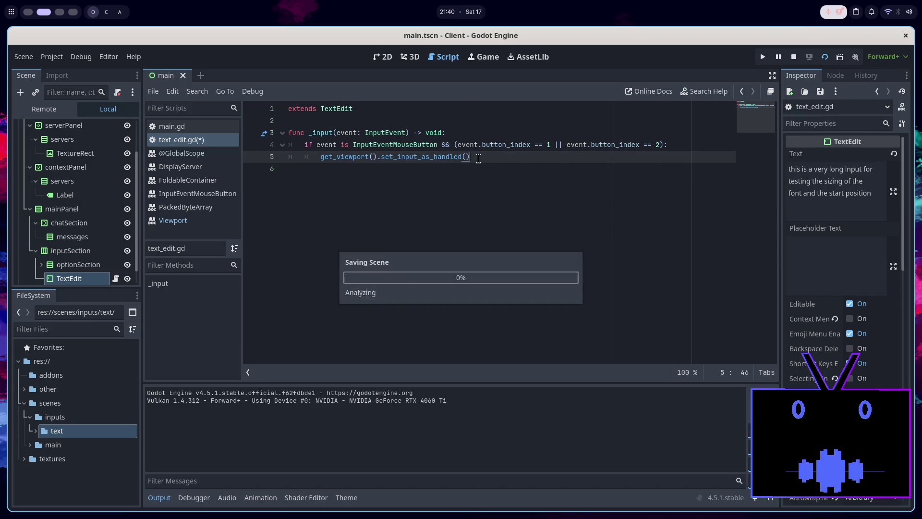
# Run the scene to test click blocking, close the game, and expand the text folder in FileSystem.
pyautogui.click(824, 57)
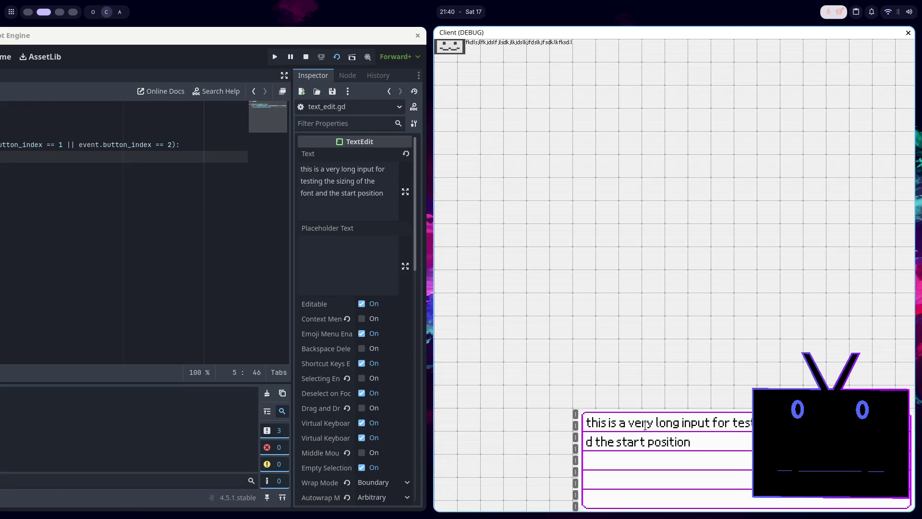
pyautogui.press('super+q')
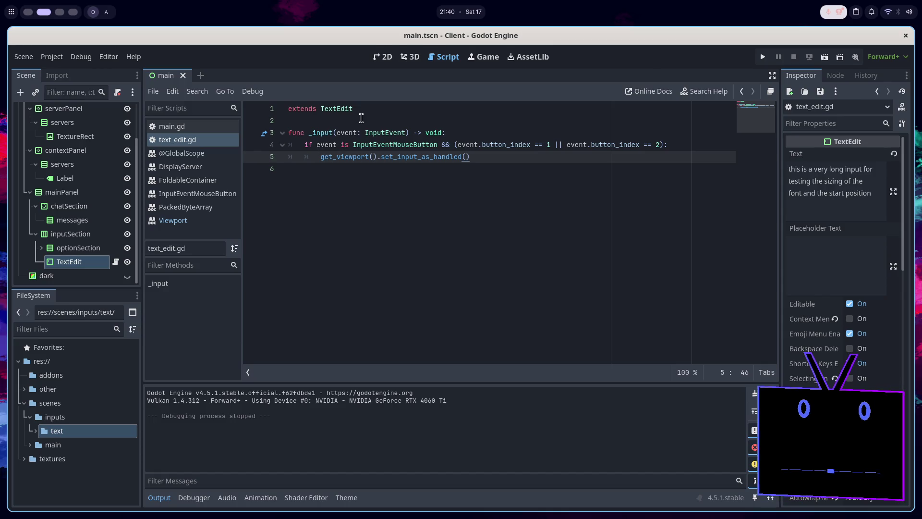
pyautogui.click(368, 112)
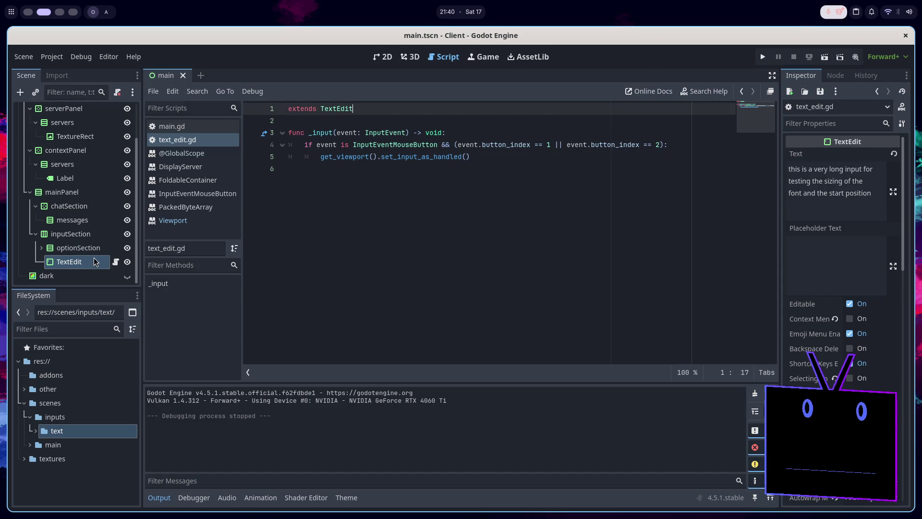
pyautogui.click(36, 431)
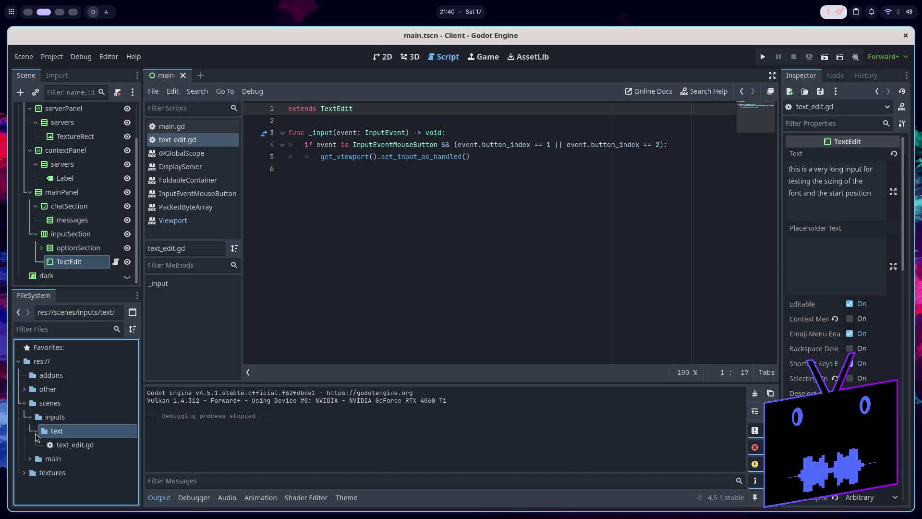
# Rename text_edit.gd to mainInput.gd from the FileSystem dock.
pyautogui.rightClick(54, 445)
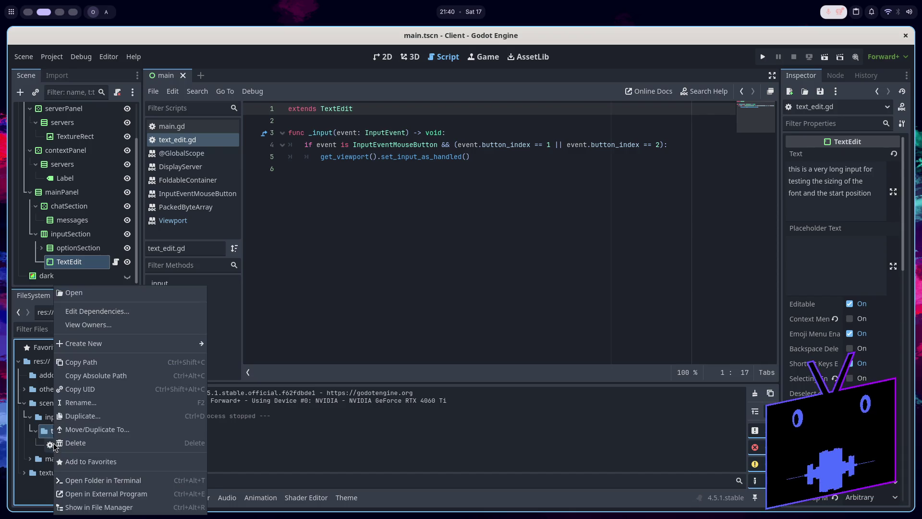
pyautogui.click(93, 408)
pyautogui.write('main_')
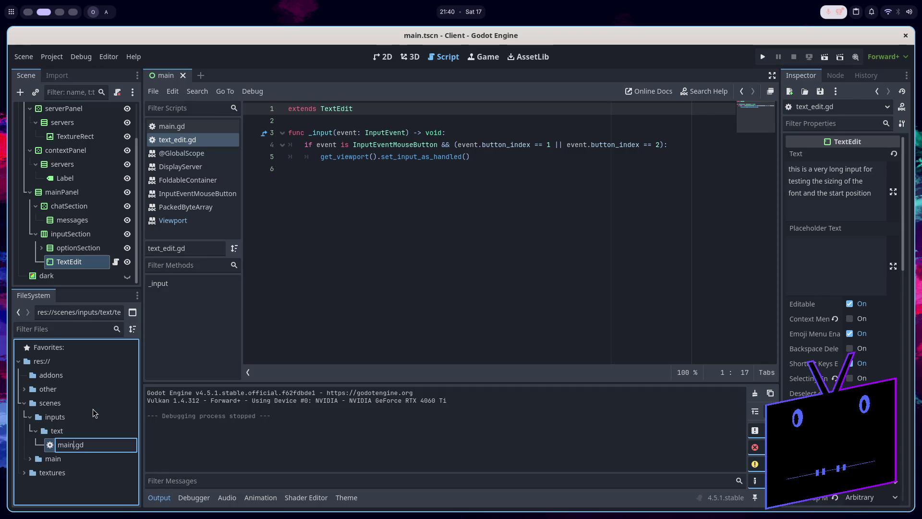
pyautogui.press('BackSpace')
pyautogui.write('Input')
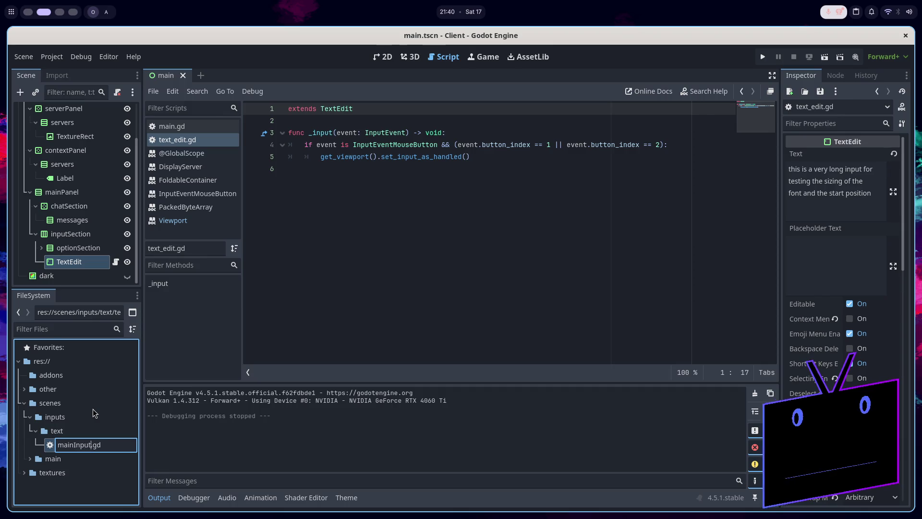
pyautogui.press('Return')
# Add a _ready() function calling grab_focus() above _input, then run the project.
pyautogui.click(395, 208)
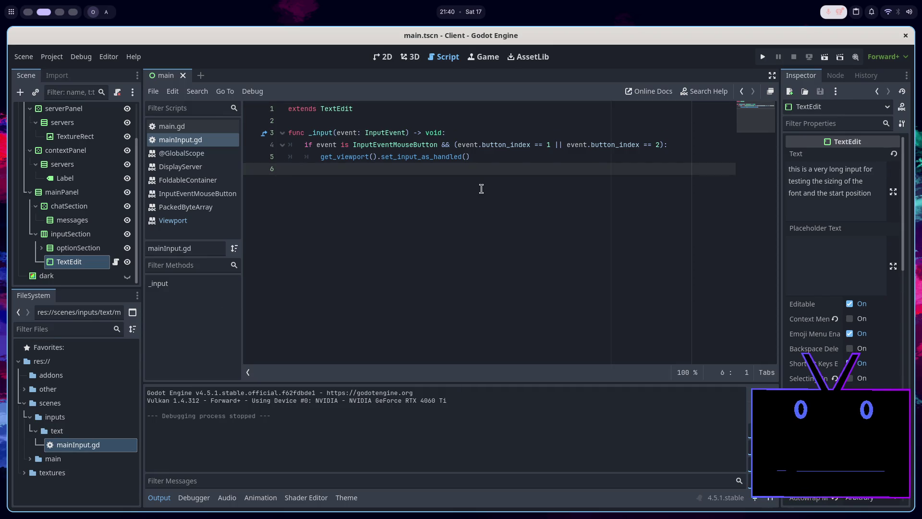
pyautogui.press('Up')
pyautogui.press('Up')
pyautogui.press('Up')
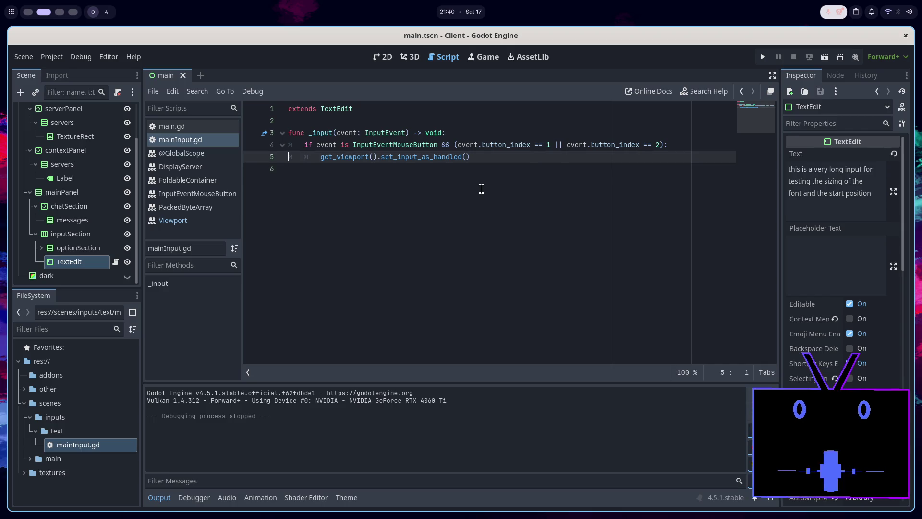
pyautogui.press('Return')
pyautogui.press('Return')
pyautogui.press('Up')
pyautogui.write('func _re')
pyautogui.press('Return')
pyautogui.press('Return')
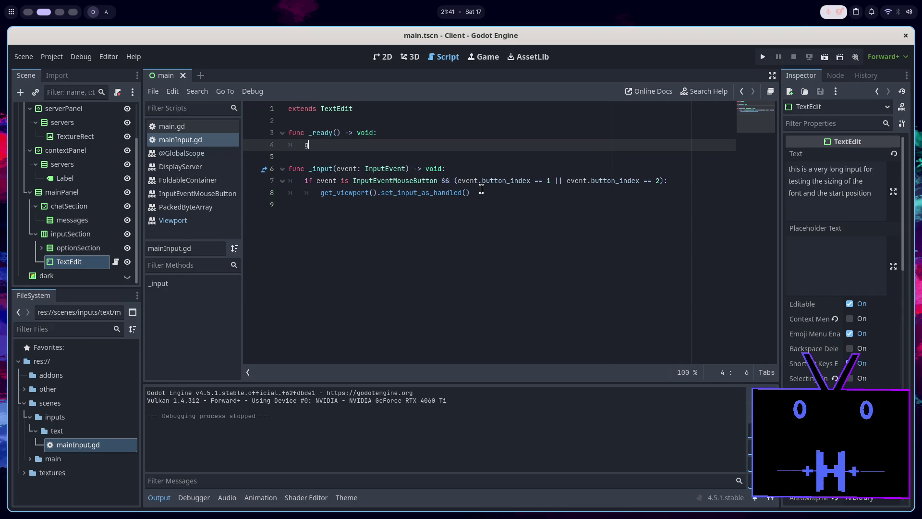
pyautogui.write('grab')
pyautogui.press('Return')
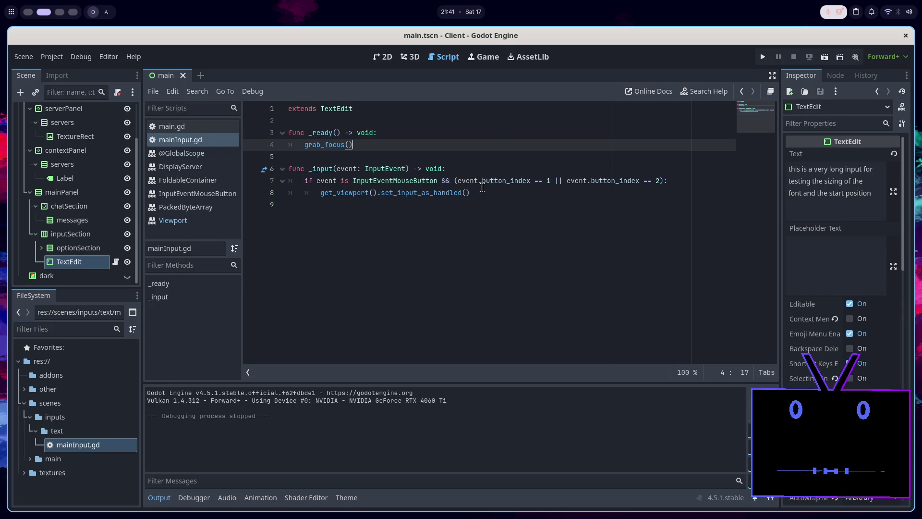
pyautogui.press('F5')
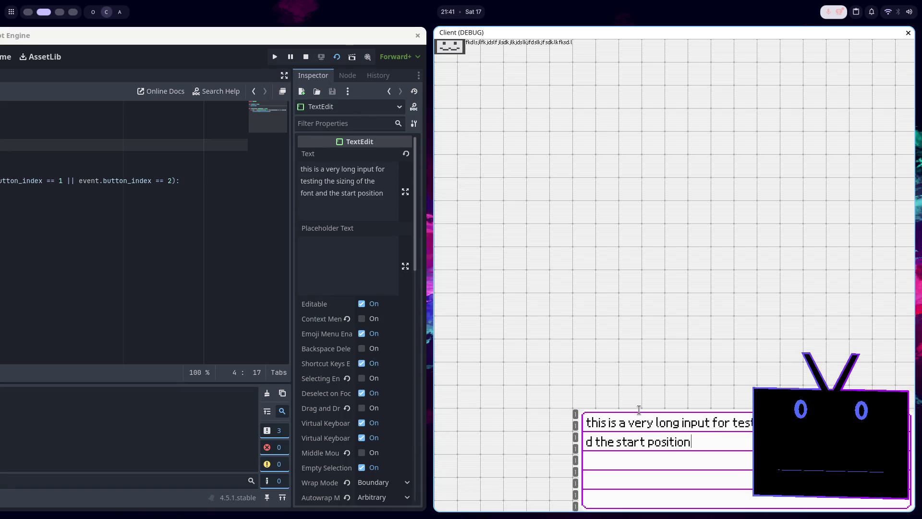
# Confirm the input box has focus in the running game, then close it and stop the project.
pyautogui.press('F8')
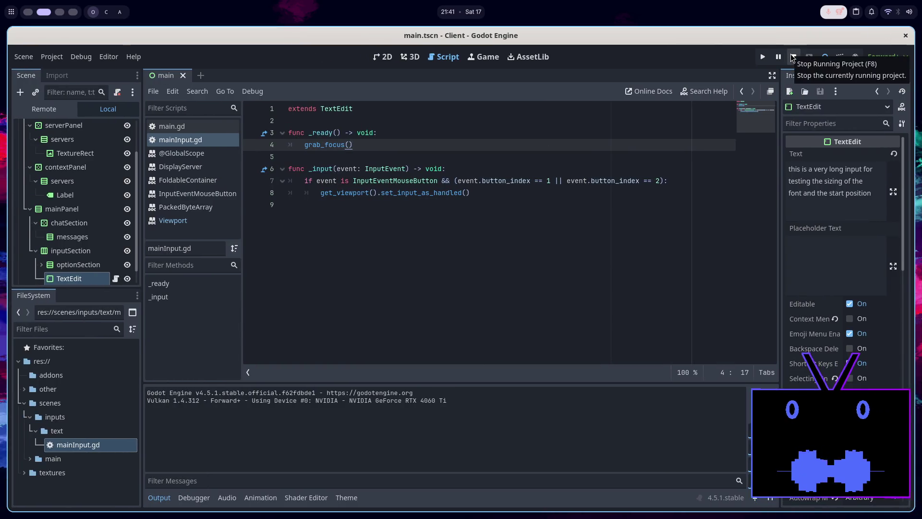
pyautogui.click(793, 58)
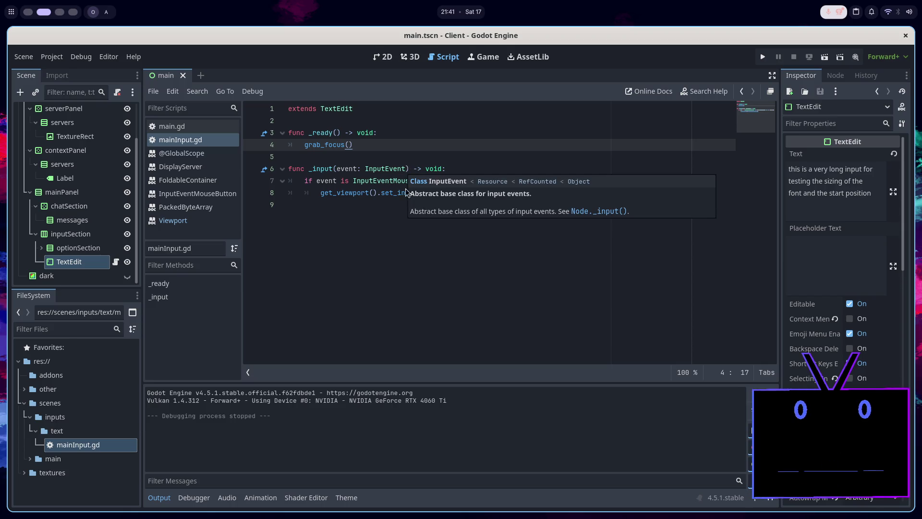
# Scroll the TextEdit class reference to set_caret_column, read it, and return to mainInput.gd.
pyautogui.keyDown('ctrl'); pyautogui.click(342, 110); pyautogui.keyUp('ctrl')
pyautogui.scroll(-5, 386, 160)
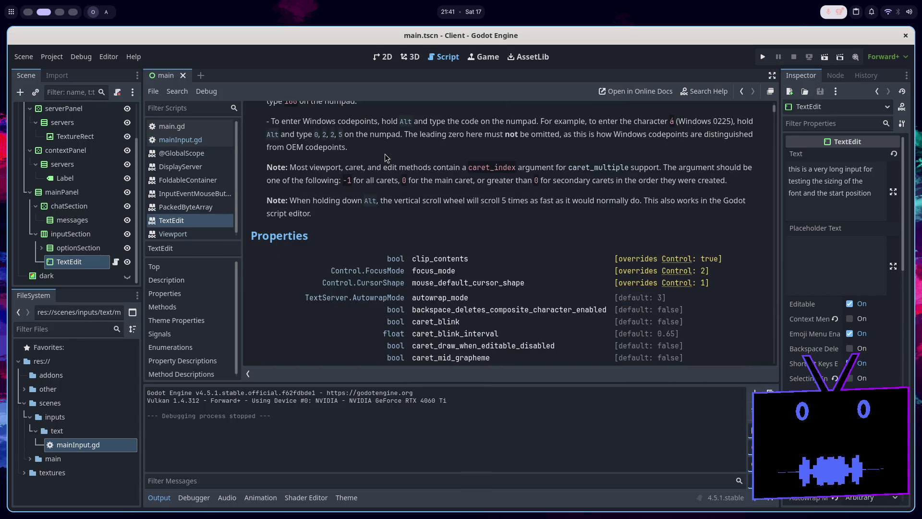
pyautogui.scroll(-1, 446, 186)
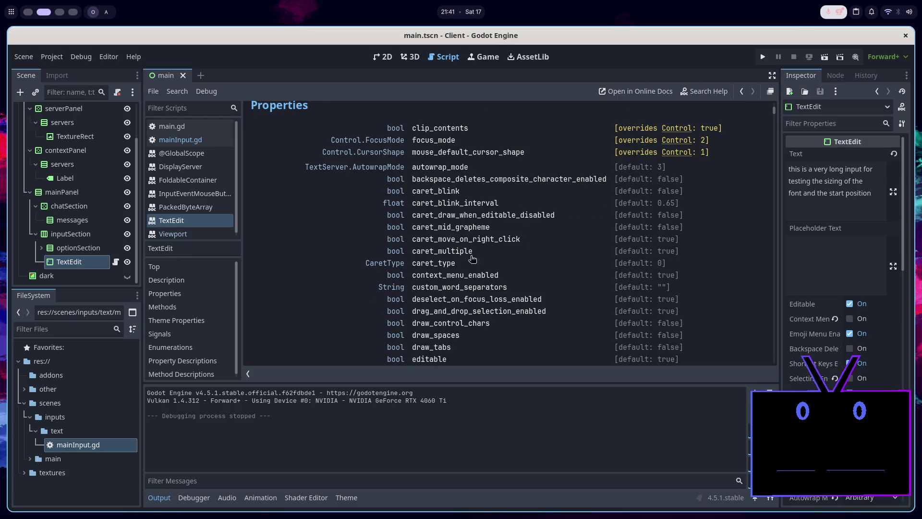
pyautogui.scroll(-10, 483, 195)
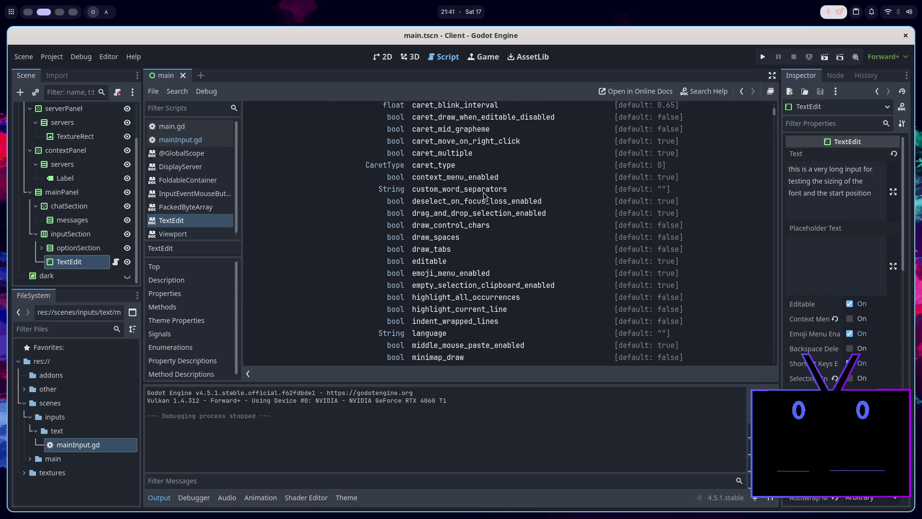
pyautogui.scroll(-8, 483, 196)
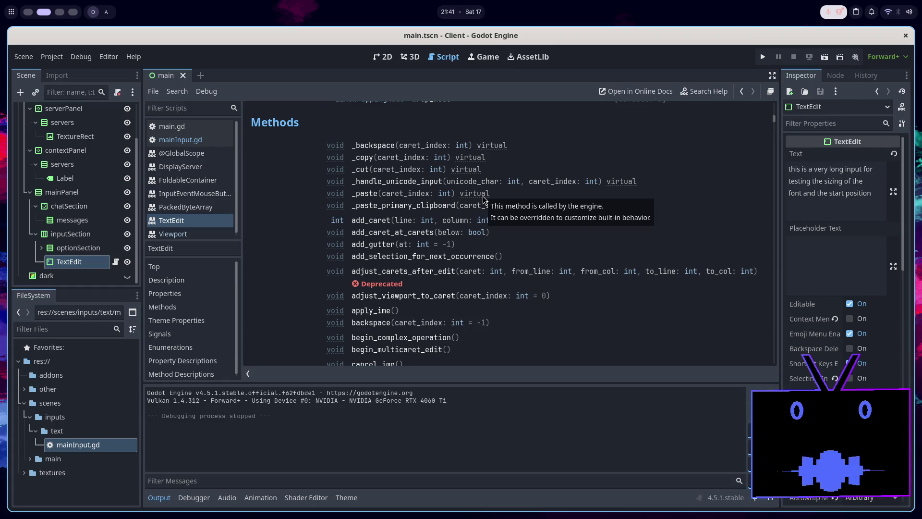
pyautogui.scroll(-2, 483, 248)
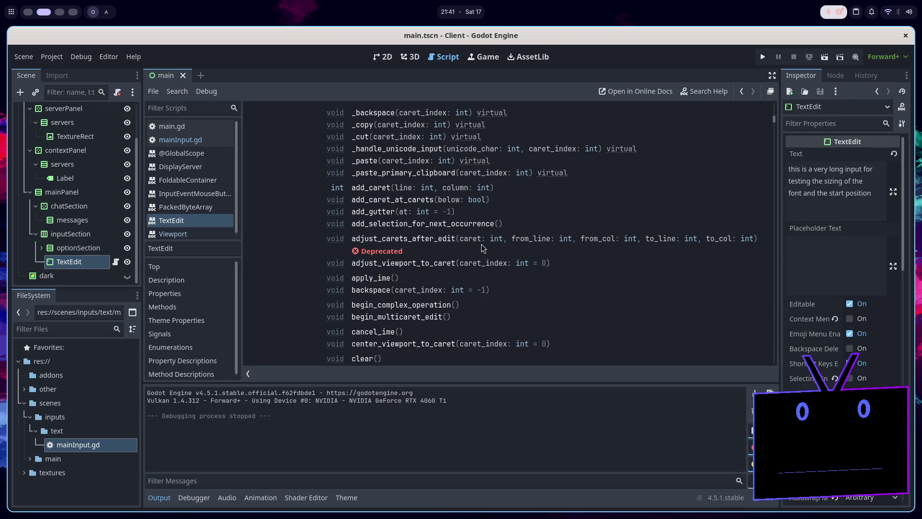
pyautogui.scroll(-4, 482, 248)
pyautogui.scroll(-4, 482, 251)
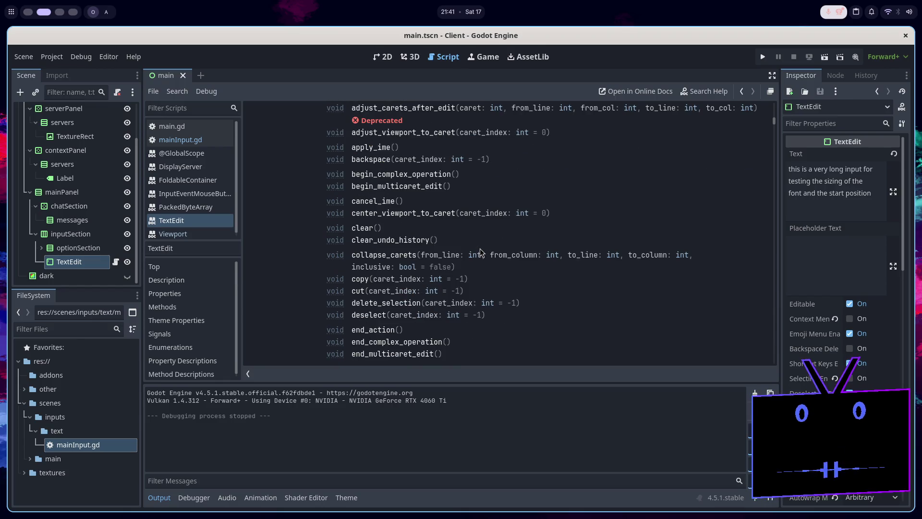
pyautogui.scroll(-6, 480, 256)
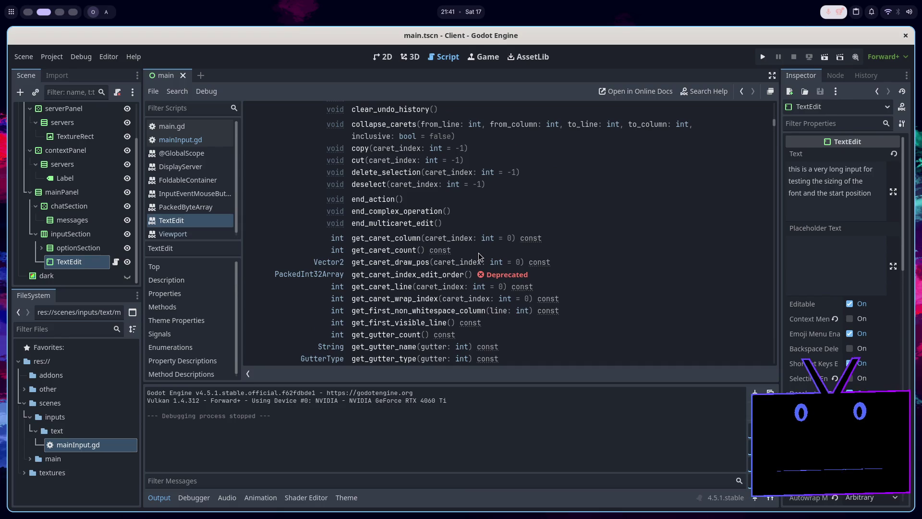
pyautogui.scroll(-20, 478, 255)
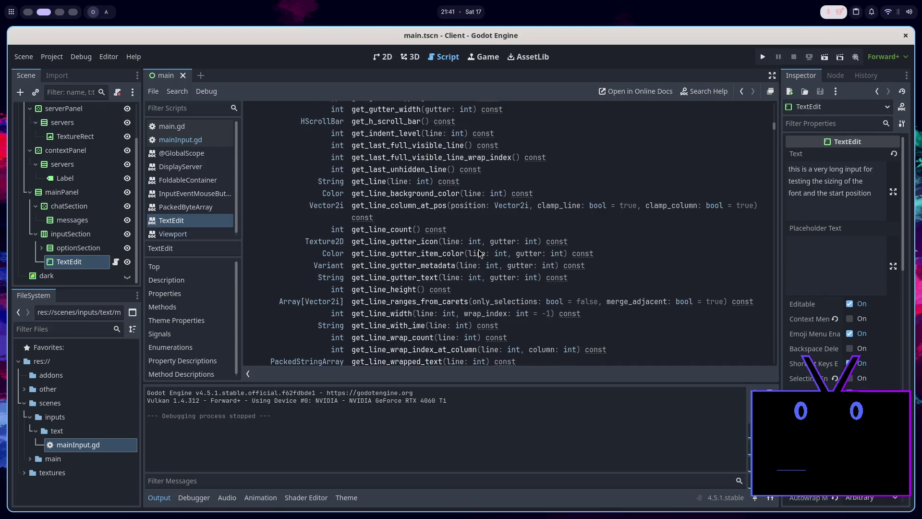
pyautogui.scroll(-16, 479, 253)
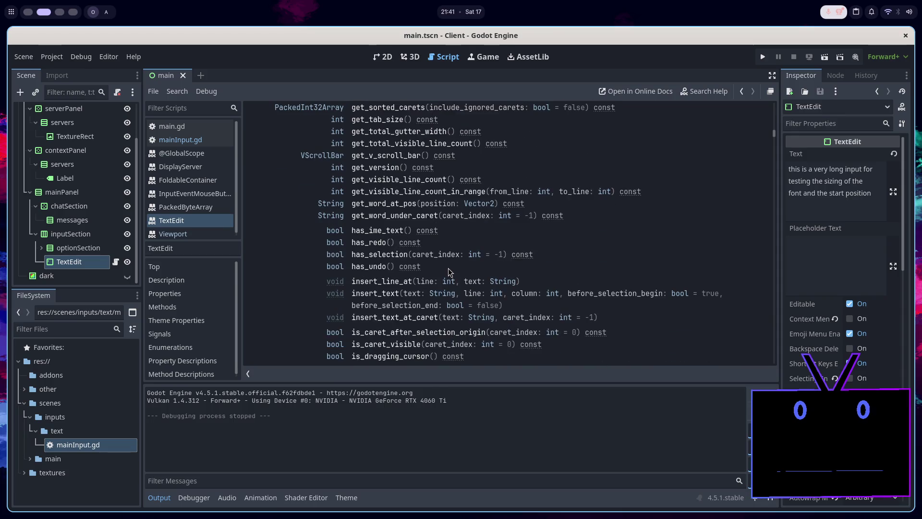
pyautogui.scroll(-20, 449, 271)
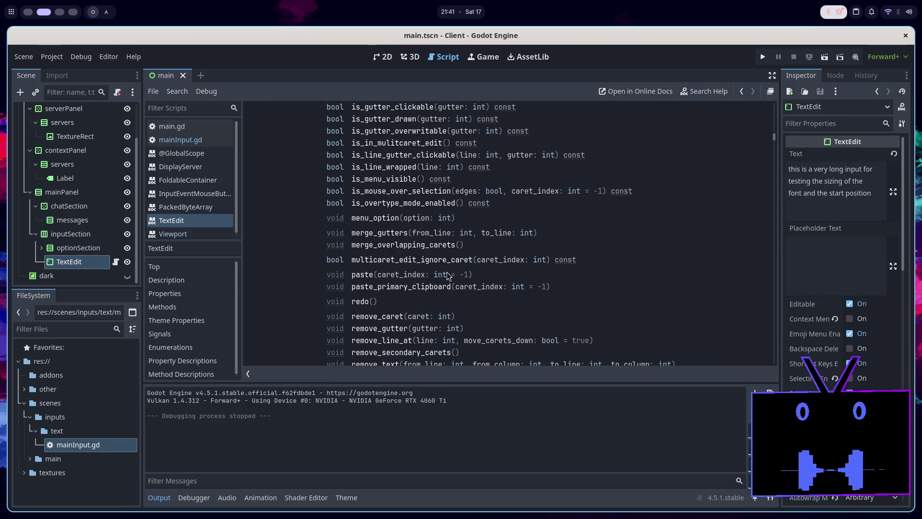
pyautogui.scroll(-1, 447, 274)
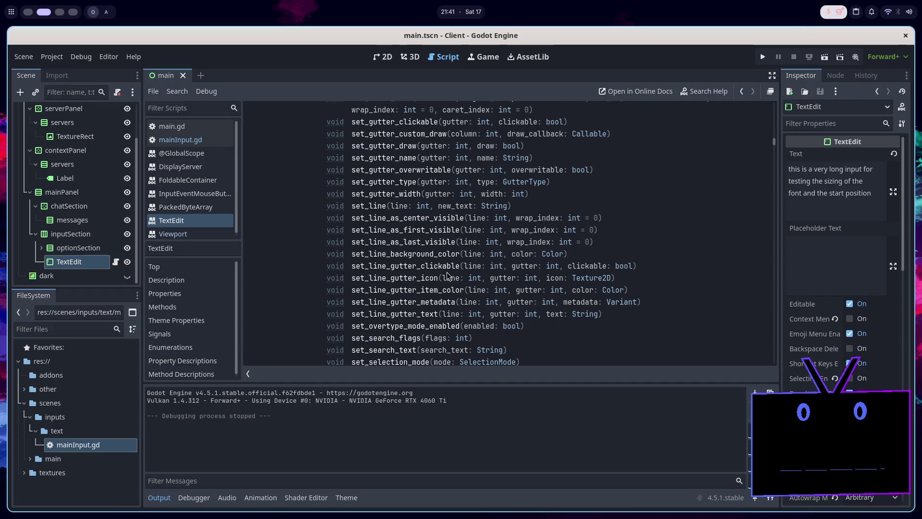
pyautogui.scroll(6, 379, 121)
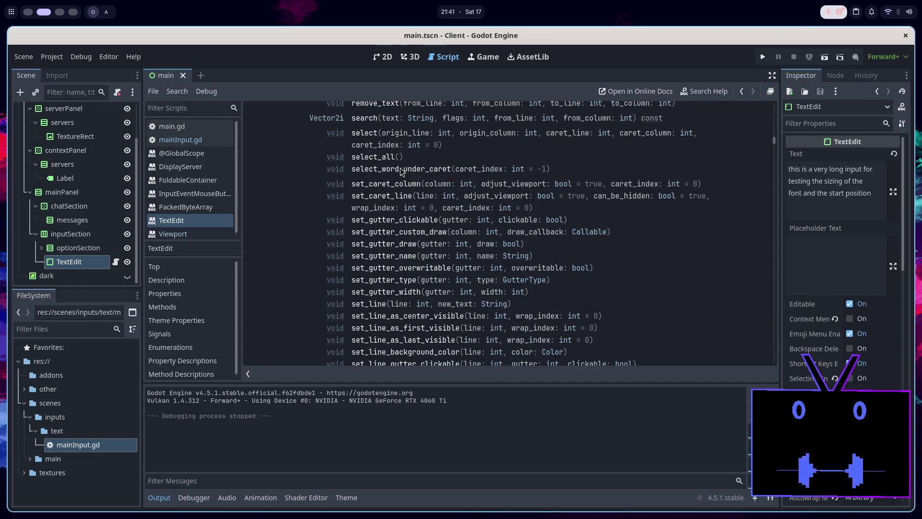
pyautogui.scroll(-1, 406, 251)
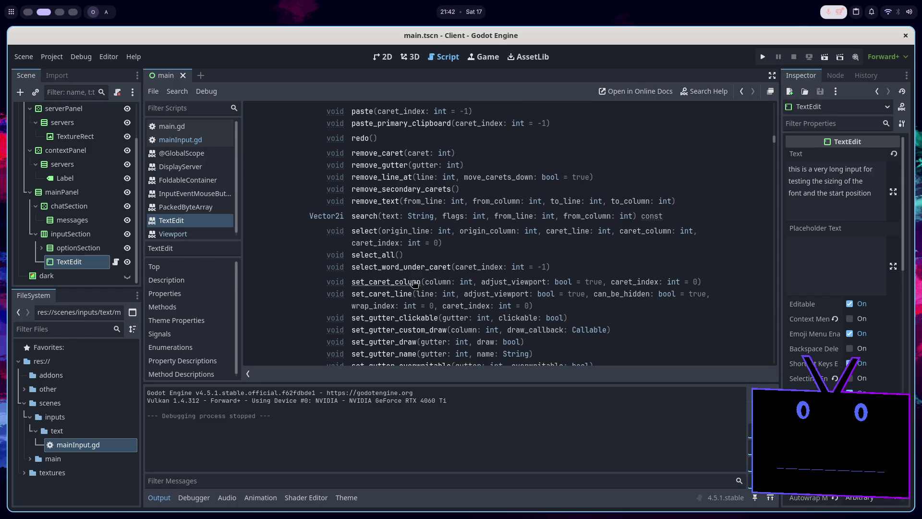
pyautogui.click(411, 293)
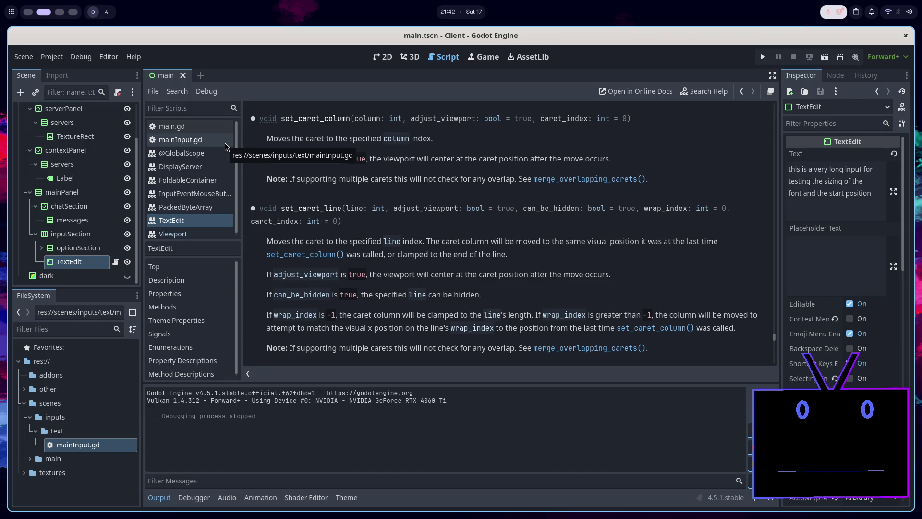
pyautogui.click(226, 143)
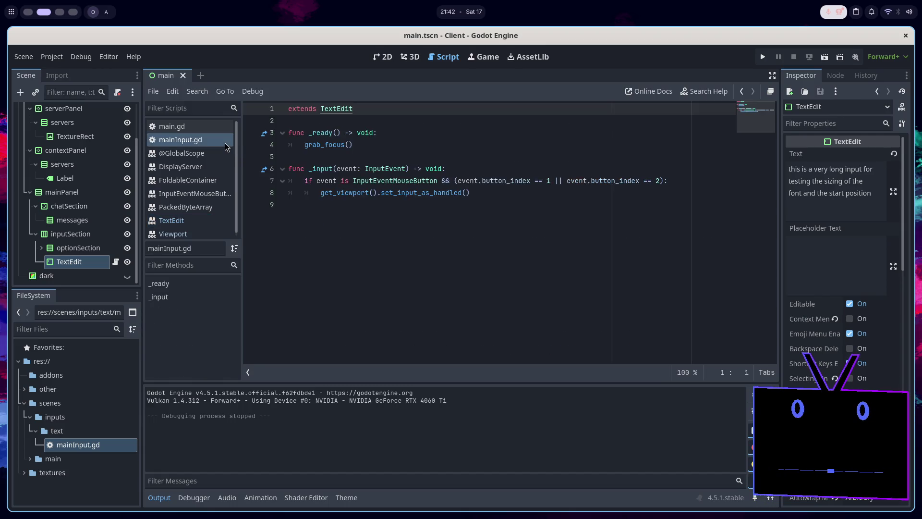
# Add a set_caret_column call after grab_focus() in _ready, save, and run the scene.
pyautogui.click(370, 148)
pyautogui.press('Return')
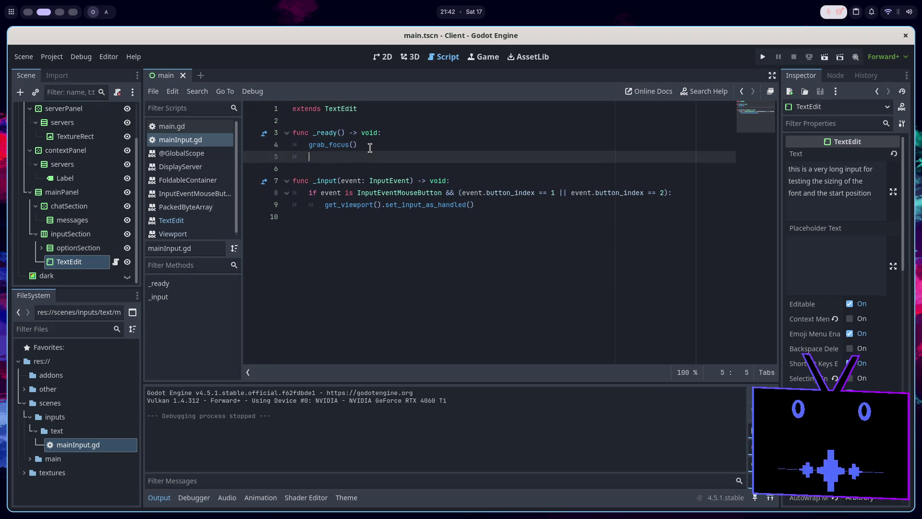
pyautogui.write('set_caret_c')
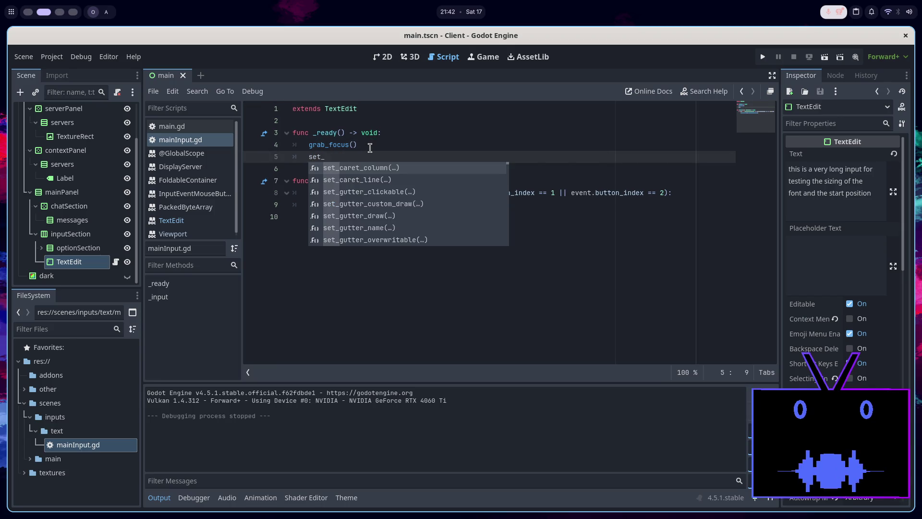
pyautogui.press('Return')
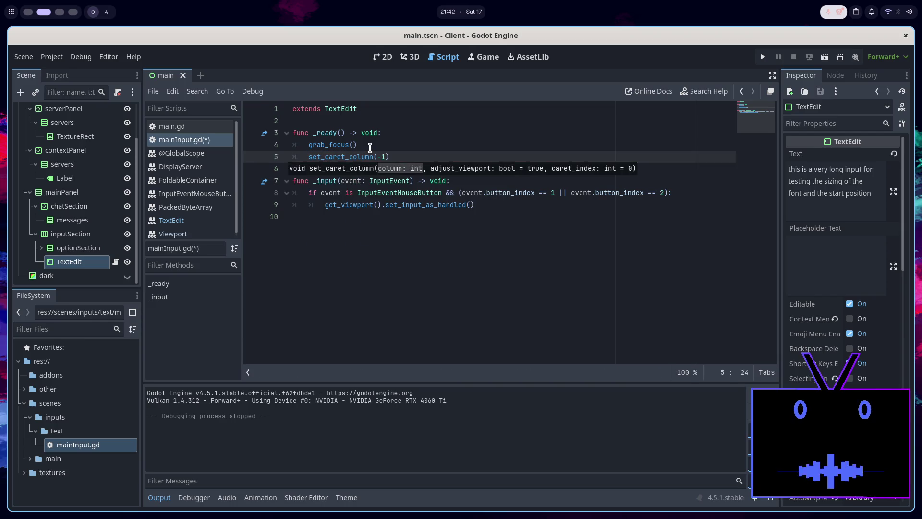
pyautogui.hotkey('ctrl', 's')
pyautogui.click(826, 58)
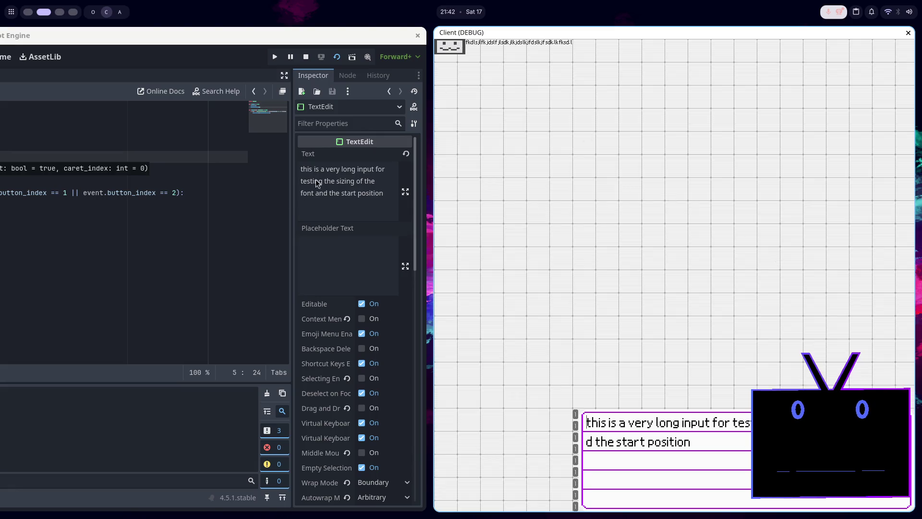
# Set the caret column argument to 10, save, and run the scene again.
pyautogui.click(306, 57)
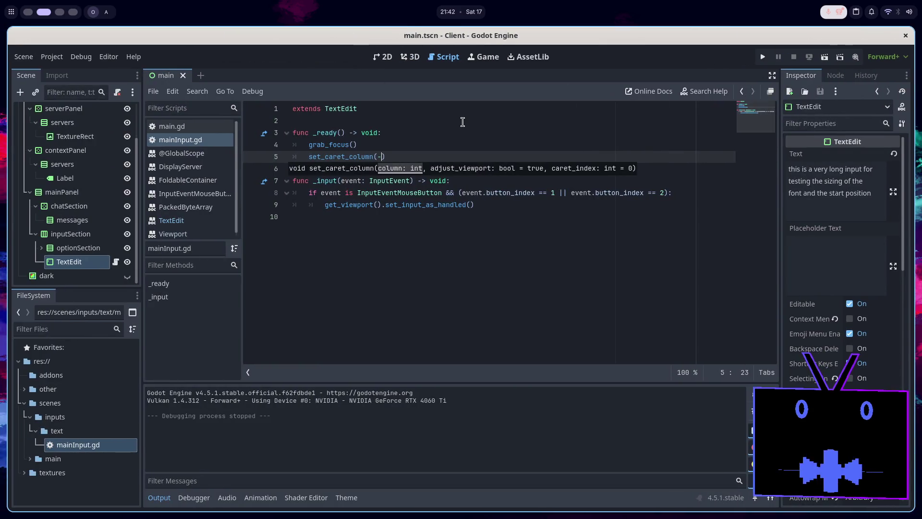
pyautogui.write('0')
pyautogui.hotkey('ctrl', 's')
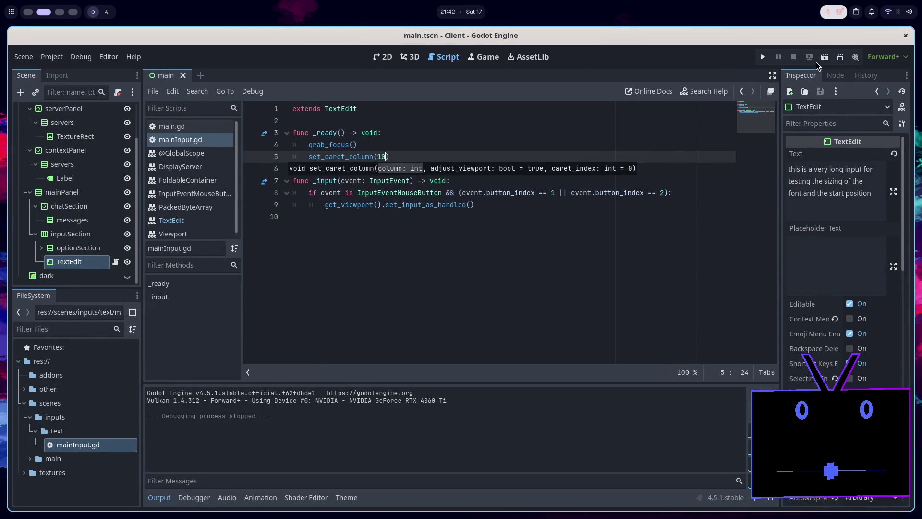
pyautogui.click(824, 57)
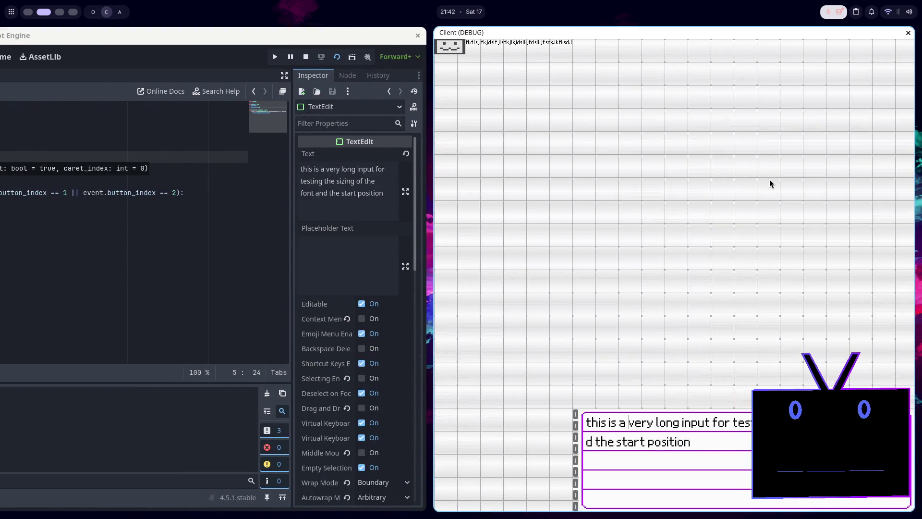
# Change set_caret_column(10) to set_caret_line(10) in _ready and save mainInput.gd.
pyautogui.press('super+Right')
pyautogui.press('super+Left')
pyautogui.press('super+Left')
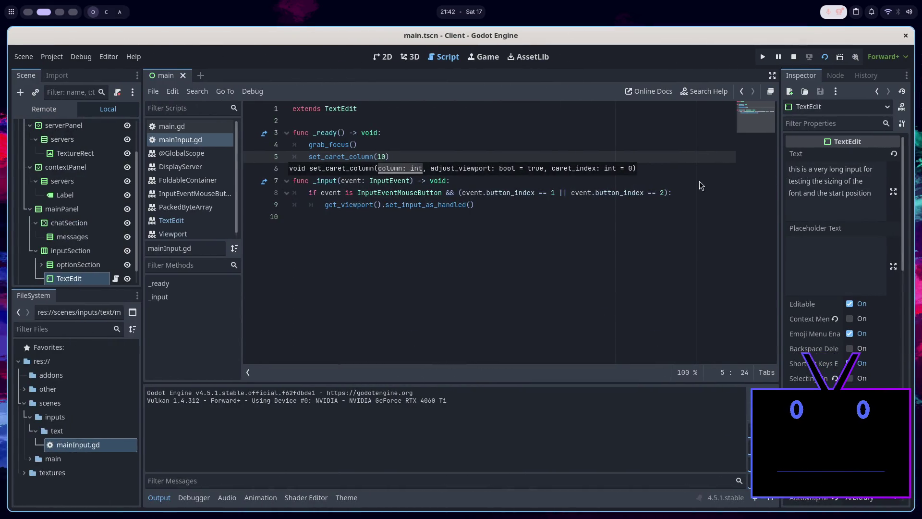
pyautogui.press('BackSpace')
pyautogui.press('BackSpace')
pyautogui.press('BackSpace')
pyautogui.press('BackSpace')
pyautogui.press('BackSpace')
pyautogui.press('BackSpace')
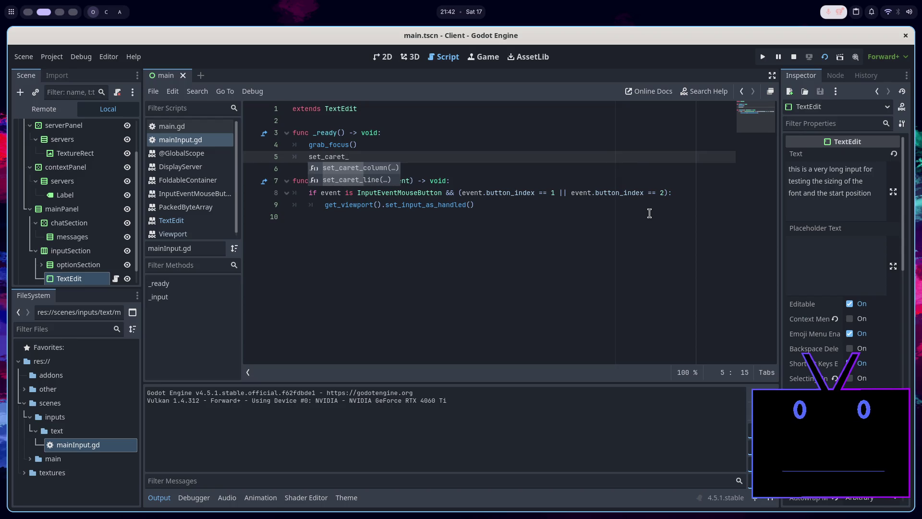
pyautogui.write('l')
pyautogui.press('Return')
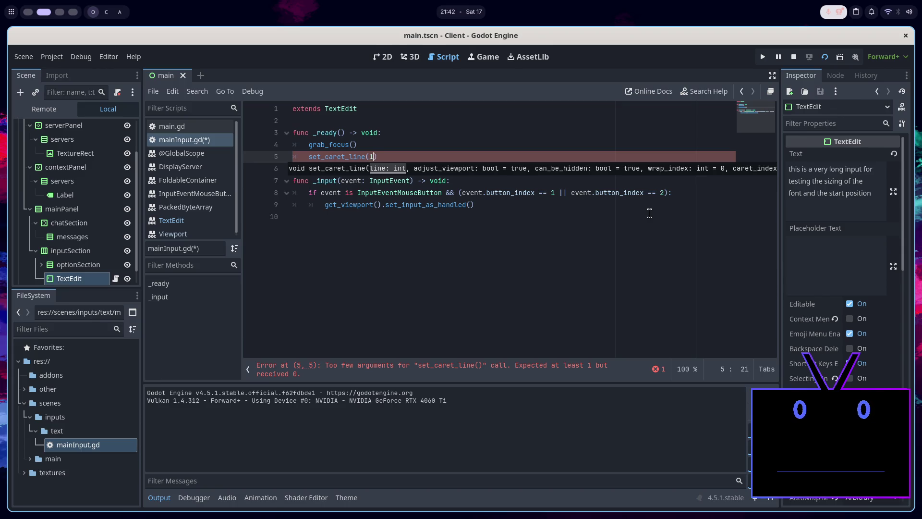
pyautogui.hotkey('ctrl', 's')
# Test-run the scene, close the game window, and open the set_caret_line help.
pyautogui.press('F5')
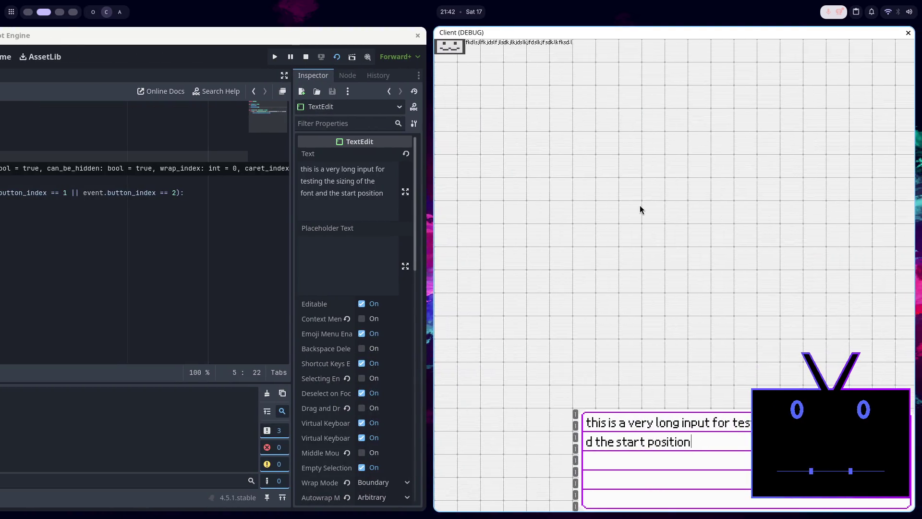
pyautogui.press('F8')
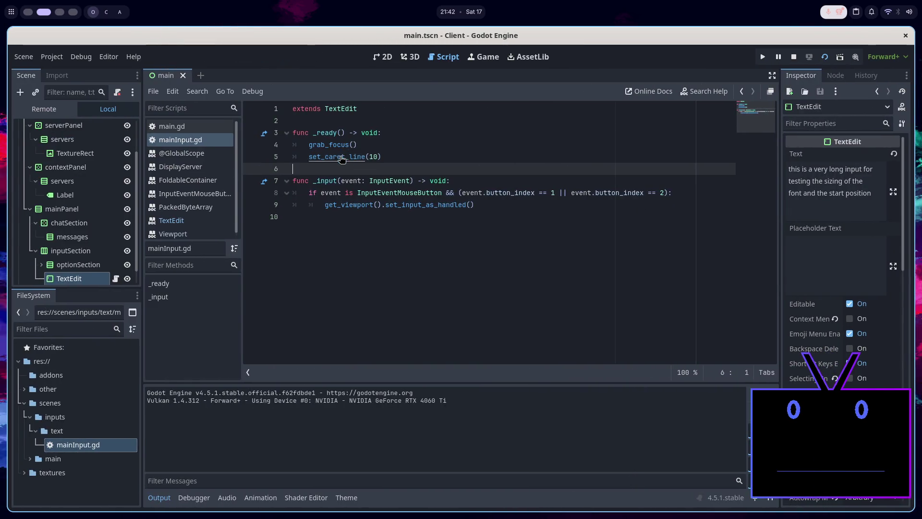
pyautogui.keyDown('ctrl'); pyautogui.click(347, 160); pyautogui.keyUp('ctrl')
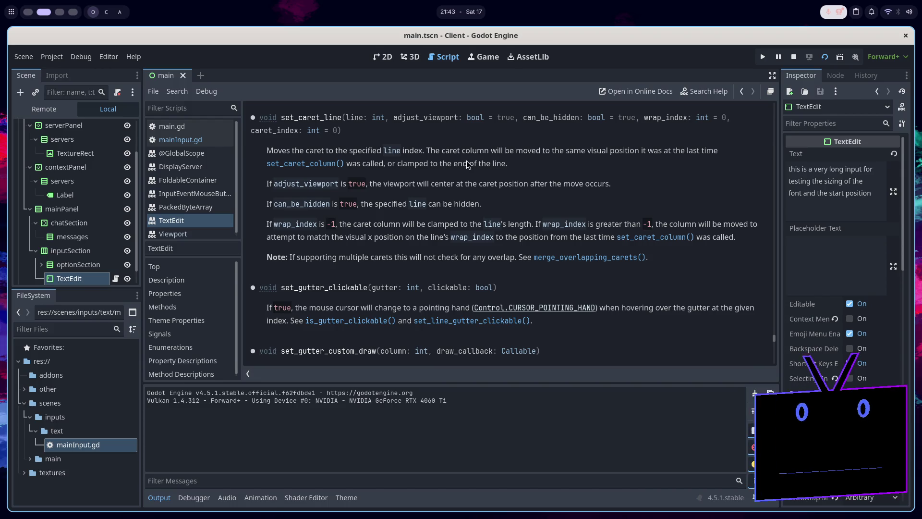
# Scroll through the TextEdit reference and Caret settings, then switch off caret Move on Right Click.
pyautogui.scroll(20, 421, 349)
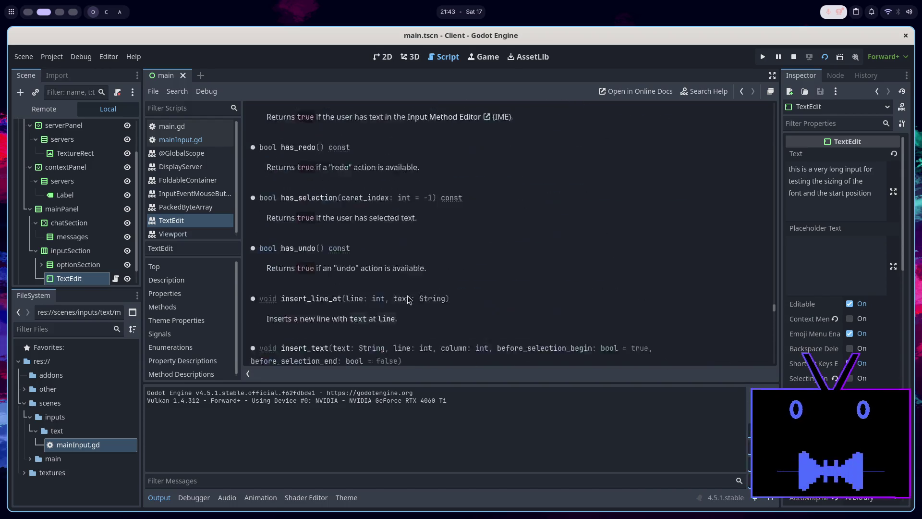
pyautogui.scroll(20, 460, 329)
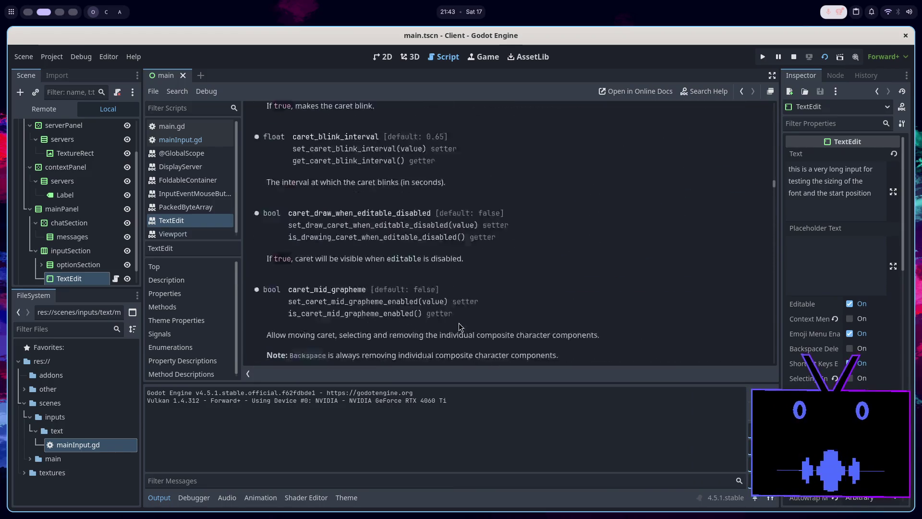
pyautogui.scroll(-5, 460, 331)
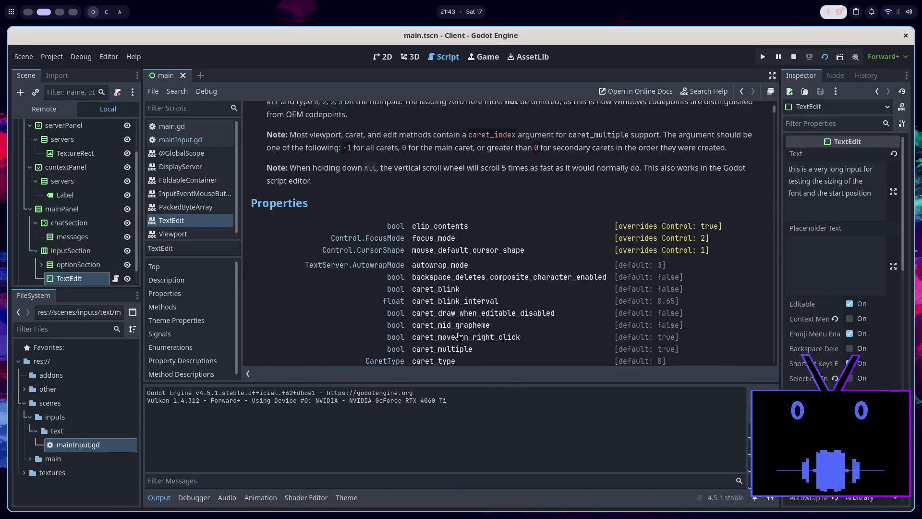
pyautogui.scroll(2, 459, 334)
pyautogui.scroll(-2, 457, 337)
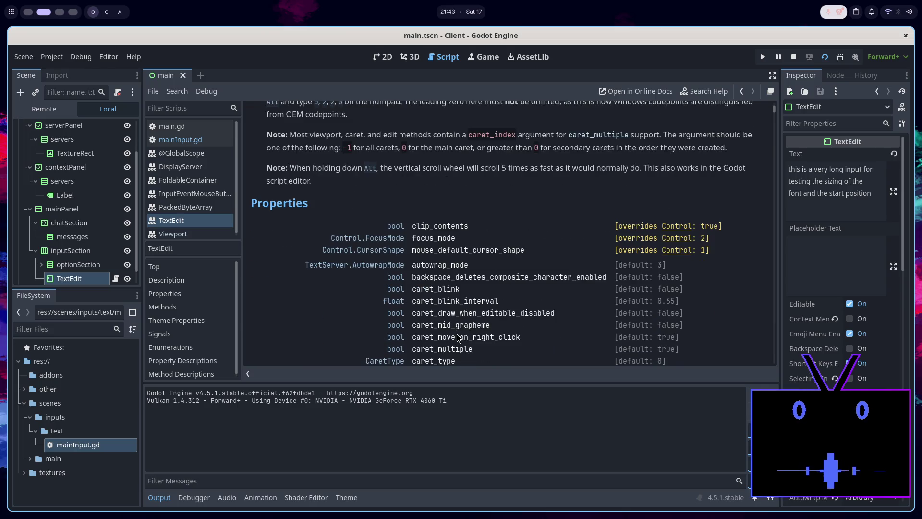
pyautogui.scroll(-1, 457, 336)
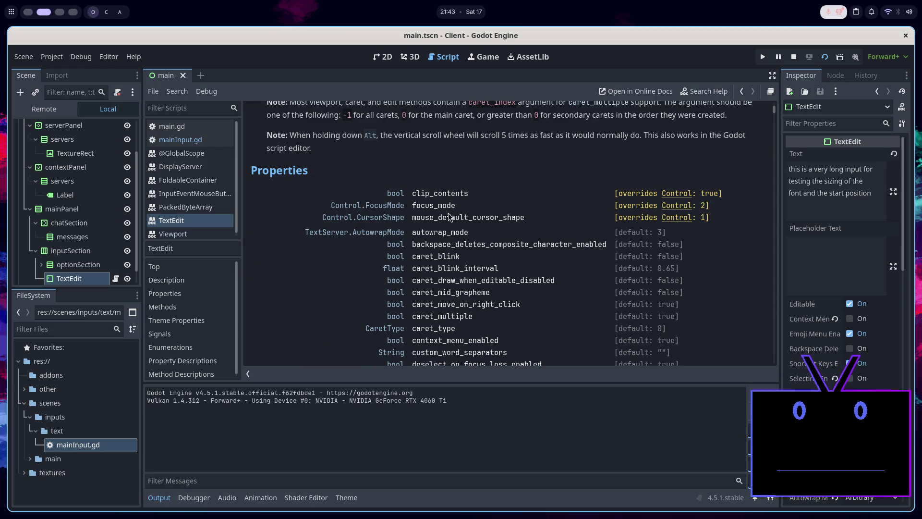
pyautogui.scroll(-10, 806, 332)
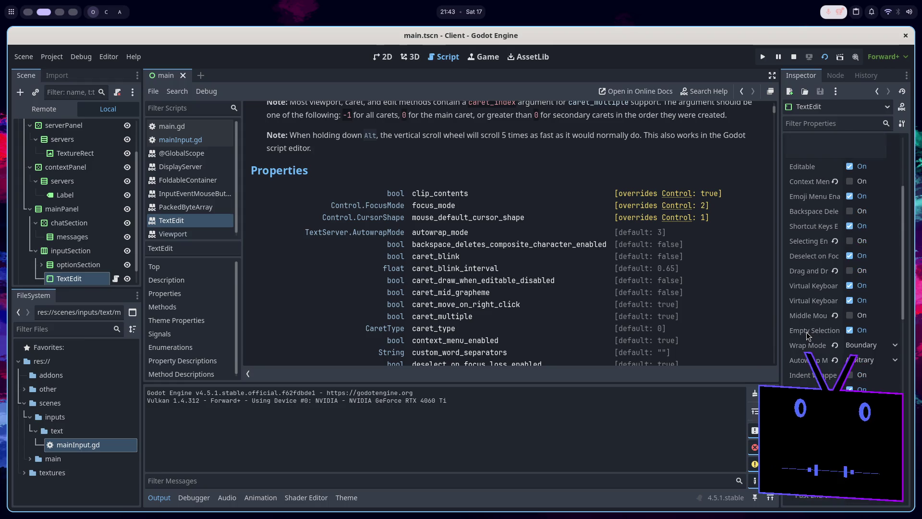
pyautogui.scroll(-5, 811, 337)
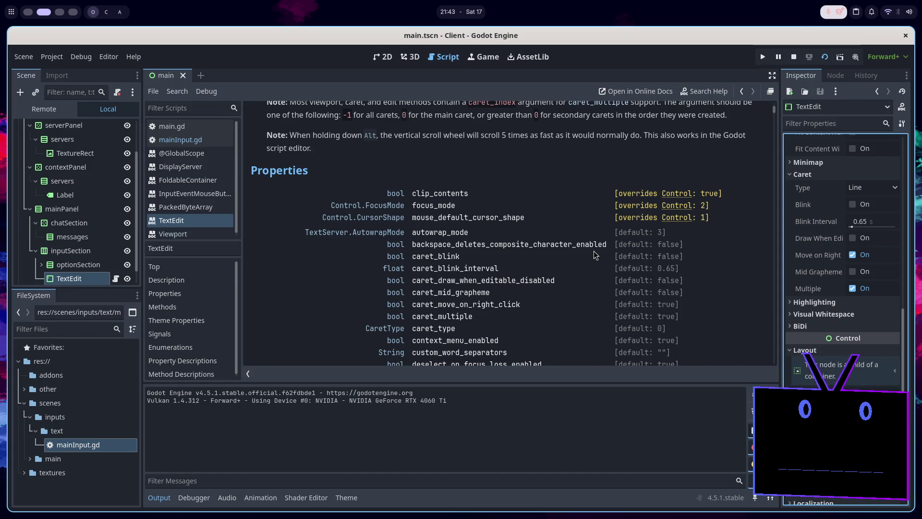
pyautogui.scroll(-2, 569, 283)
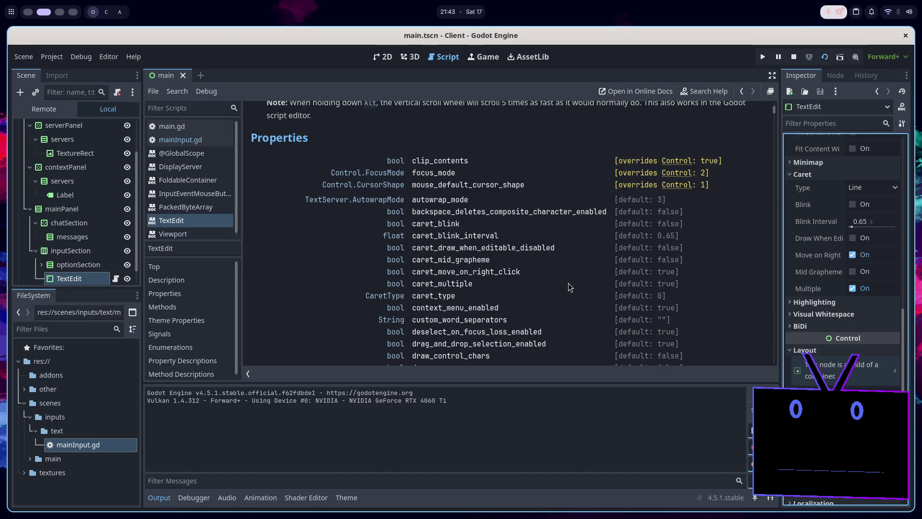
pyautogui.scroll(-2, 530, 310)
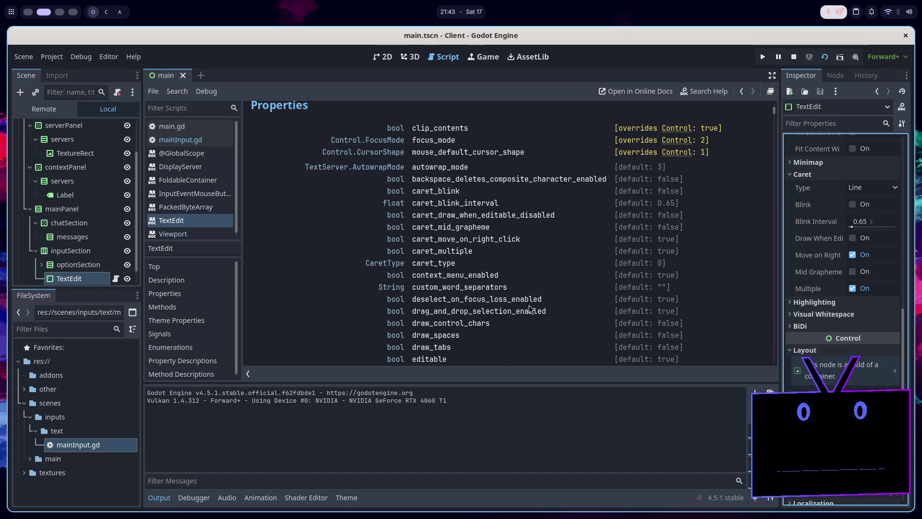
pyautogui.scroll(-12, 519, 275)
pyautogui.scroll(-7, 519, 275)
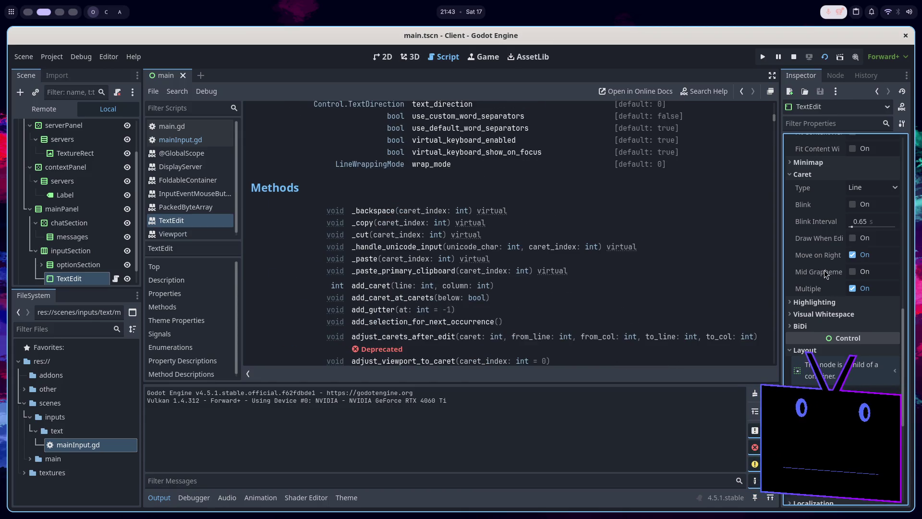
pyautogui.scroll(2, 824, 276)
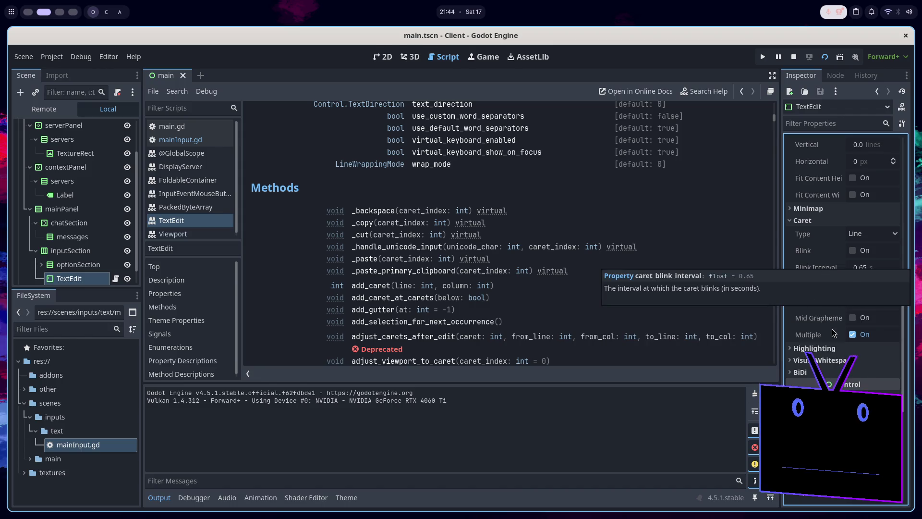
pyautogui.click(852, 302)
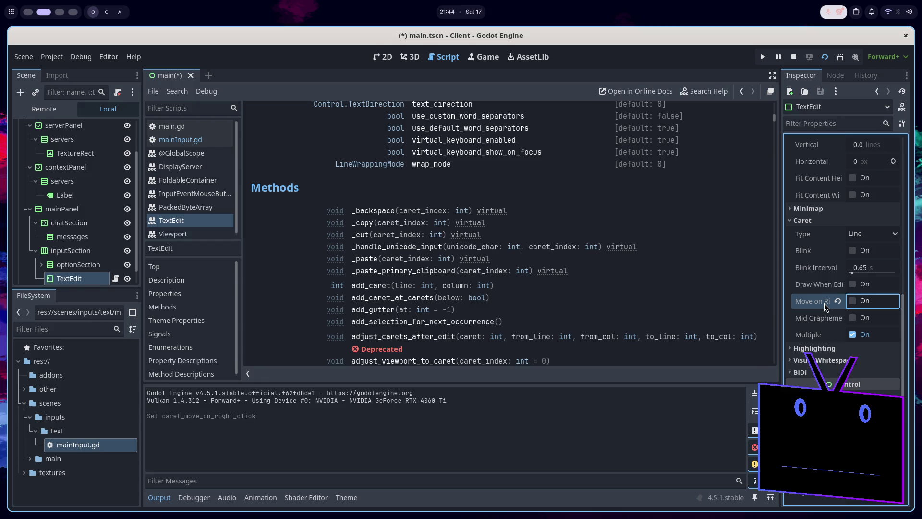
# Open mainInput.gd and try an edit to line 8's button condition, then undo it.
pyautogui.click(384, 57)
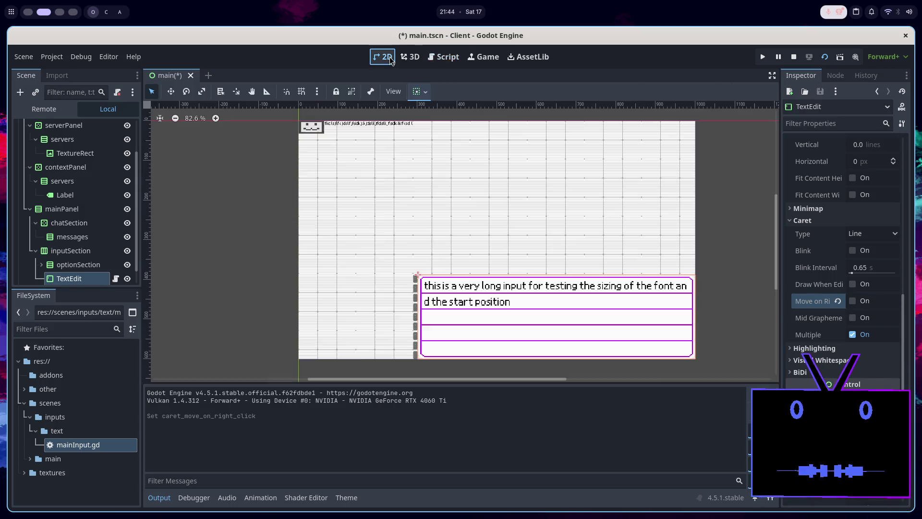
pyautogui.click(412, 62)
pyautogui.click(444, 56)
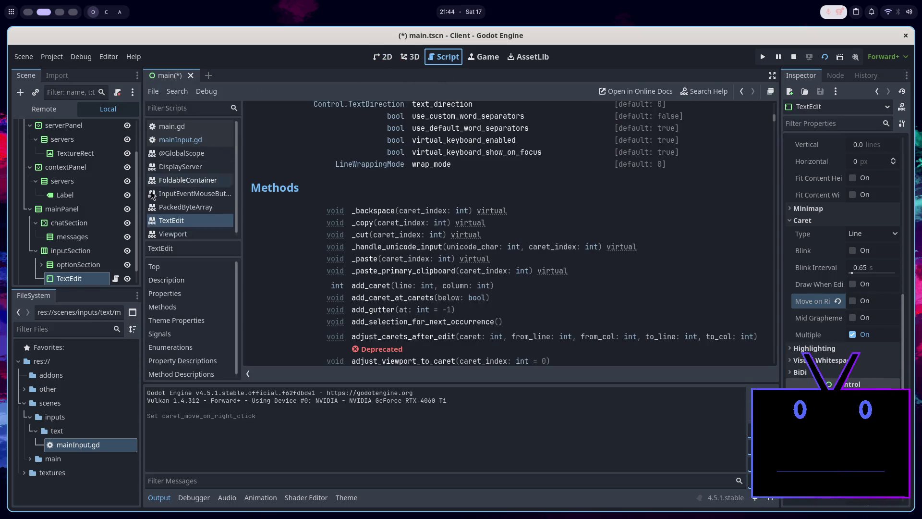
pyautogui.click(187, 140)
pyautogui.moveTo(664, 193); pyautogui.dragTo(553, 189)
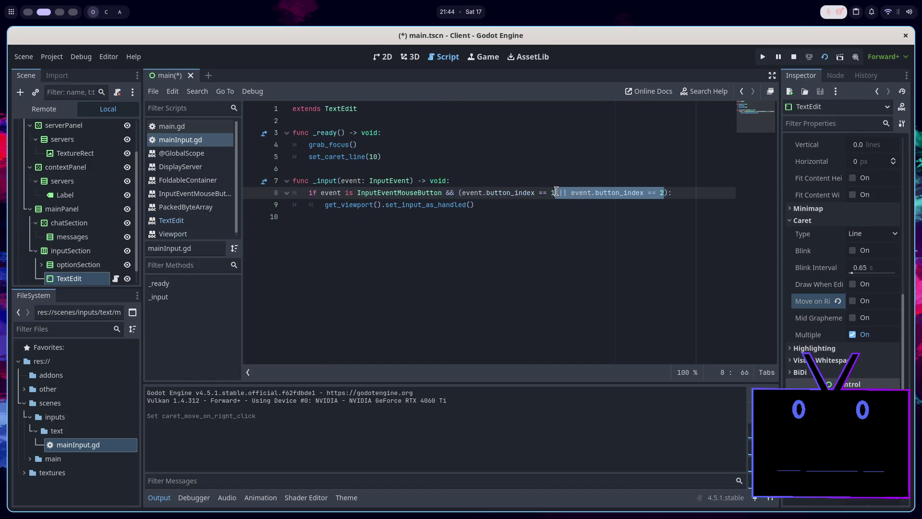
pyautogui.write('1')
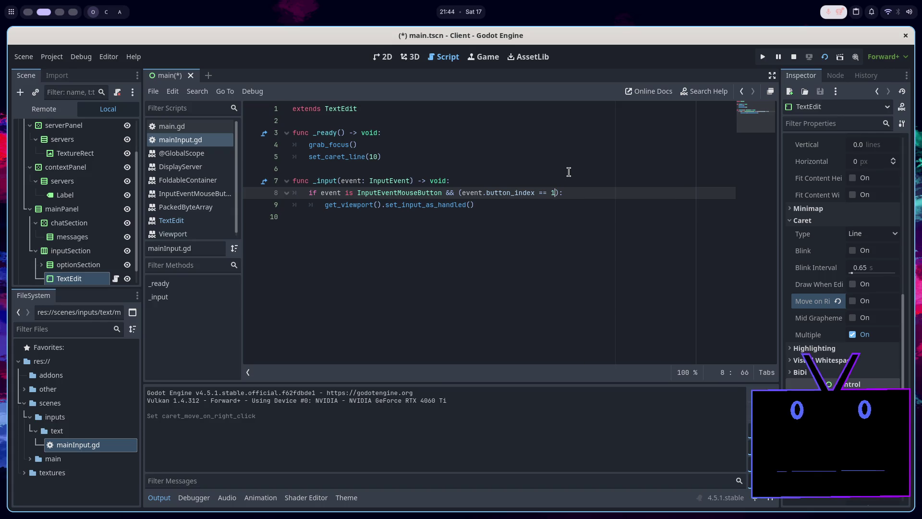
pyautogui.hotkey('ctrl', 'z')
pyautogui.hotkey('ctrl', 's')
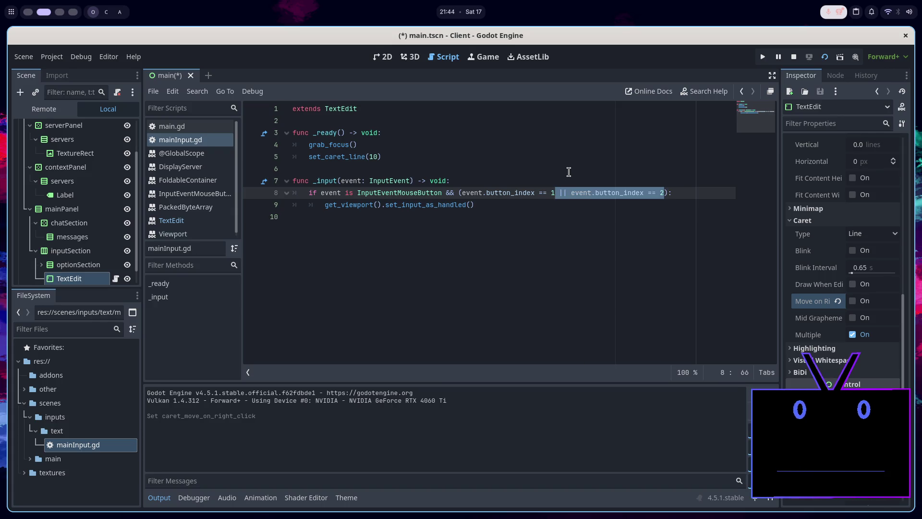
pyautogui.click(560, 222)
# Look up the InputEventMouseButton documentation and its MouseButton enum values.
pyautogui.keyDown('ctrl'); pyautogui.click(377, 194); pyautogui.keyUp('ctrl')
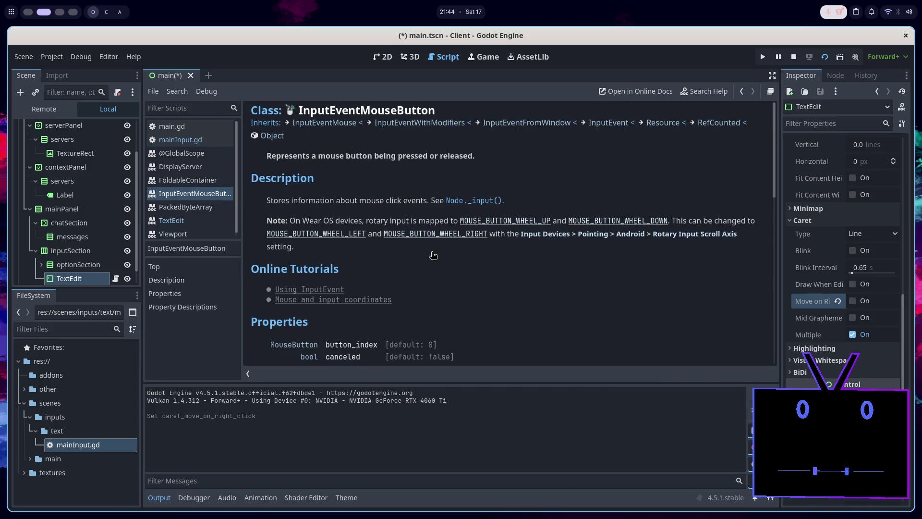
pyautogui.scroll(-10, 457, 255)
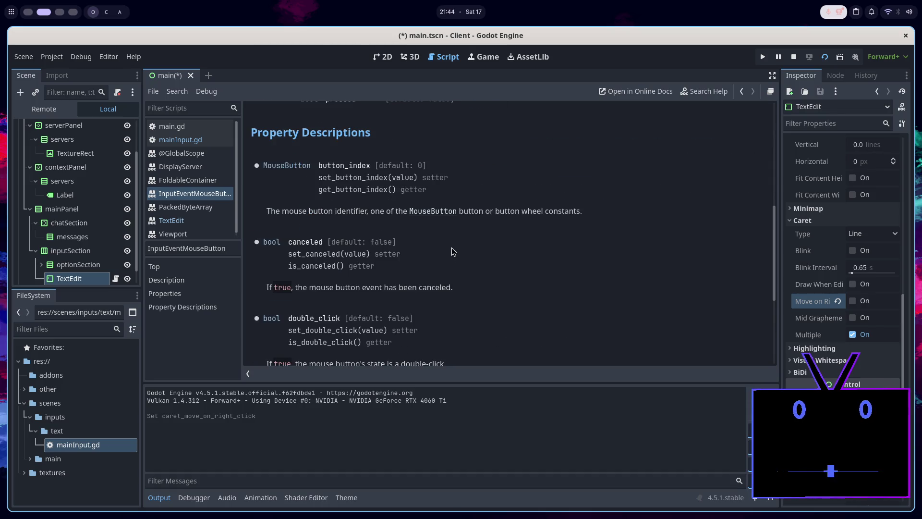
pyautogui.click(438, 212)
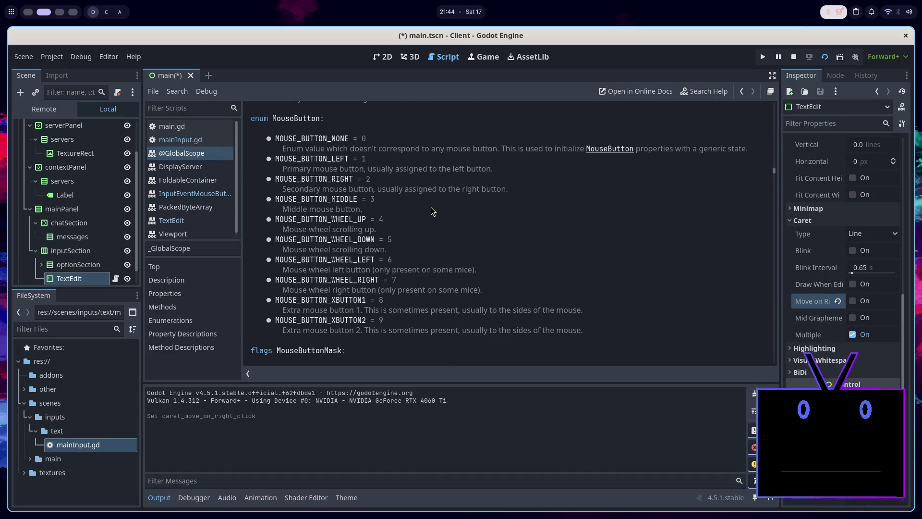
pyautogui.click(190, 139)
# Delete '|| event.button_index == 2' and the parentheses on line 8, then save.
pyautogui.moveTo(666, 192); pyautogui.dragTo(559, 191)
pyautogui.press('BackSpace')
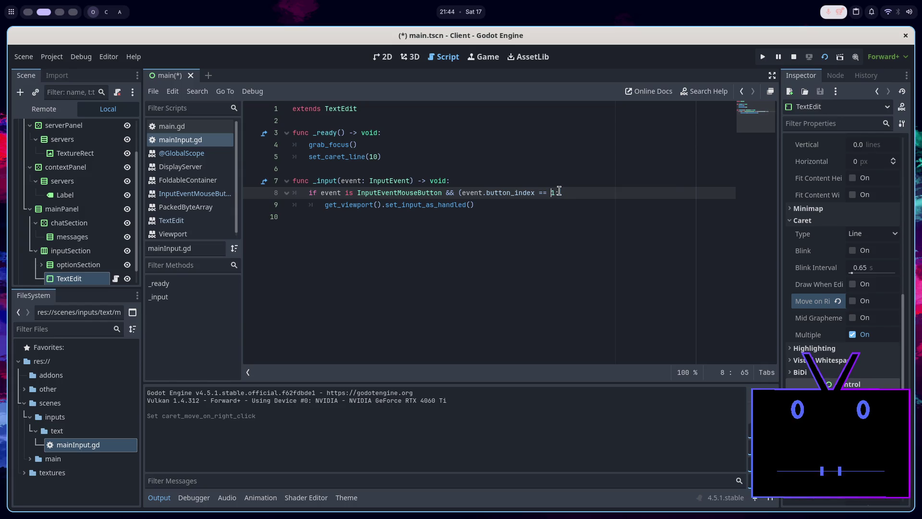
pyautogui.hotkey('ctrl', 'Left')
pyautogui.hotkey('ctrl', 'Left')
pyautogui.press('BackSpace')
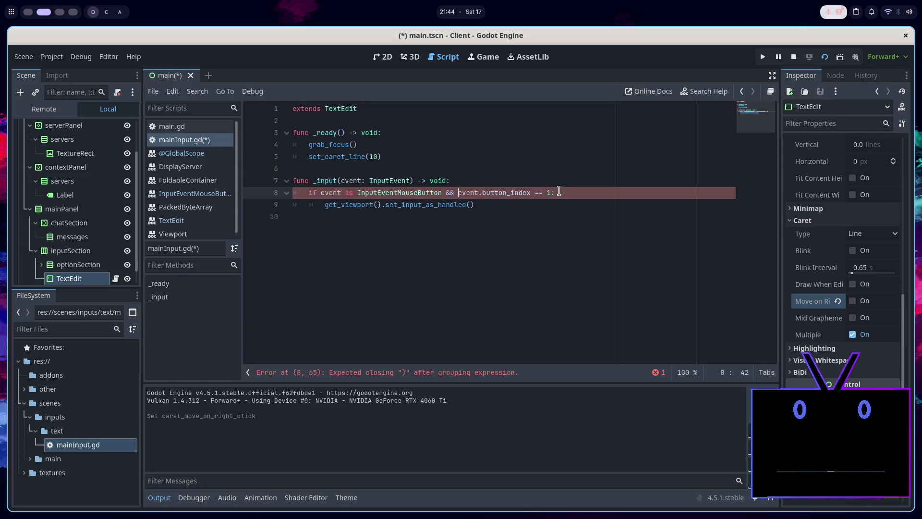
pyautogui.hotkey('ctrl', 's')
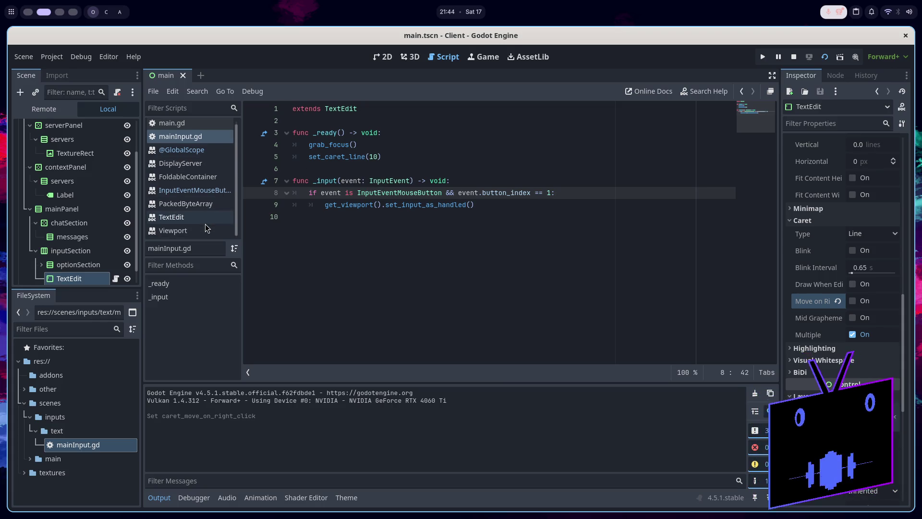
pyautogui.click(204, 223)
pyautogui.press('super+1')
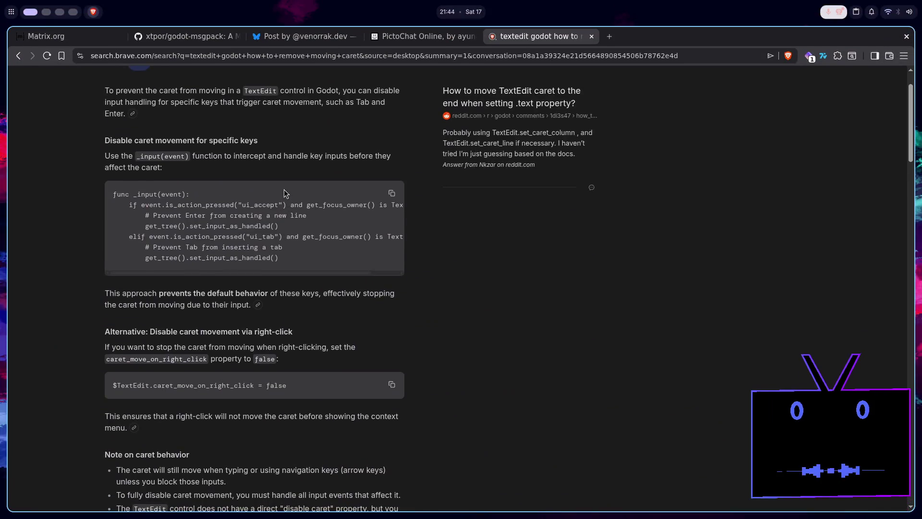
# Search 'textedit move caret to end godot' and copy the answer's two-line caret code.
pyautogui.scroll(3, 288, 186)
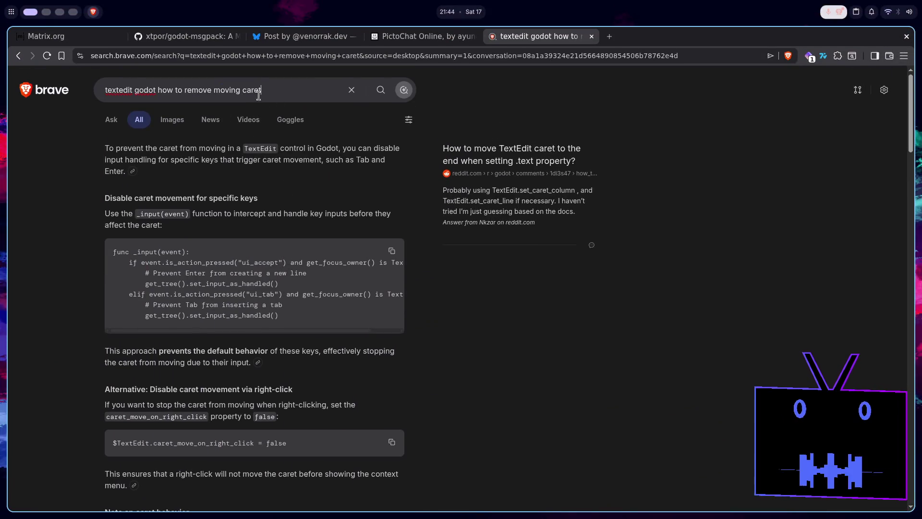
pyautogui.click(86, 91)
pyautogui.write('textE')
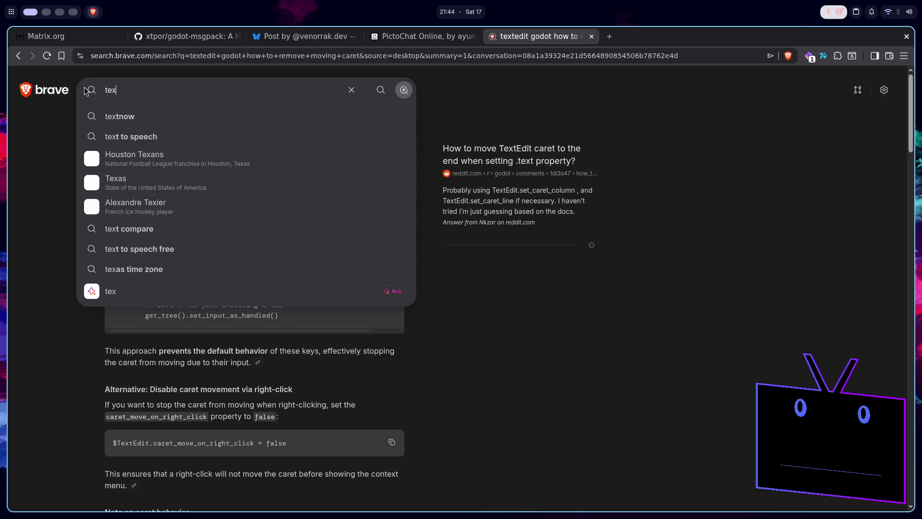
pyautogui.press('BackSpace')
pyautogui.write('edit m')
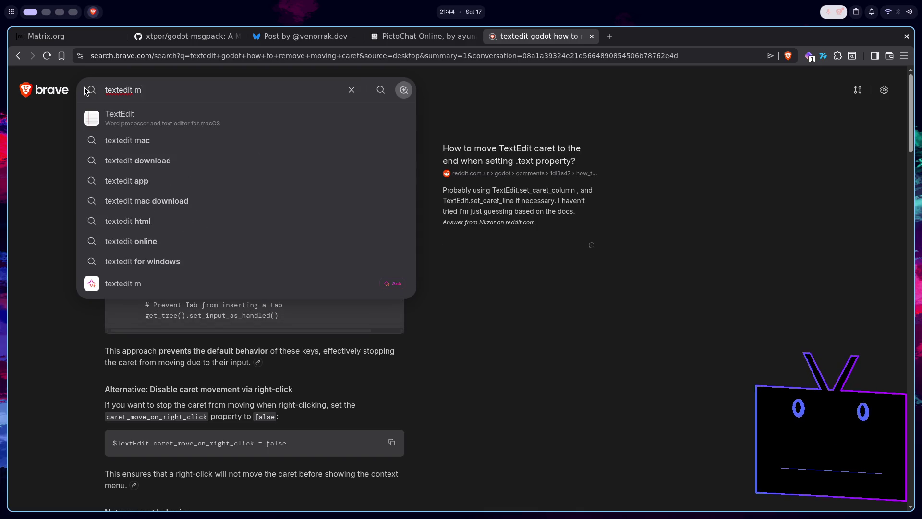
pyautogui.write('ove care')
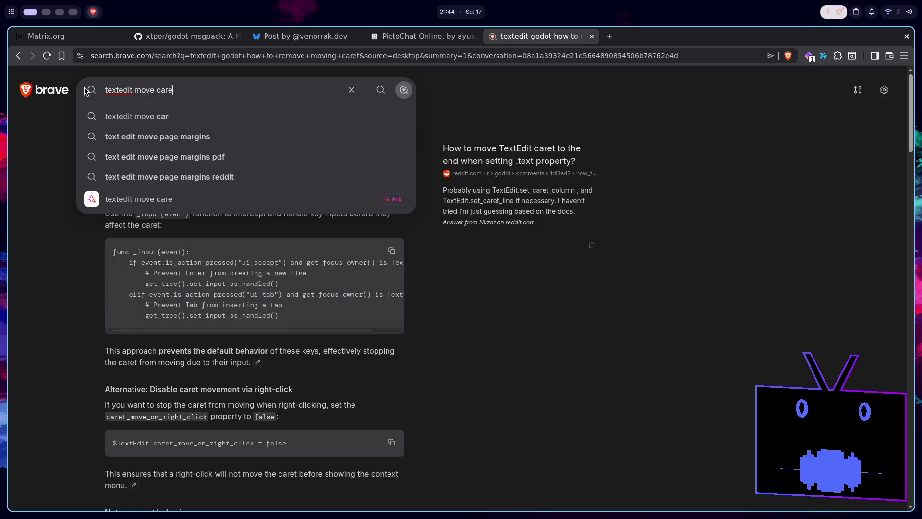
pyautogui.write('t to end ')
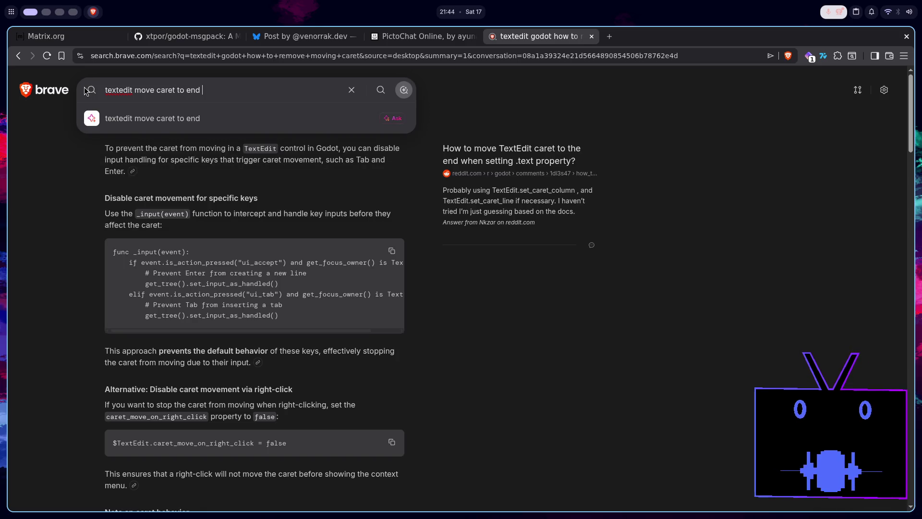
pyautogui.write('godot')
pyautogui.press('Return')
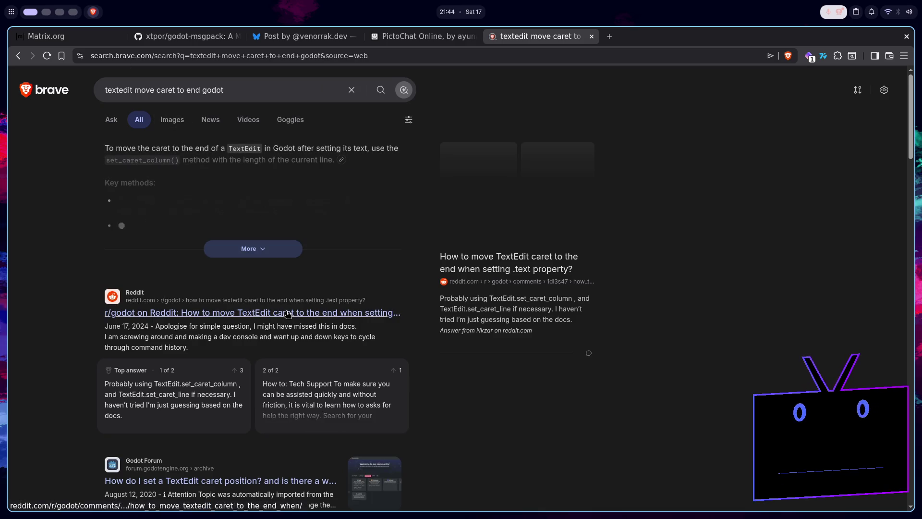
pyautogui.click(271, 253)
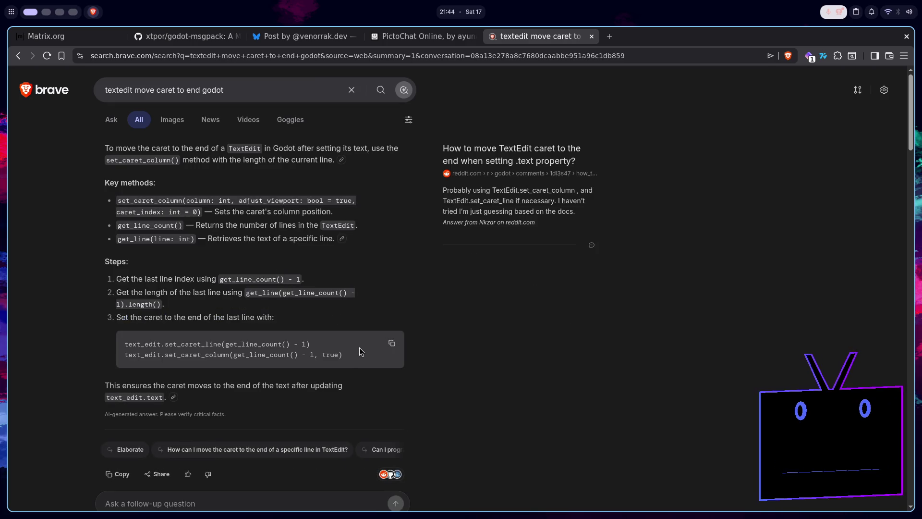
pyautogui.moveTo(358, 355); pyautogui.dragTo(118, 342)
pyautogui.hotkey('ctrl', 'c')
pyautogui.press('super+2')
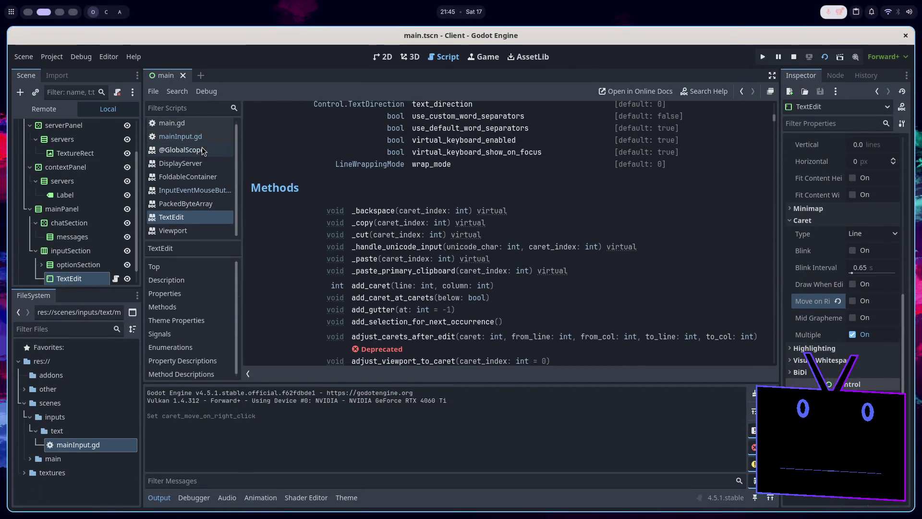
# Replace the set_caret_line(10) line with the pasted two-line caret code, indent it, and save.
pyautogui.click(181, 150)
pyautogui.click(180, 136)
pyautogui.click(404, 156)
pyautogui.hotkey('shift', 'Home')
pyautogui.hotkey('ctrl', 'v')
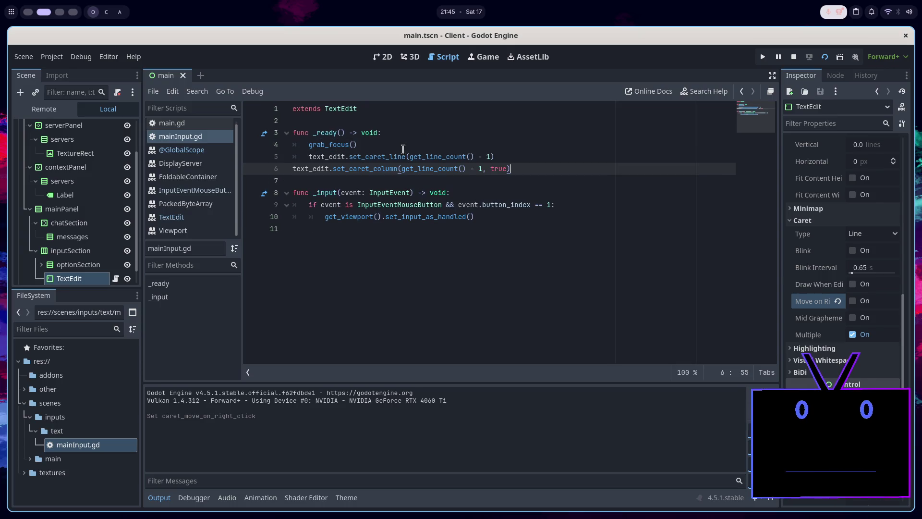
pyautogui.press('Home')
pyautogui.press('Tab')
pyautogui.hotkey('ctrl', 's')
# Remove the text_edit. prefix from lines 5 and 6 and save the script.
pyautogui.click(343, 156)
pyautogui.hotkey('shift', 'Home')
pyautogui.press('BackSpace')
pyautogui.press('Down')
pyautogui.press('Delete')
pyautogui.press('Delete')
pyautogui.press('Delete')
pyautogui.press('Delete')
pyautogui.hotkey('ctrl', 's')
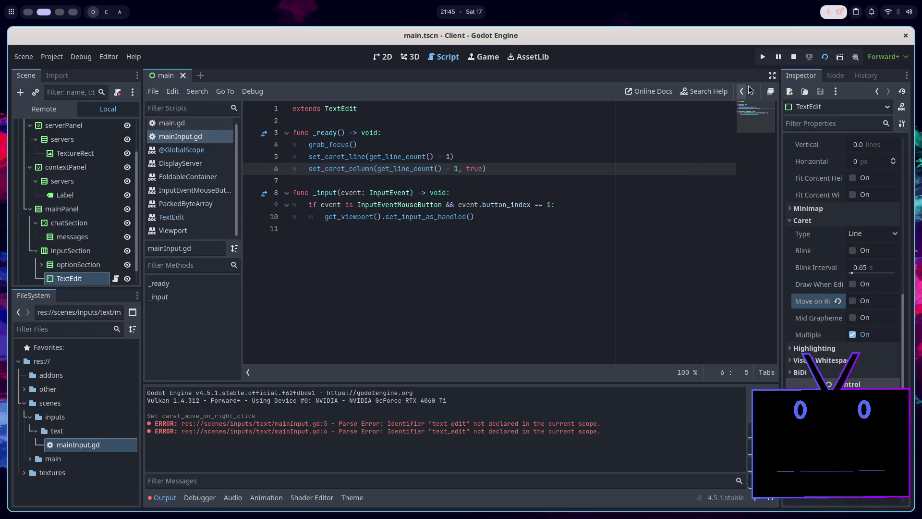
# Stop the running game, run the current scene again, and close it.
pyautogui.click(797, 55)
pyautogui.click(825, 56)
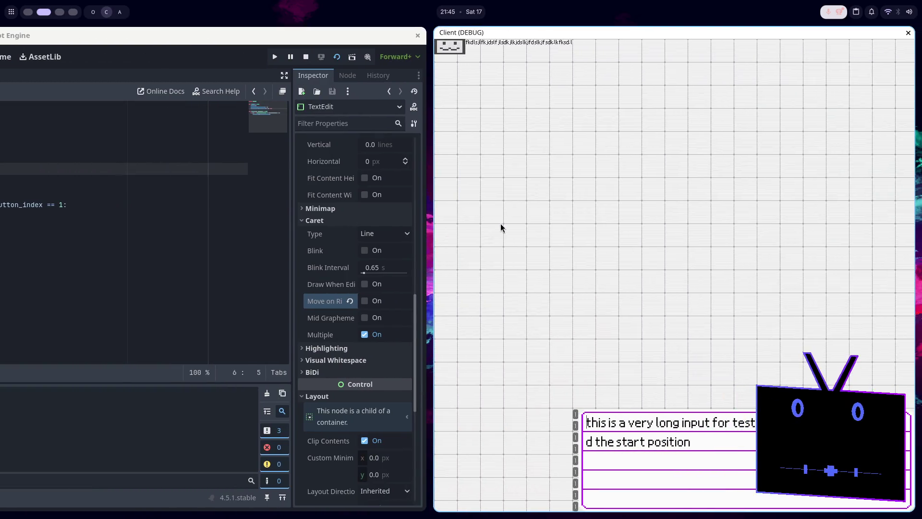
pyautogui.press('F8')
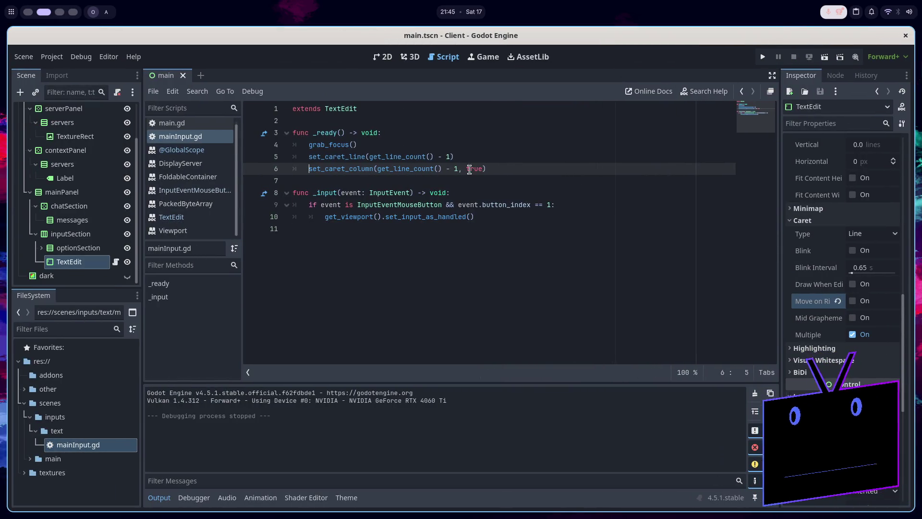
# Comment out the set_caret_column line and test-run the scene.
pyautogui.click(500, 168)
pyautogui.moveTo(335, 170)
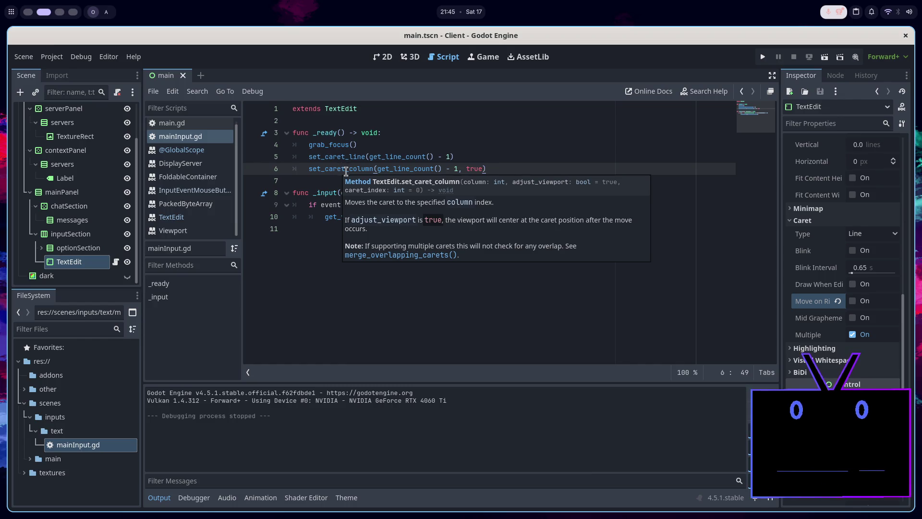
pyautogui.click(440, 169)
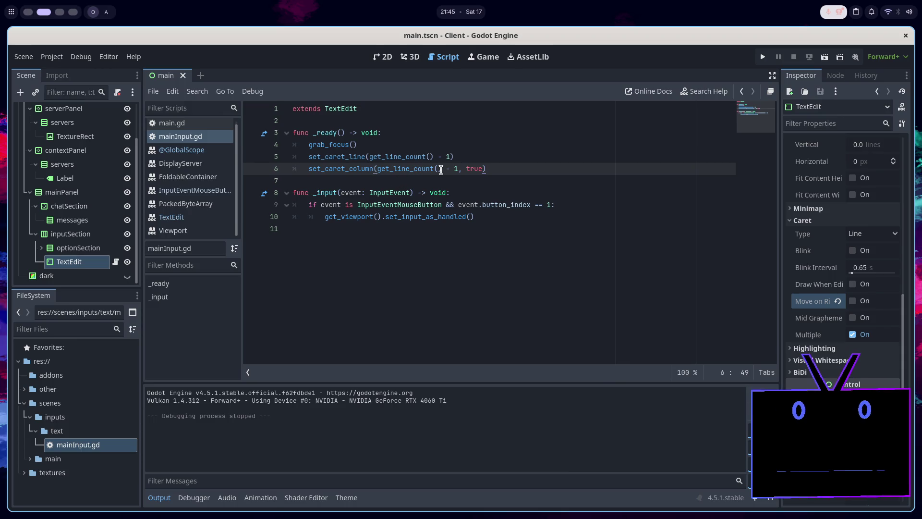
pyautogui.hotkey('ctrl', 'k')
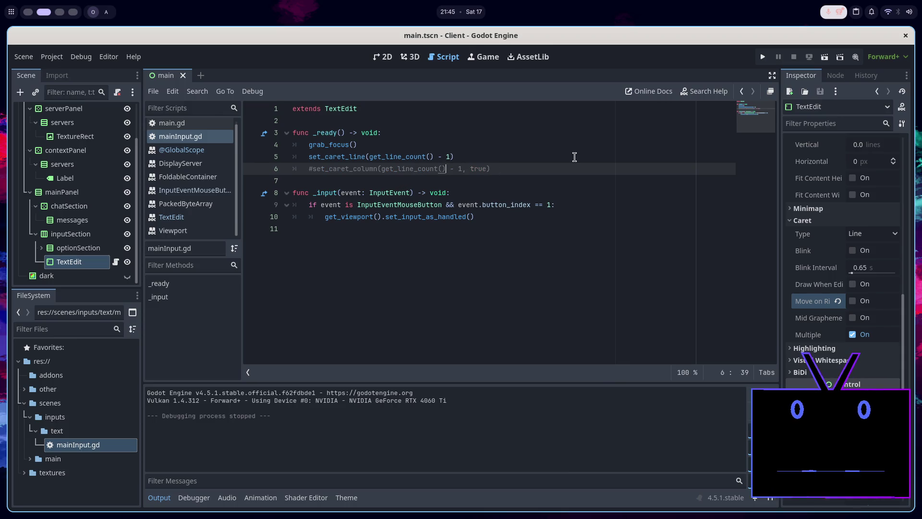
pyautogui.click(824, 57)
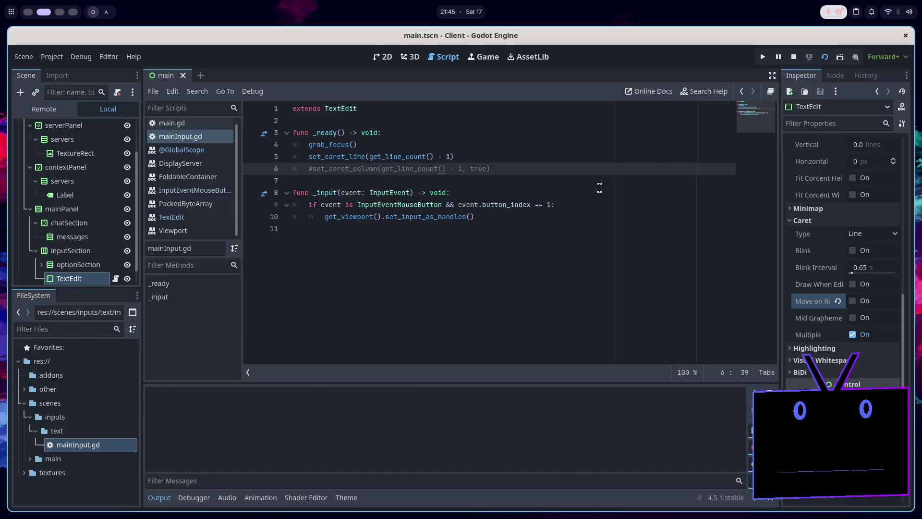
pyautogui.press('F8')
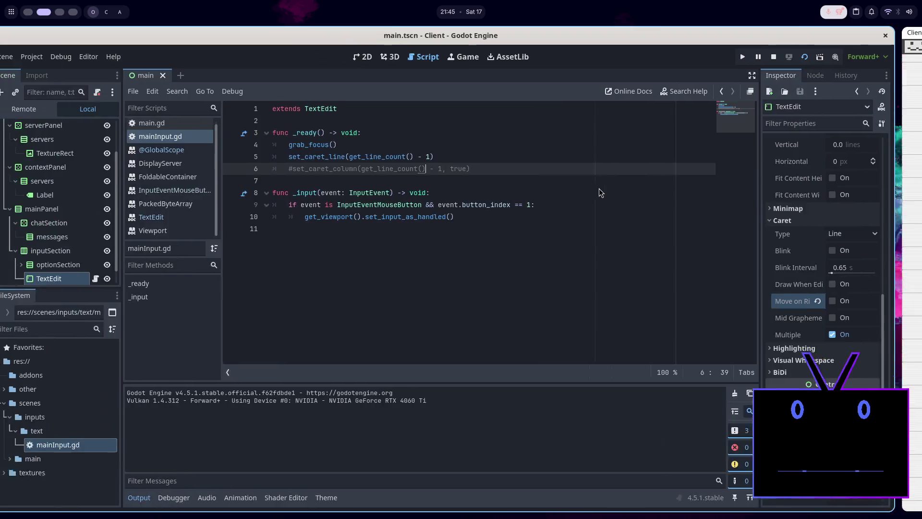
pyautogui.click(797, 55)
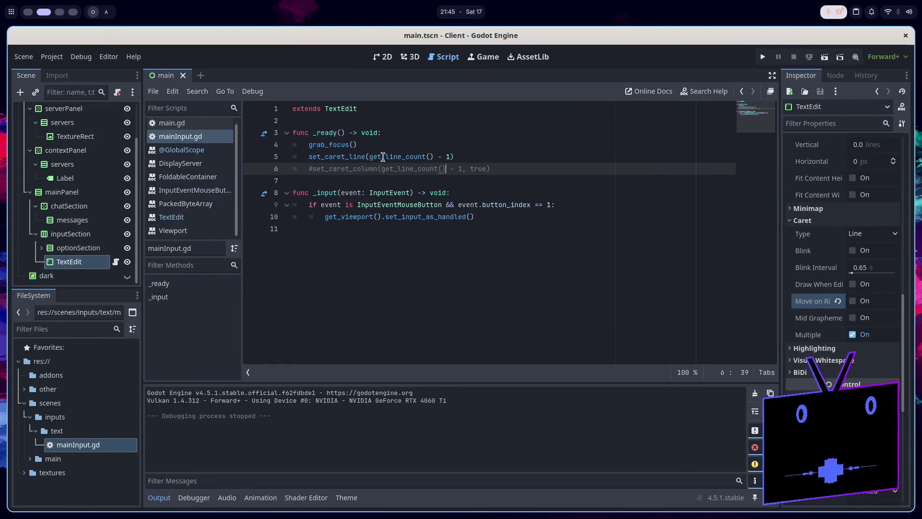
# Add print(get_line_count()) after grab_focus() and run the scene to print the line count.
pyautogui.moveTo(385, 157)
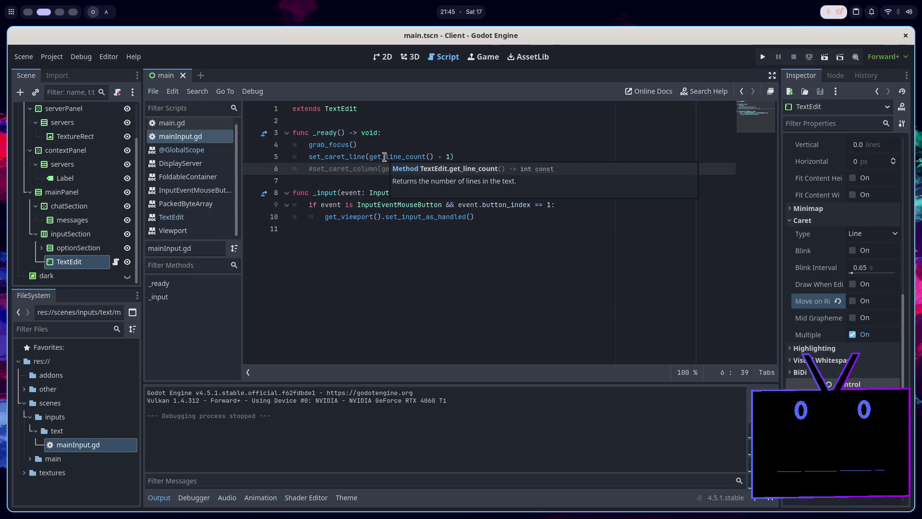
pyautogui.click(394, 147)
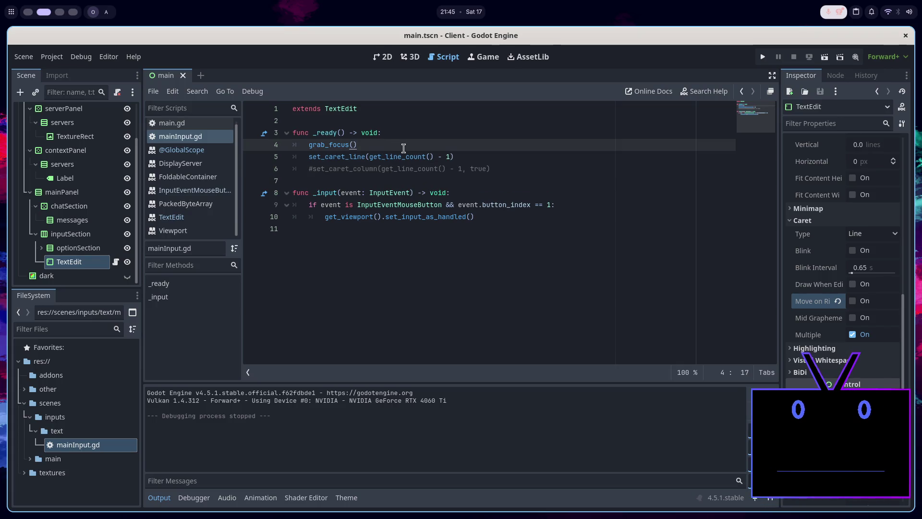
pyautogui.press('Return')
pyautogui.write('print()')
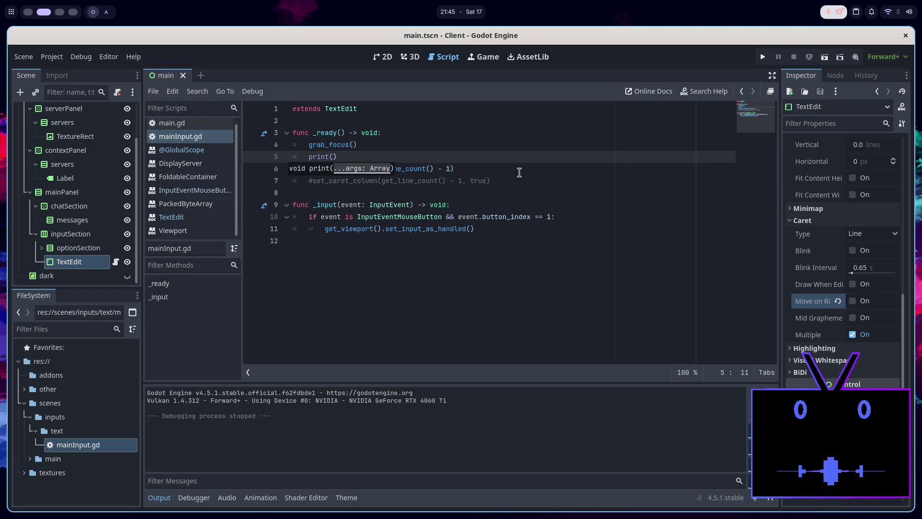
pyautogui.moveTo(438, 169); pyautogui.dragTo(370, 168)
pyautogui.hotkey('ctrl', 'c')
pyautogui.click(376, 154)
pyautogui.hotkey('ctrl', 'v')
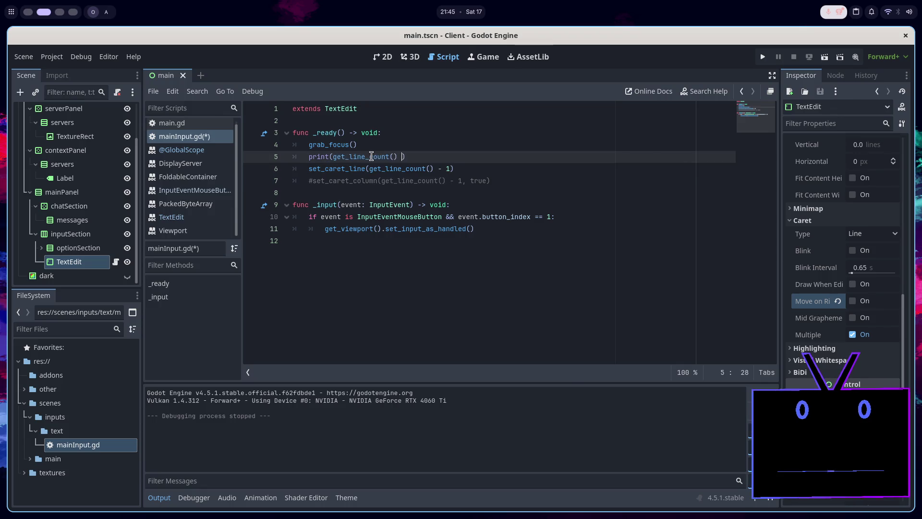
pyautogui.click(823, 58)
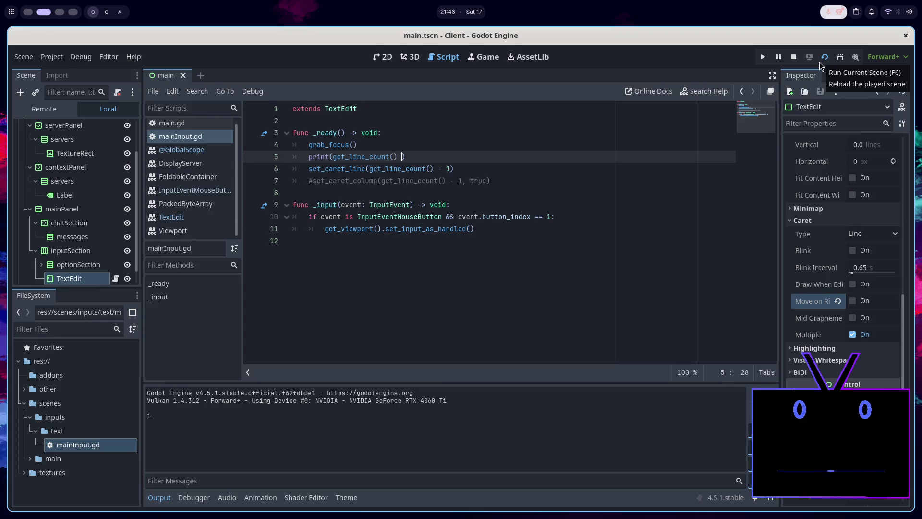
# Remove the print test, comment out set_caret_line, re-enable set_caret_column, and retest.
pyautogui.press('BackSpace')
pyautogui.press('BackSpace')
pyautogui.press('BackSpace')
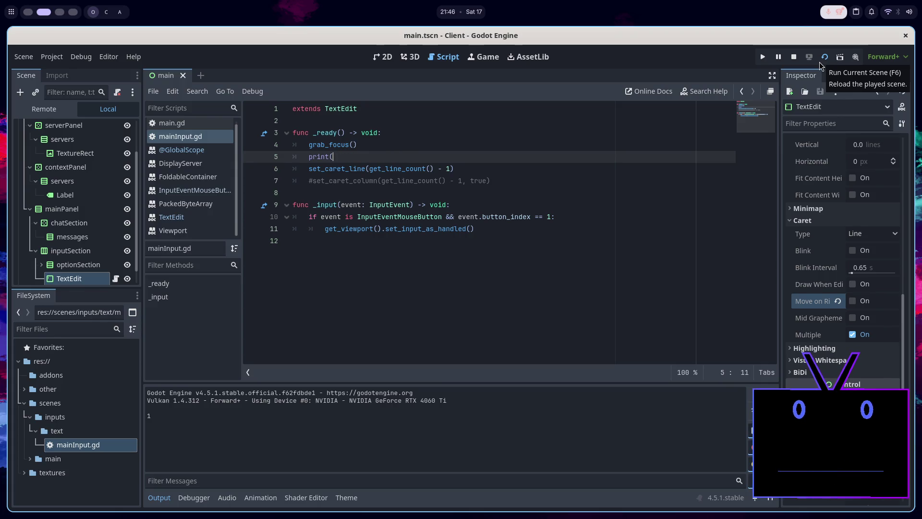
pyautogui.click(560, 171)
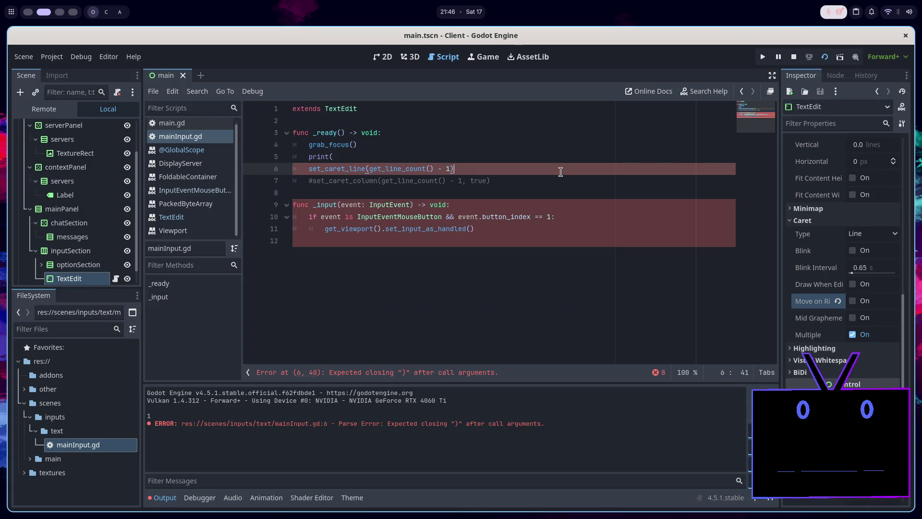
pyautogui.press('Up')
pyautogui.hotkey('ctrl', 'shift', 'k')
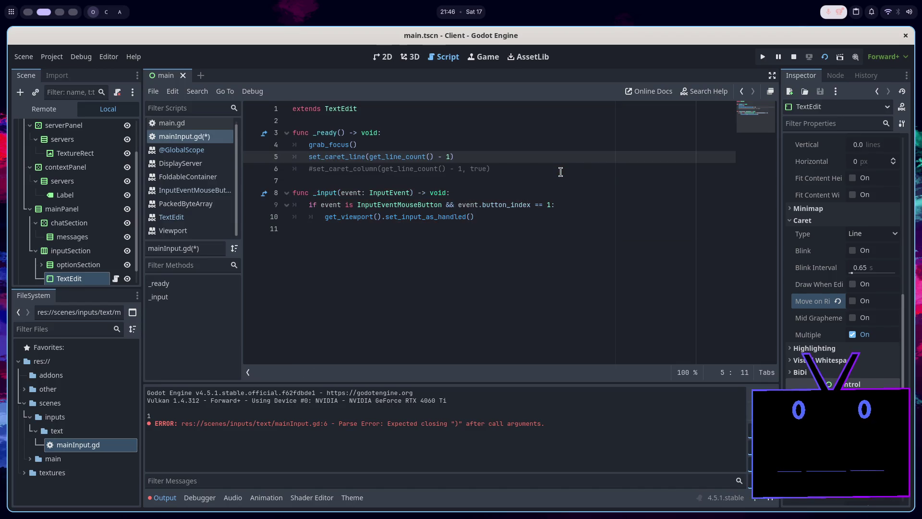
pyautogui.hotkey('ctrl', 'k')
pyautogui.press('Down')
pyautogui.hotkey('ctrl', 'k')
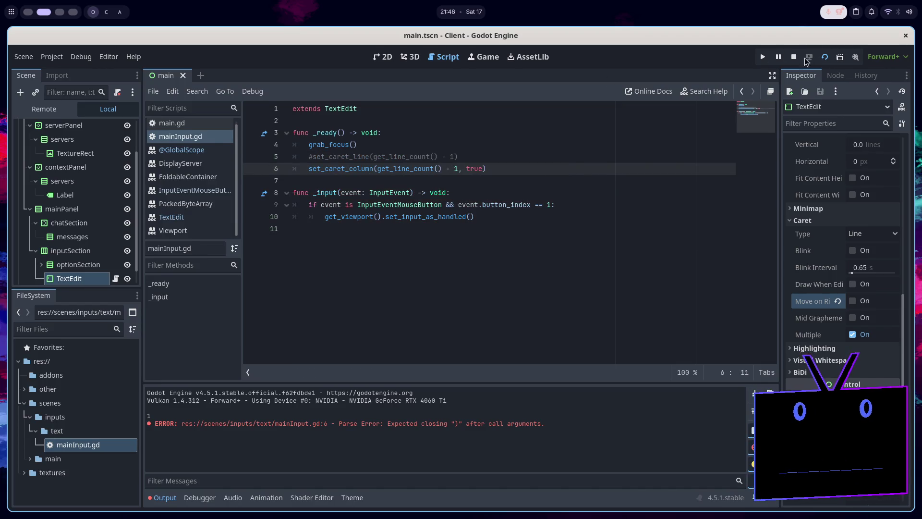
pyautogui.click(824, 57)
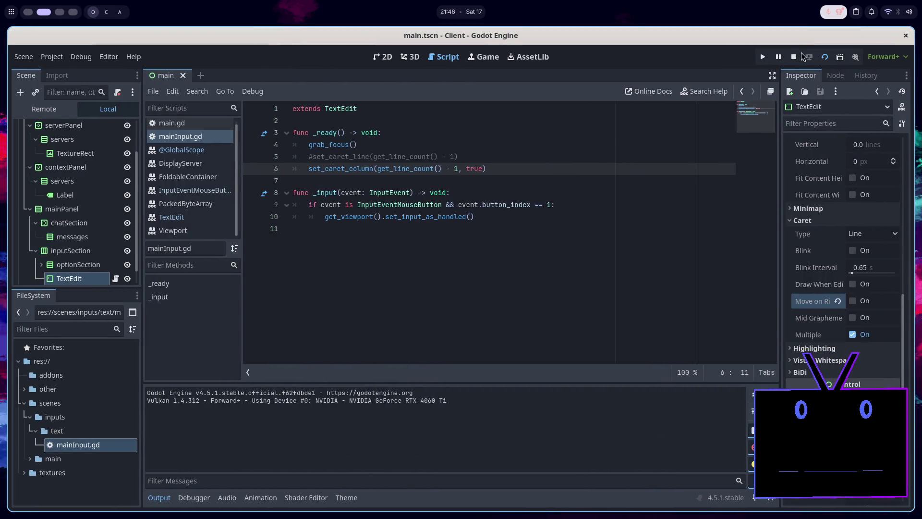
pyautogui.click(794, 58)
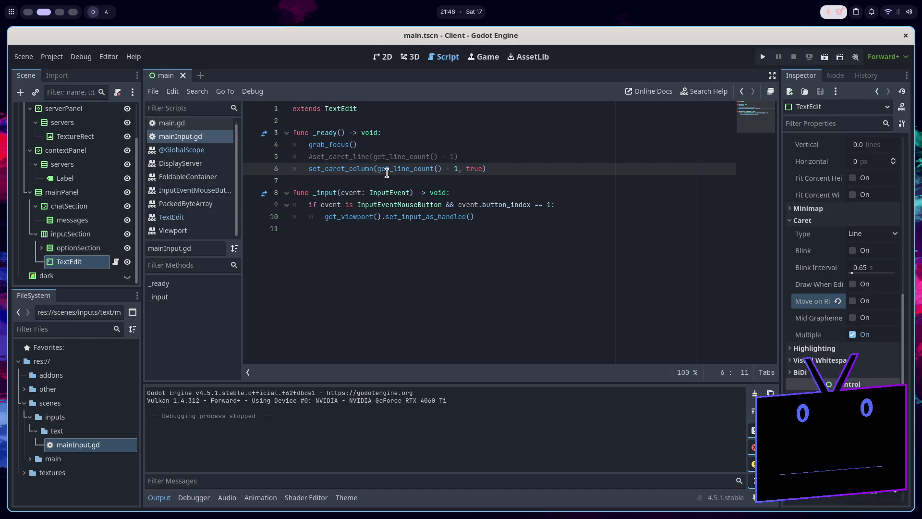
# Swap get_line_count for get_column in set_caret_column, then delete both caret lines from _ready.
pyautogui.doubleClick(416, 168)
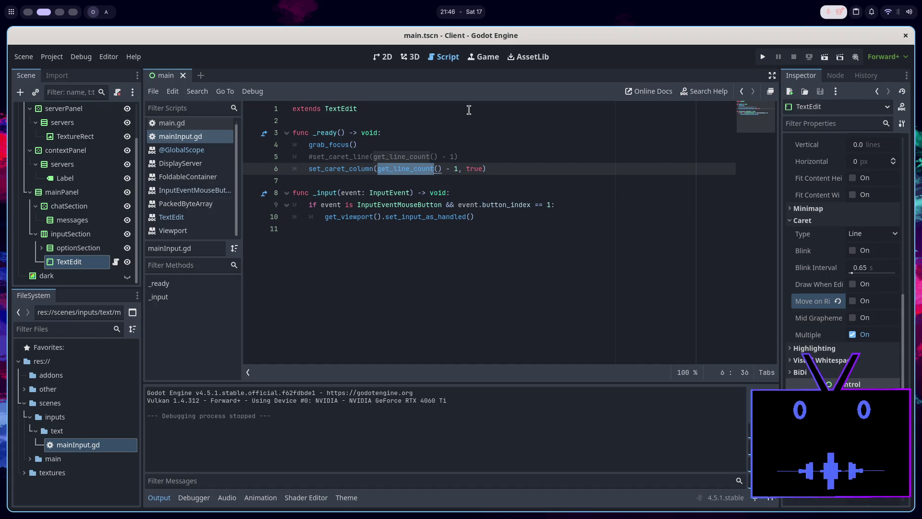
pyautogui.write('get')
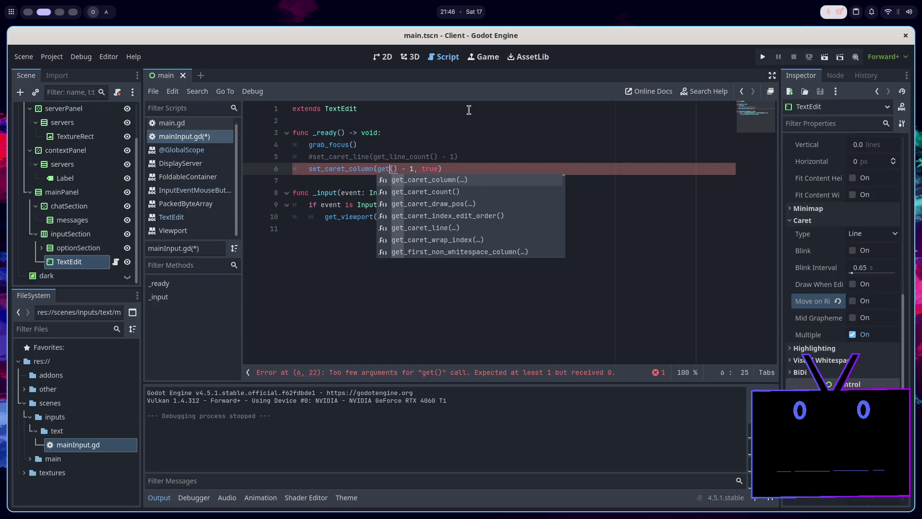
pyautogui.press('Down')
pyautogui.press('Down')
pyautogui.press('Down')
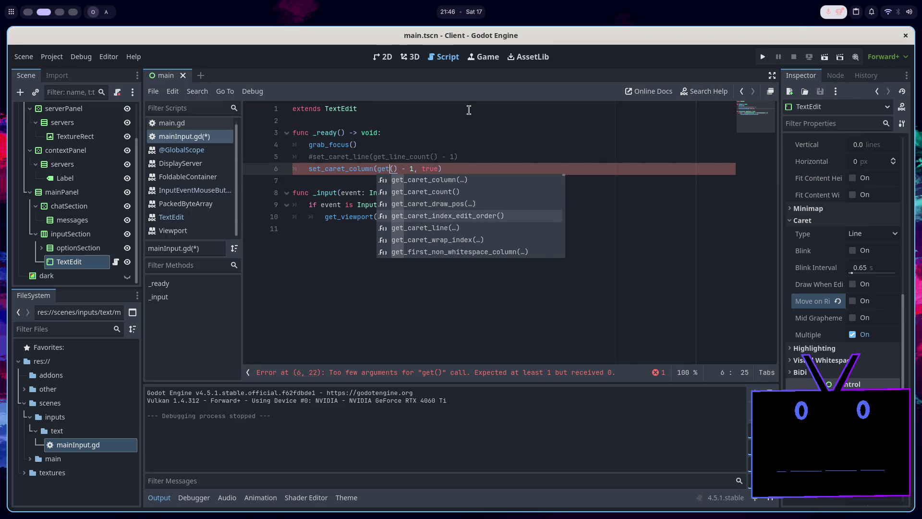
pyautogui.press('Down')
pyautogui.press('Down')
pyautogui.press('Down')
pyautogui.write('_col')
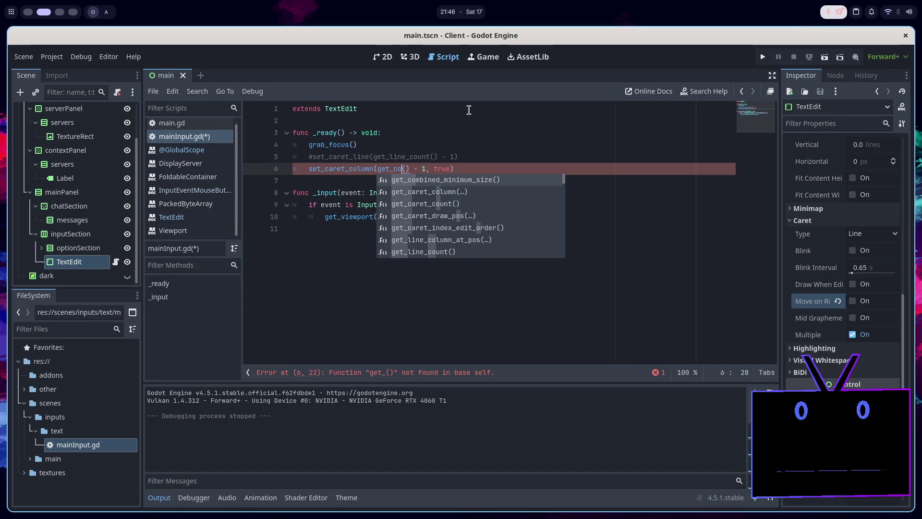
pyautogui.write('umn')
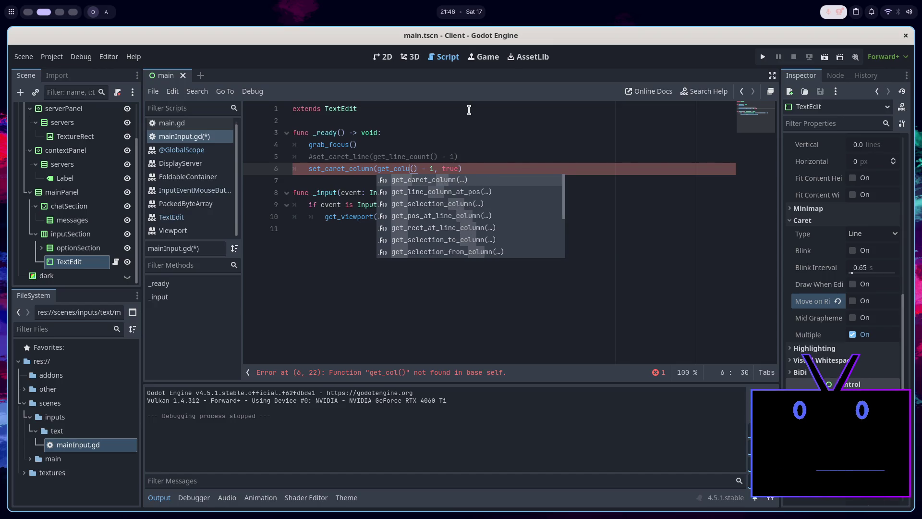
pyautogui.press('Down')
pyautogui.press('Down')
pyautogui.press('Down')
pyautogui.press('Down')
pyautogui.press('Down')
pyautogui.press('Down')
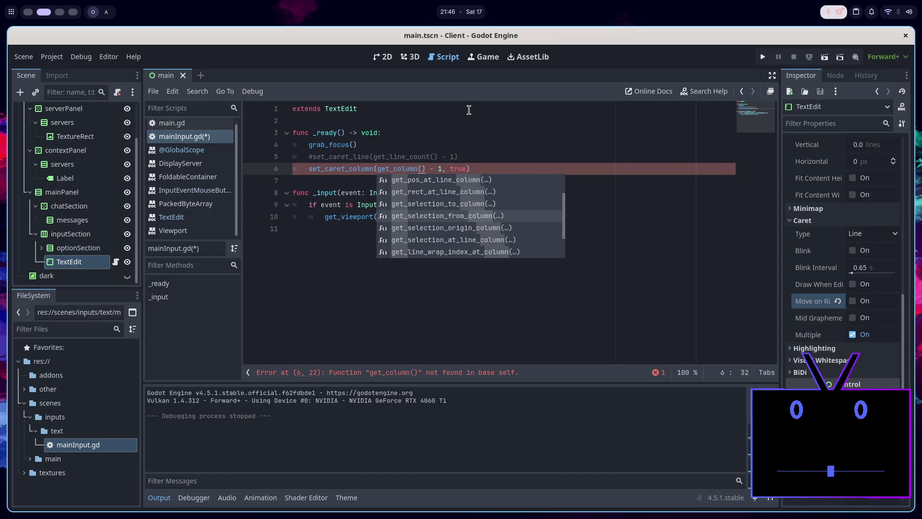
pyautogui.press('Up')
pyautogui.press('Up')
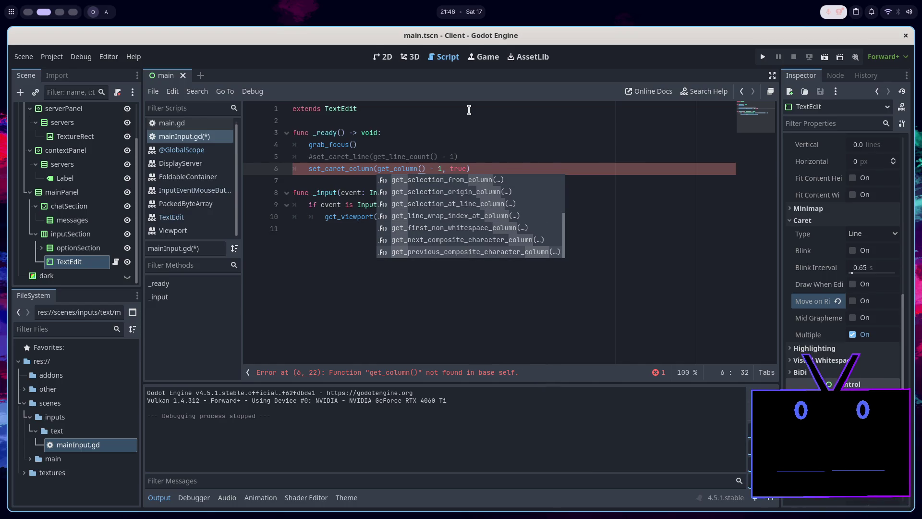
pyautogui.press('Up')
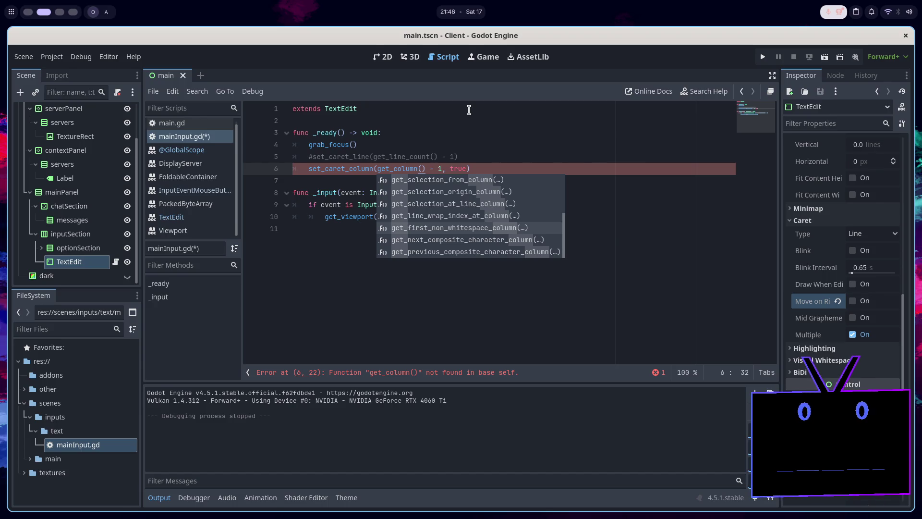
pyautogui.press('Up')
pyautogui.press('Up')
pyautogui.press('Up')
pyautogui.press('Up')
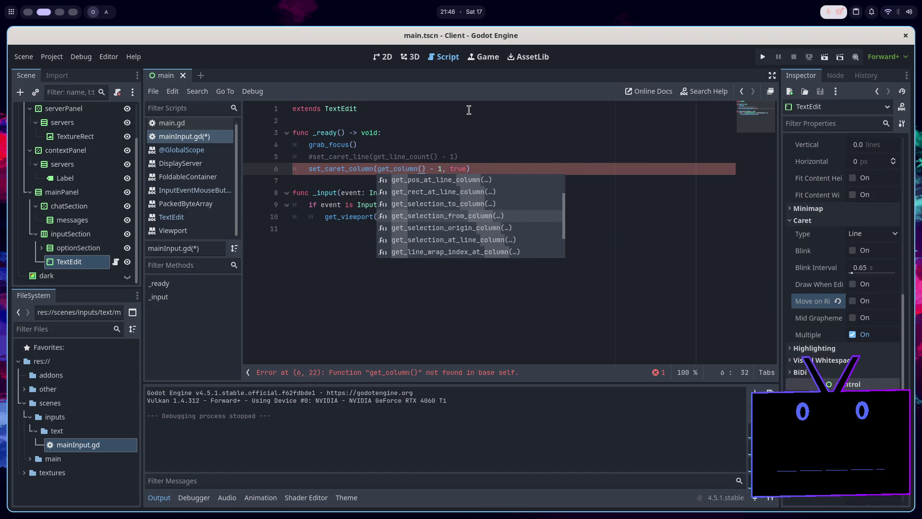
pyautogui.press('Right')
pyautogui.press('Right')
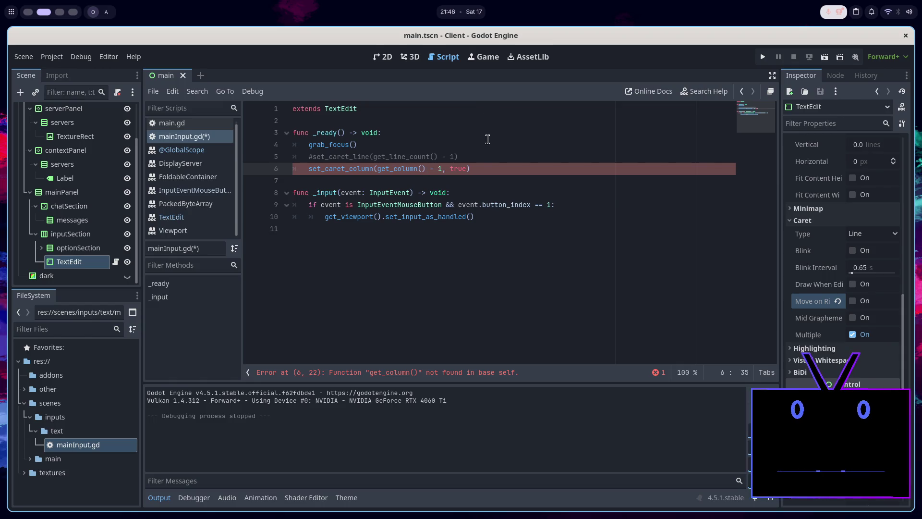
pyautogui.moveTo(473, 169); pyautogui.dragTo(471, 149)
pyautogui.press('BackSpace')
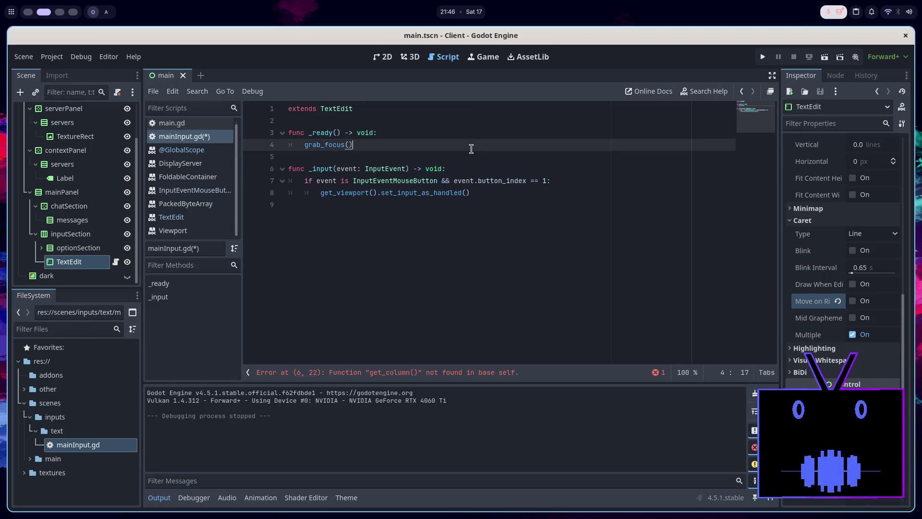
# Save the script and uncheck the TextEdit's Caret Multiple option, reviewing other properties.
pyautogui.hotkey('ctrl', 's')
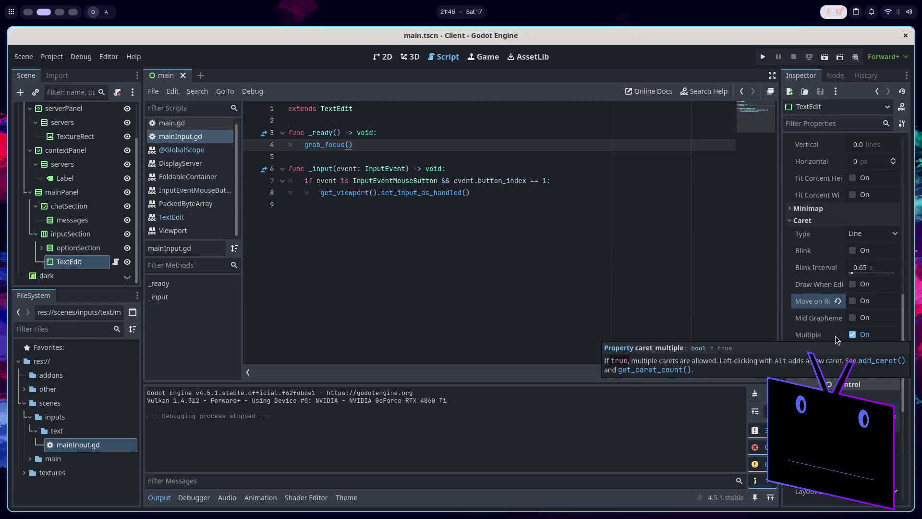
pyautogui.click(836, 334)
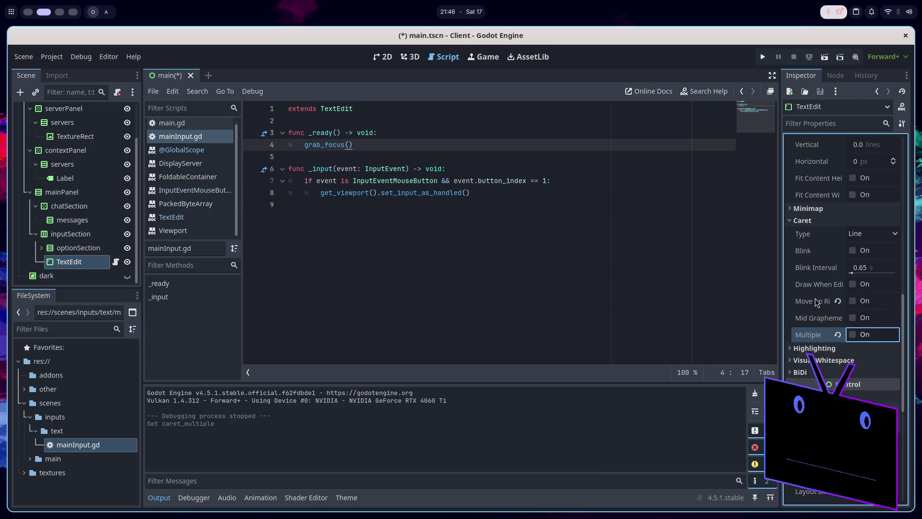
pyautogui.scroll(10, 814, 273)
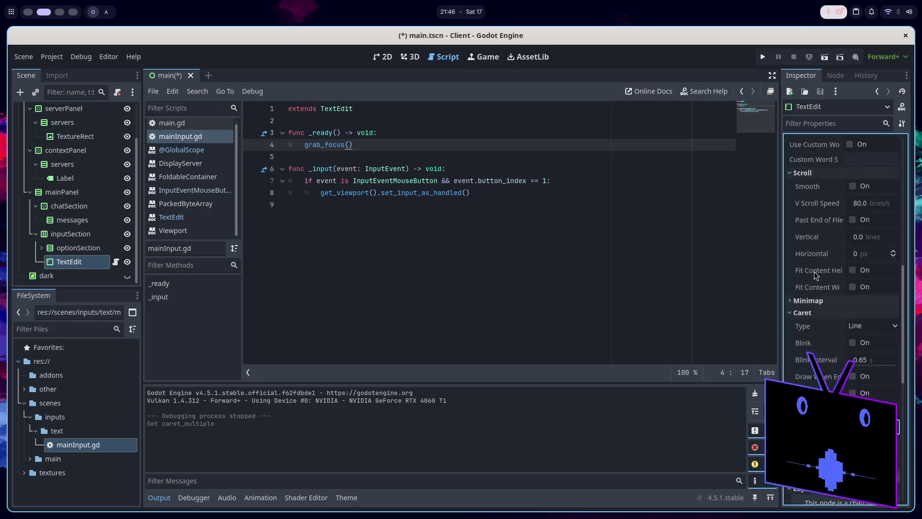
pyautogui.scroll(3, 815, 274)
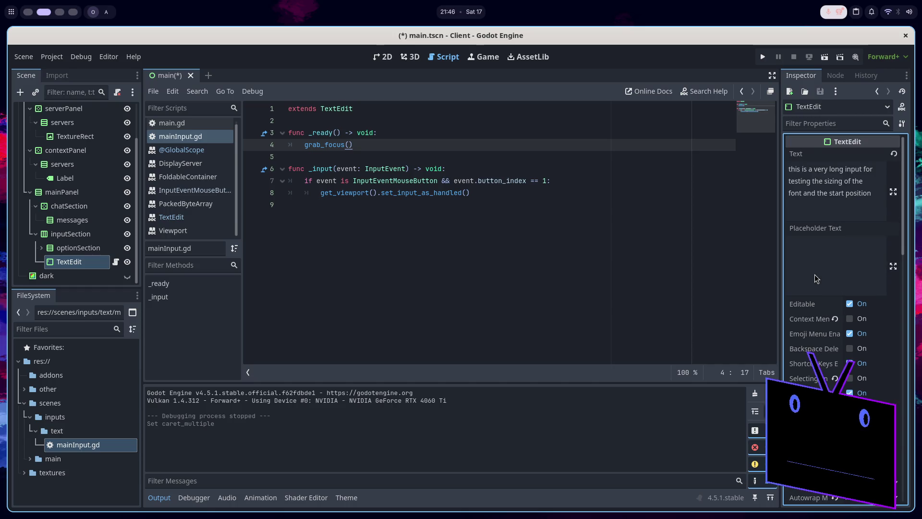
pyautogui.scroll(-6, 814, 274)
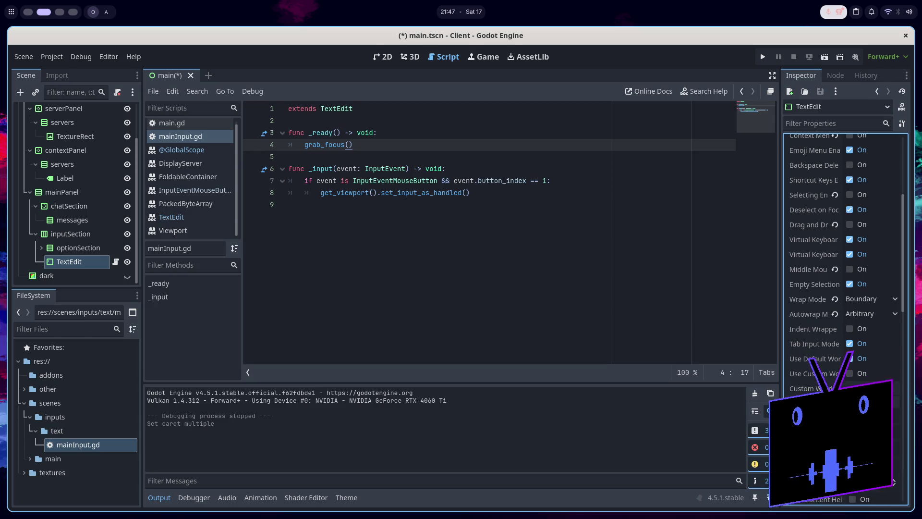
pyautogui.click(327, 218)
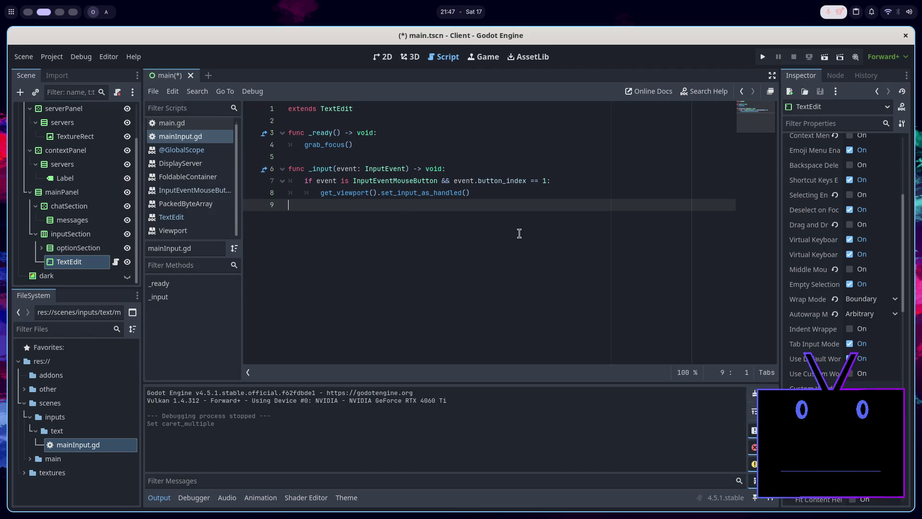
pyautogui.scroll(4, 811, 277)
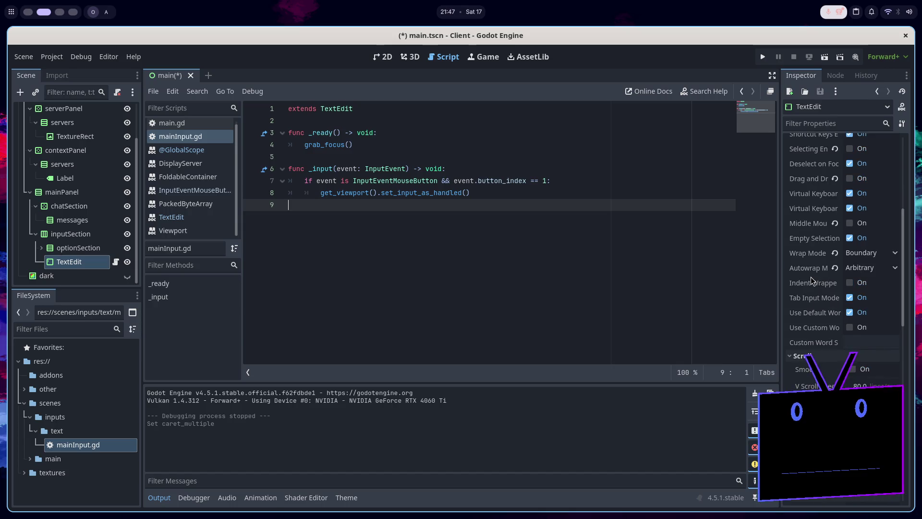
pyautogui.moveTo(810, 266)
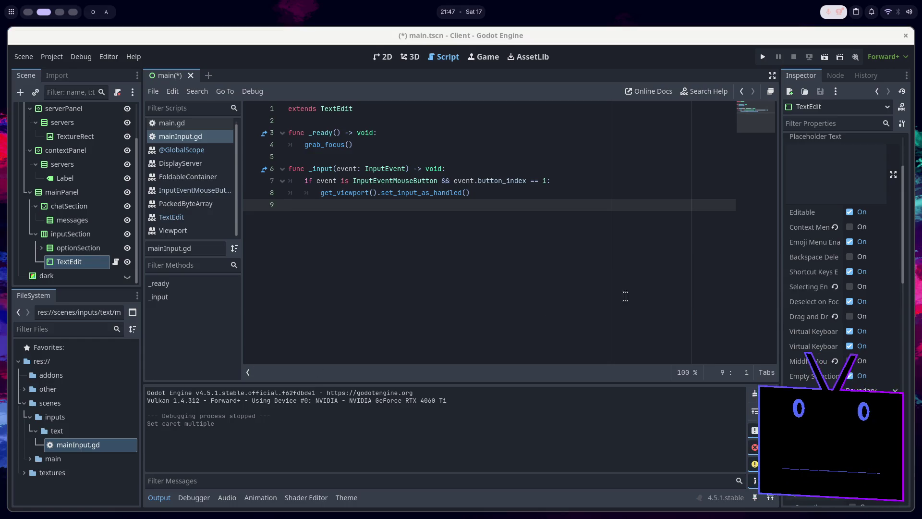
pyautogui.scroll(-2, 803, 321)
pyautogui.scroll(-10, 803, 322)
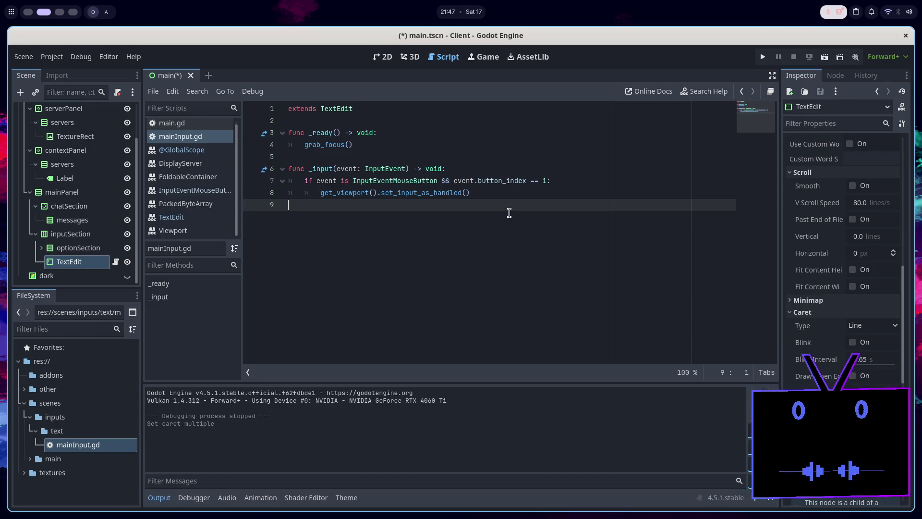
pyautogui.hotkey('alt', 'Tab')
# Open the Reddit result on moving the caret to the end and read through the thread.
pyautogui.scroll(-5, 433, 260)
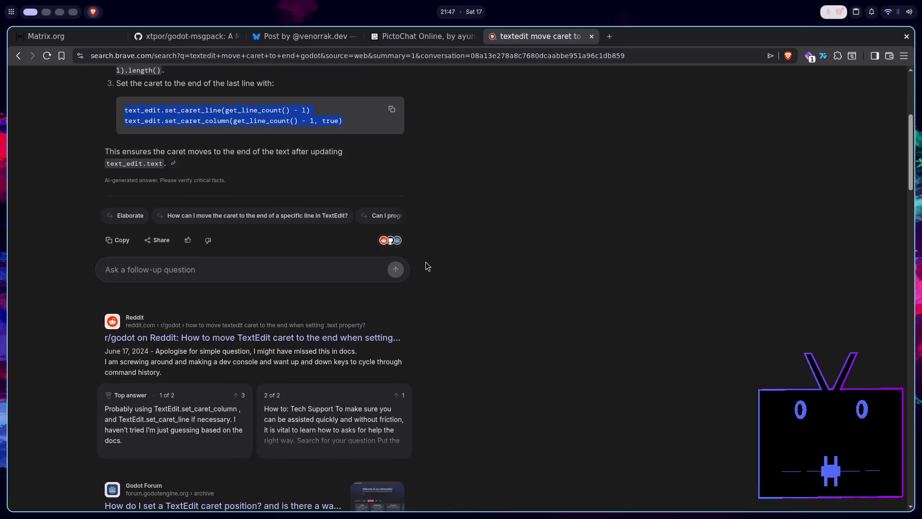
pyautogui.click(278, 288)
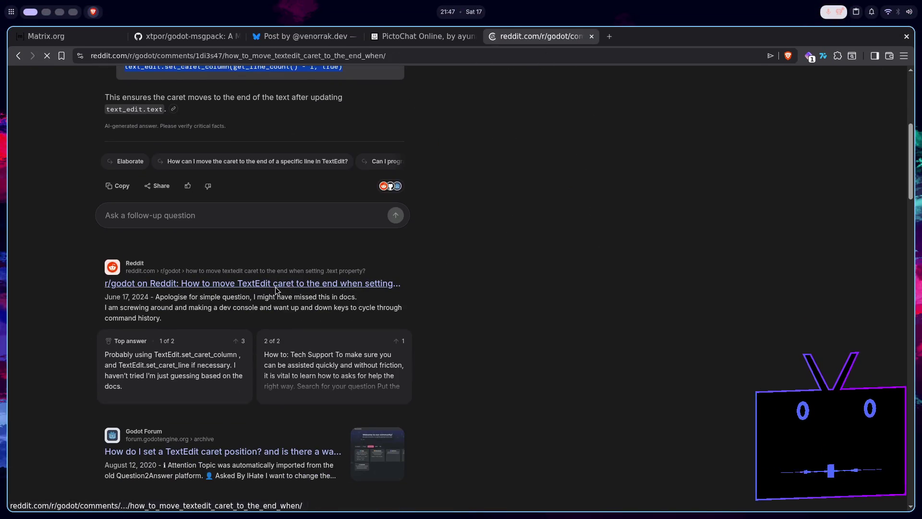
pyautogui.scroll(-1, 419, 304)
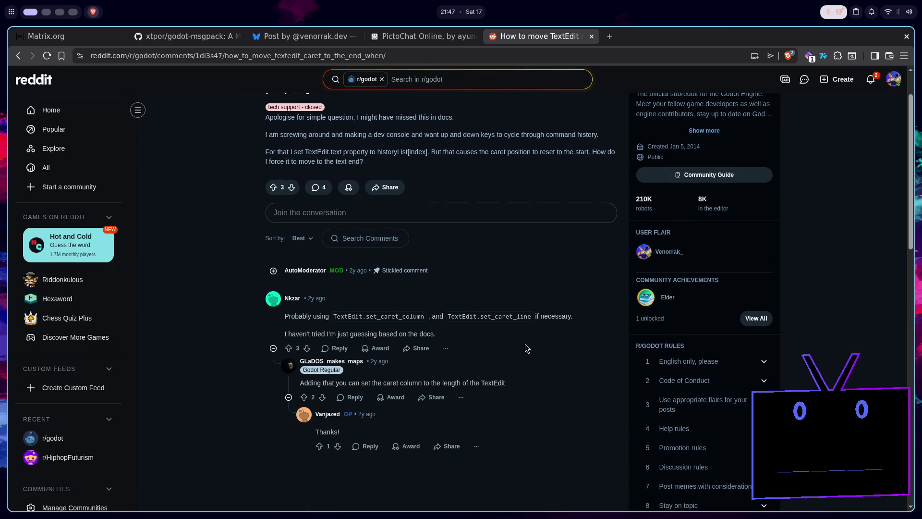
pyautogui.hotkey('alt', 'Left')
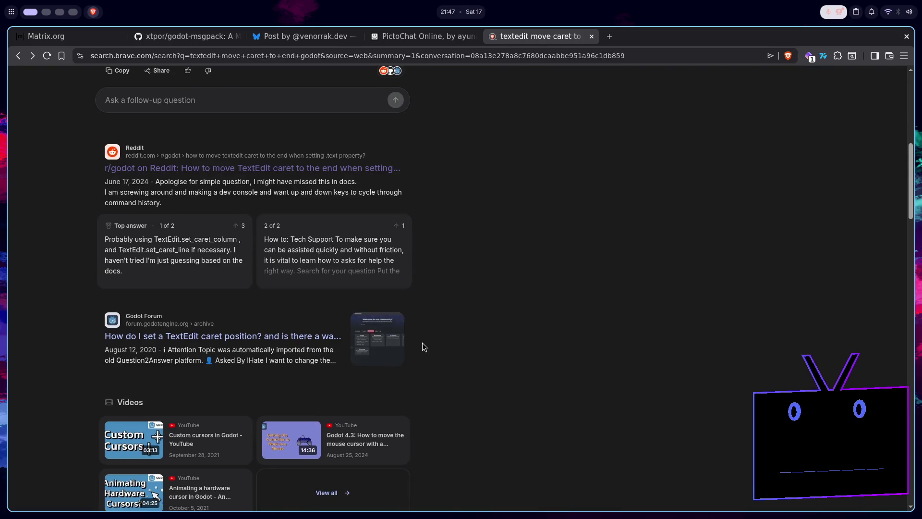
pyautogui.hotkey('alt', 'Right')
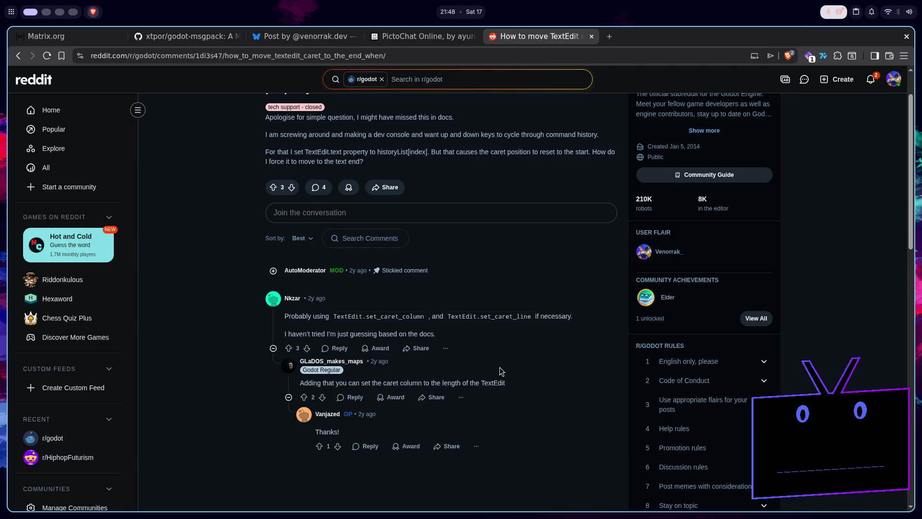
pyautogui.press('super+2')
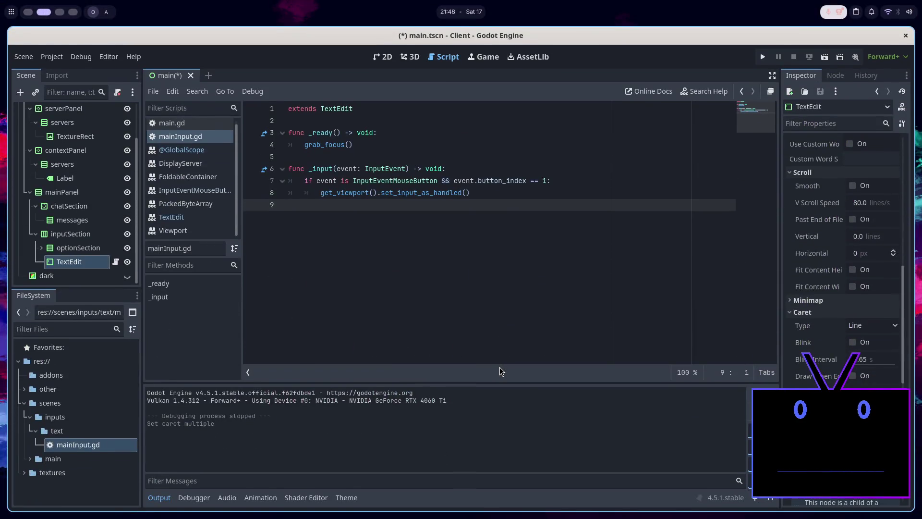
# Remove the empty last line, add set_caret_column(text.length()) after grab_focus(), and run the game.
pyautogui.press('BackSpace')
pyautogui.press('BackSpace')
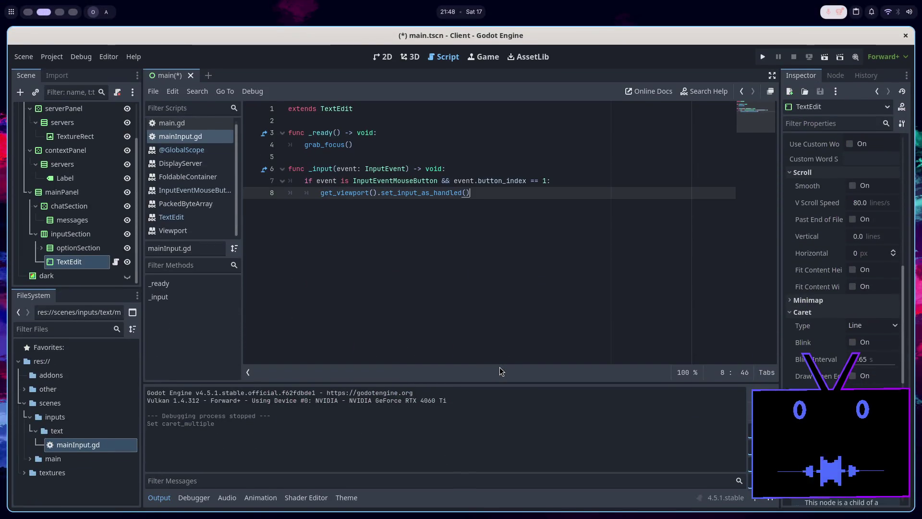
pyautogui.click(378, 148)
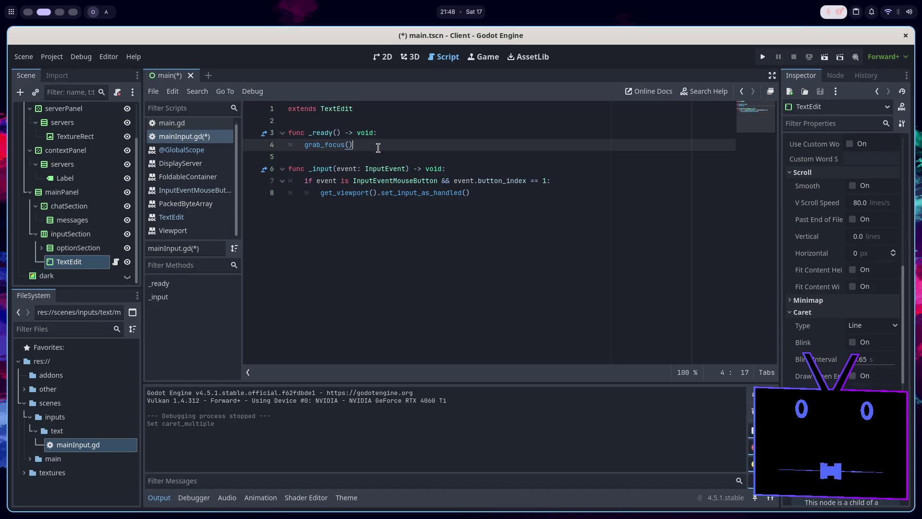
pyautogui.press('Return')
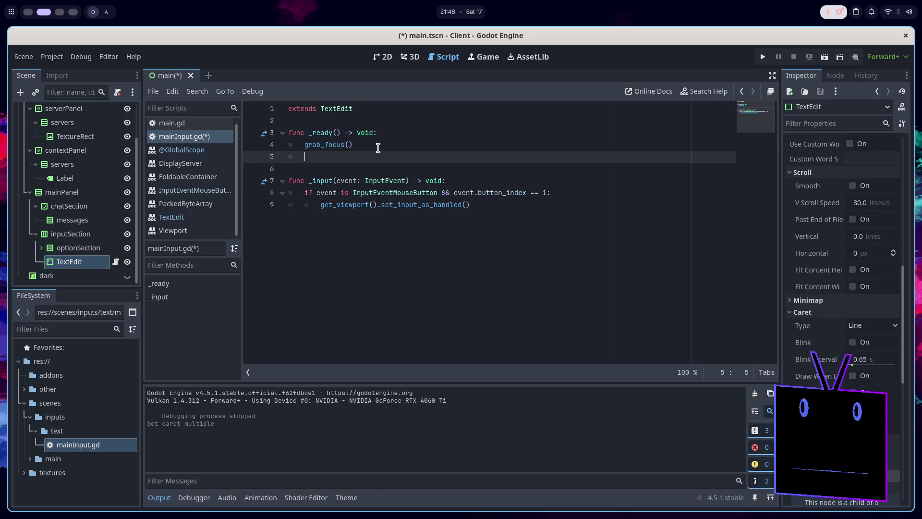
pyautogui.write('set_ca')
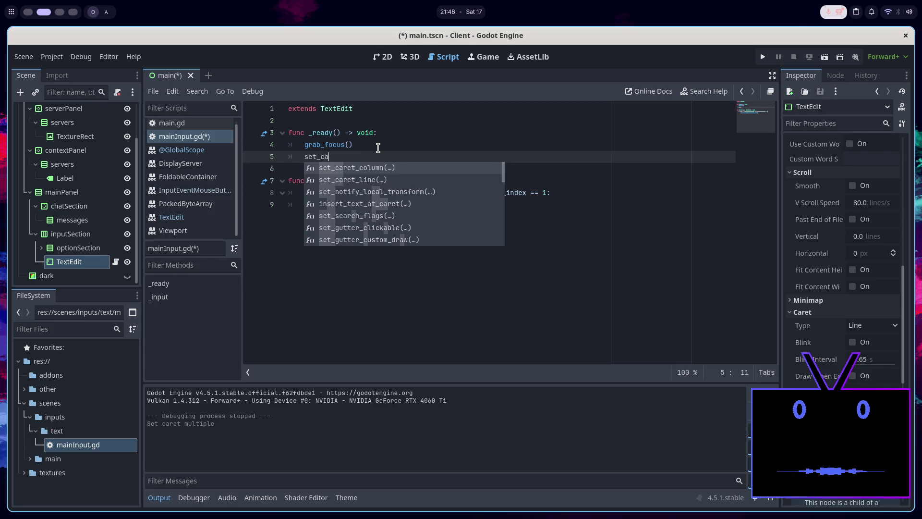
pyautogui.press('Return')
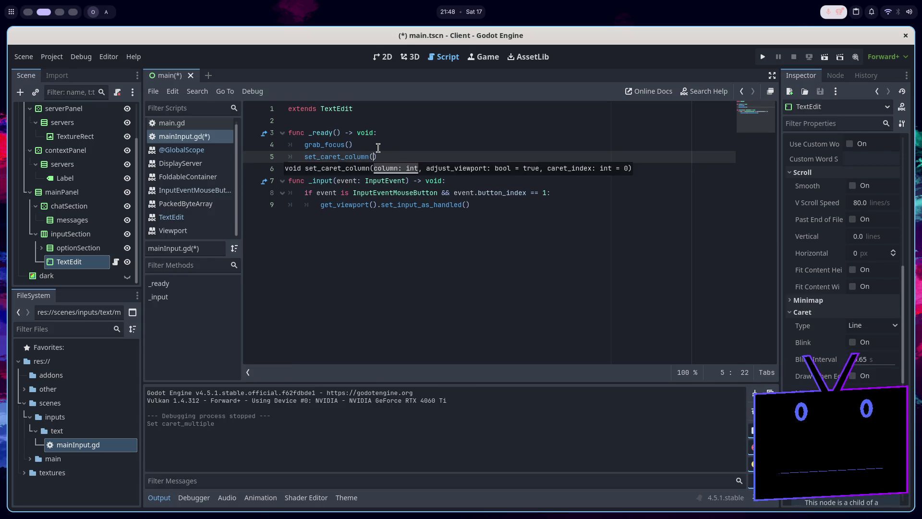
pyautogui.write('get_')
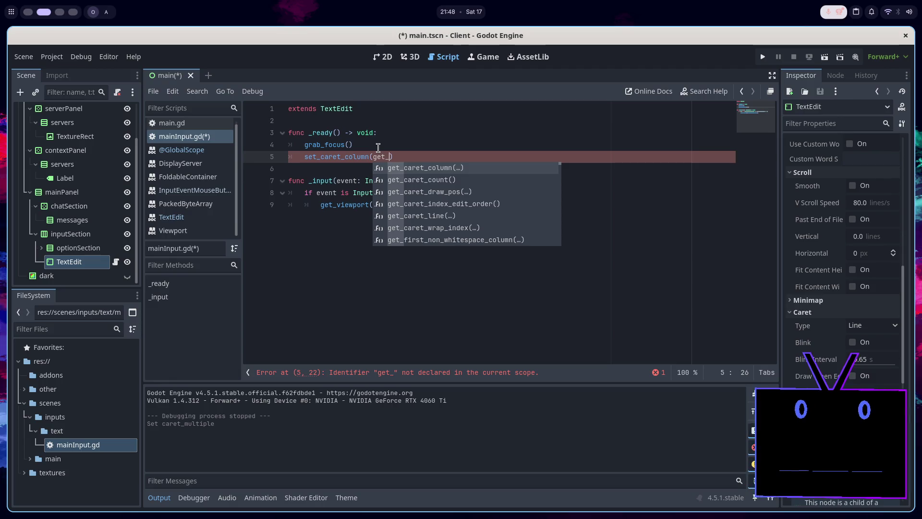
pyautogui.press('BackSpace')
pyautogui.press('BackSpace')
pyautogui.press('BackSpace')
pyautogui.press('BackSpace')
pyautogui.write('text.')
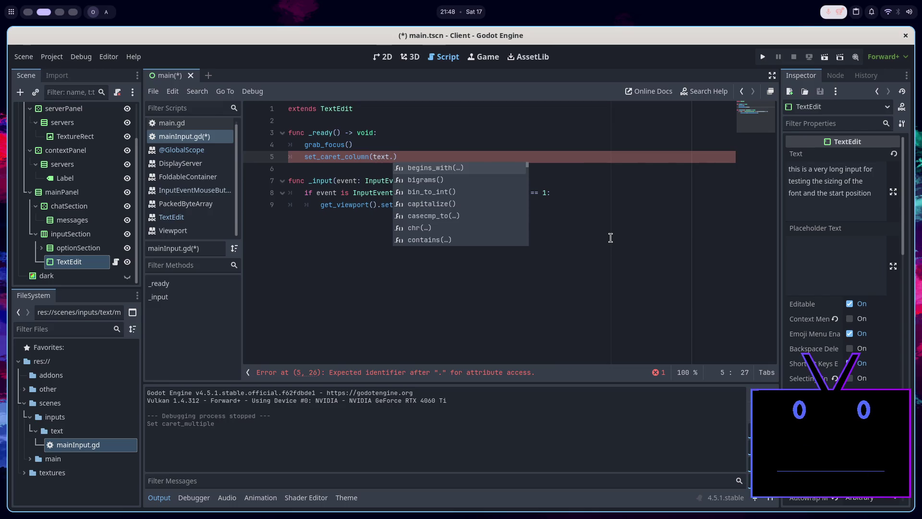
pyautogui.write('len')
pyautogui.press('Return')
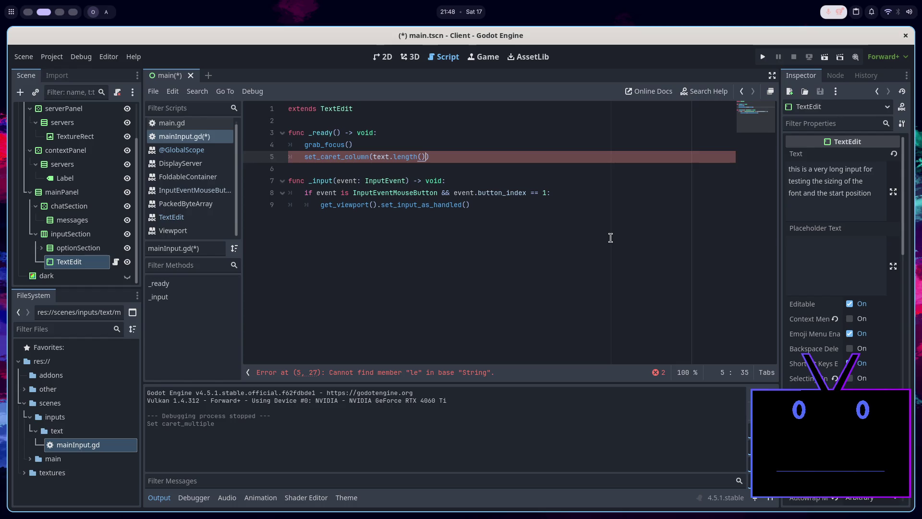
pyautogui.click(824, 57)
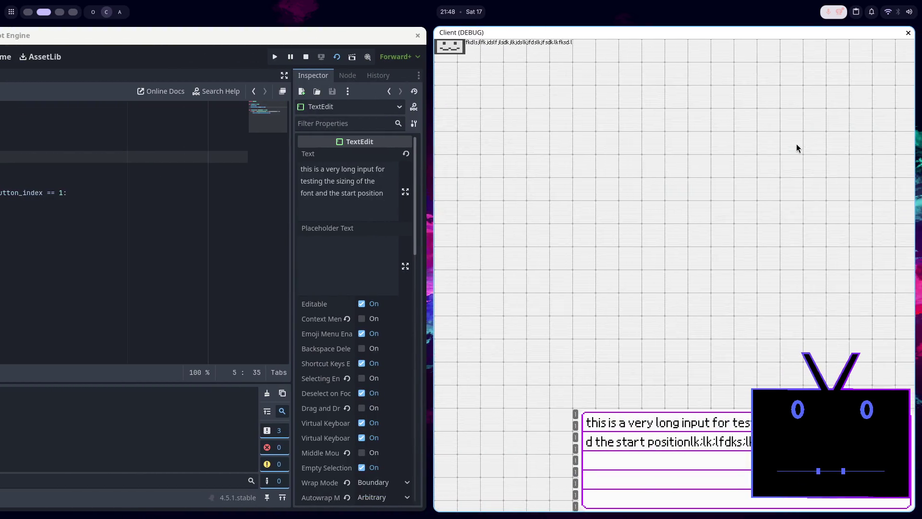
# Type test text into the running game's text box to check the caret, then stop the game.
pyautogui.write(';sldkf:lskd:flksd:lkf:lsdkf:lksd:lk')
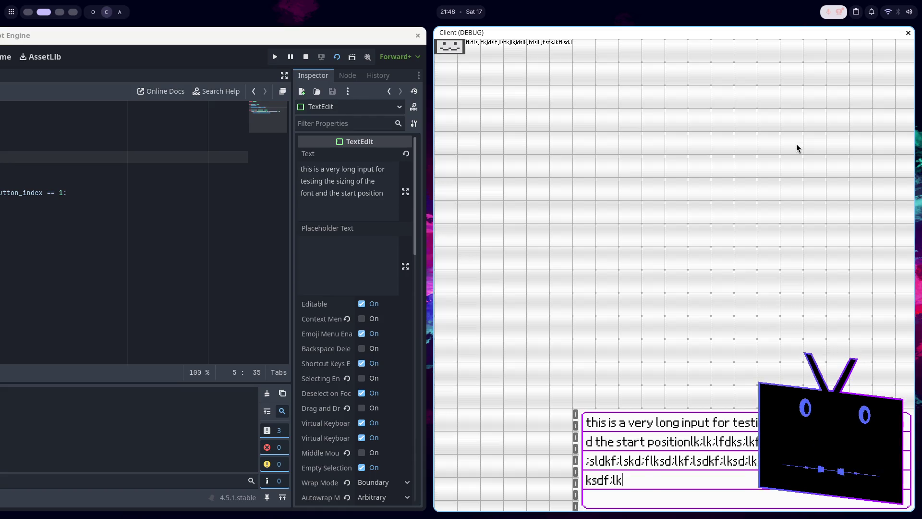
pyautogui.write('sd:lfk:ldskf:lsdkf:lksdf:lksd')
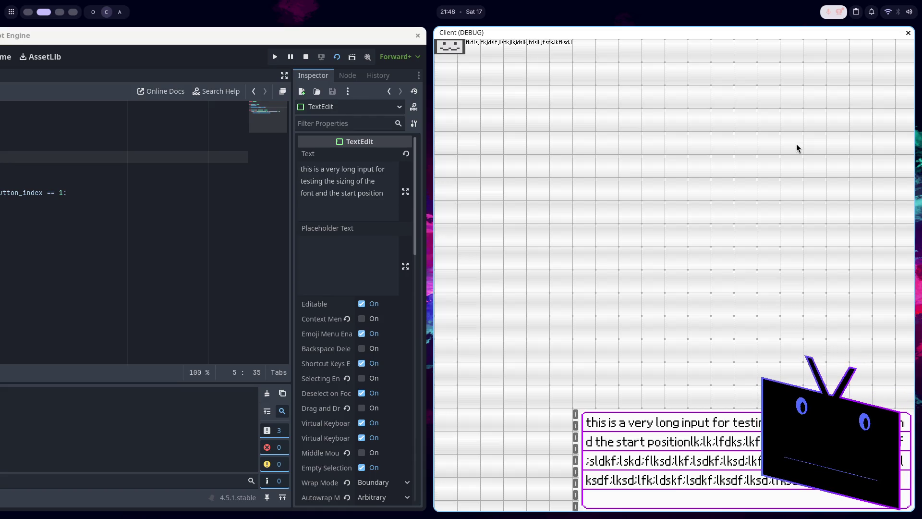
pyautogui.write(':lkf:sdlkf:lsdkf:lsdk:lfk')
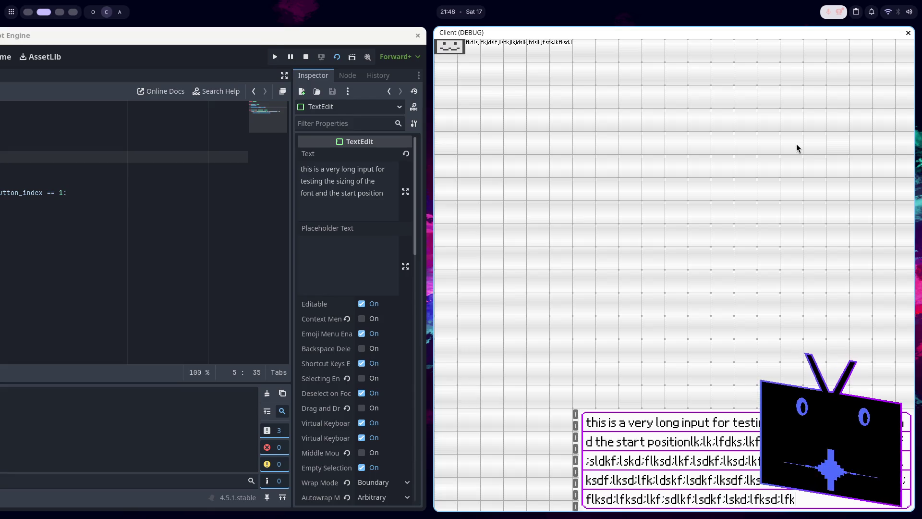
pyautogui.write('sd:lfk:sdlk')
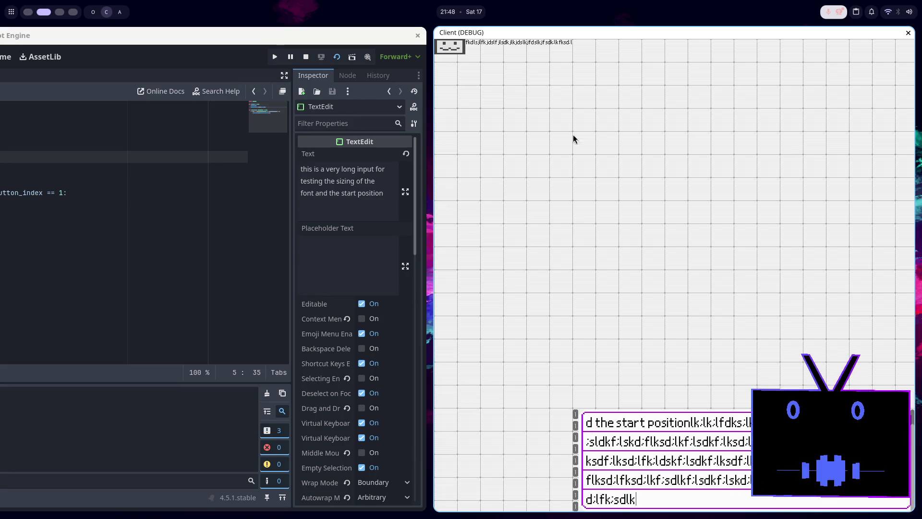
pyautogui.click(307, 62)
pyautogui.press('F8')
pyautogui.scroll(-2, 802, 237)
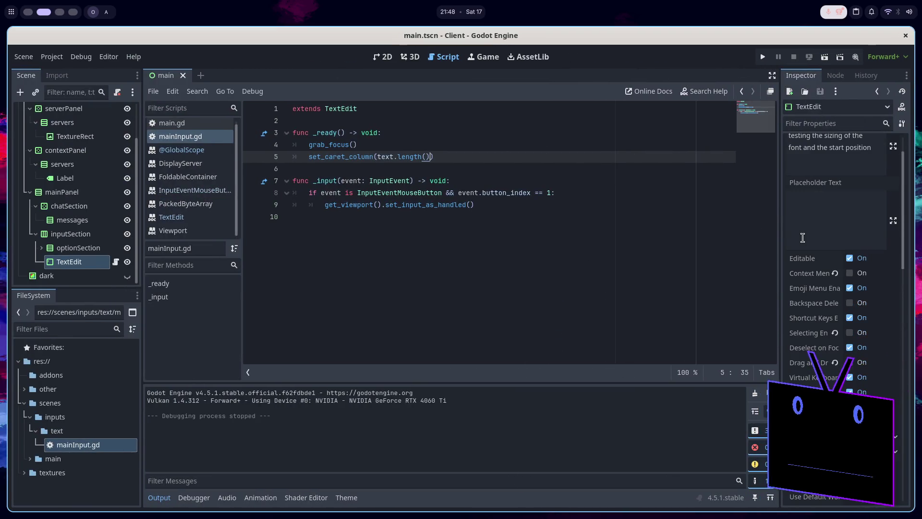
# Open the TextEdit class reference and scroll through its Properties list, such as caret_multiple and wrap_mode.
pyautogui.keyDown('ctrl'); pyautogui.click(341, 109); pyautogui.keyUp('ctrl')
pyautogui.scroll(-5, 415, 182)
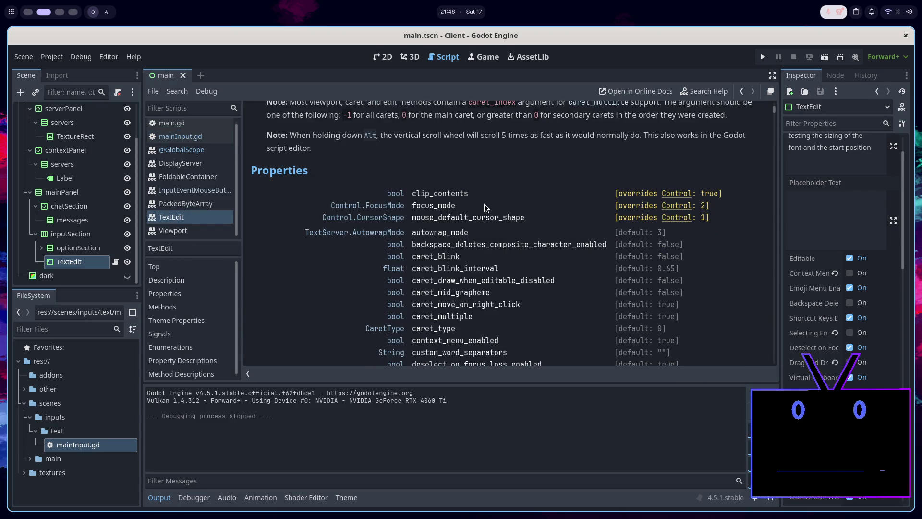
pyautogui.scroll(-1, 486, 209)
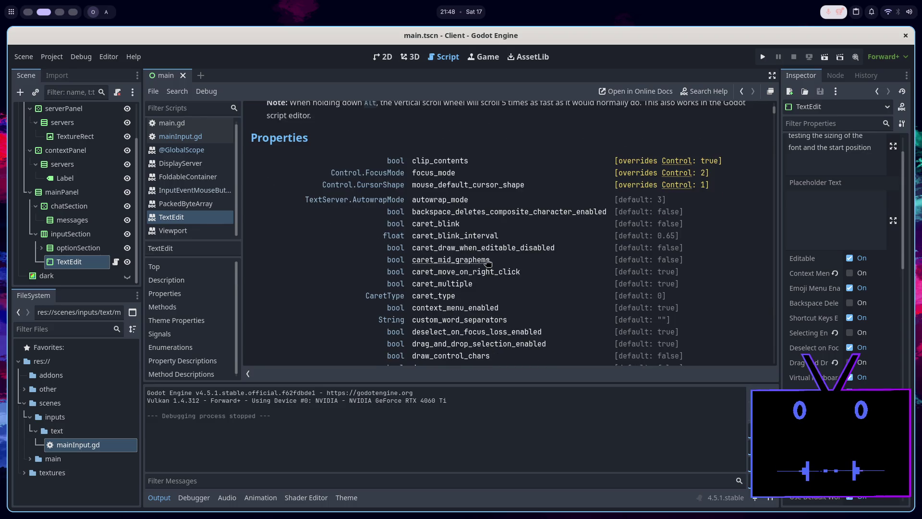
pyautogui.scroll(-10, 487, 261)
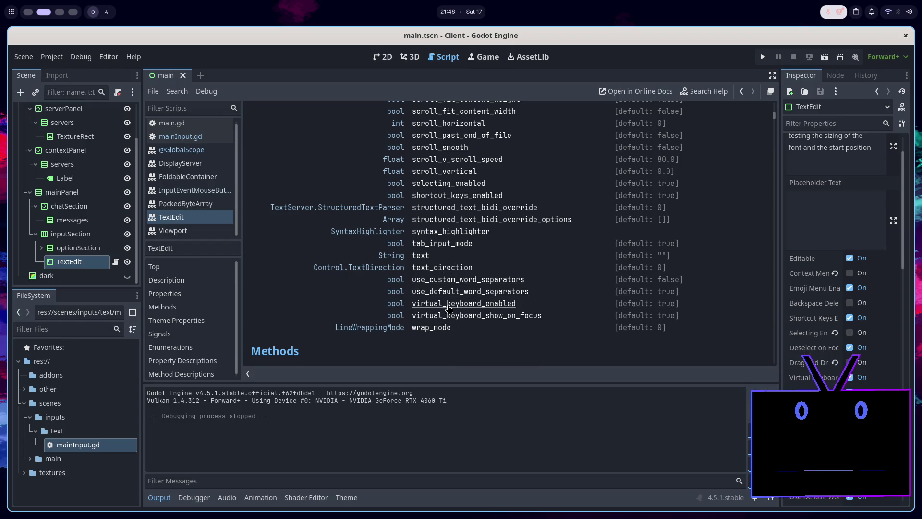
pyautogui.scroll(1, 465, 288)
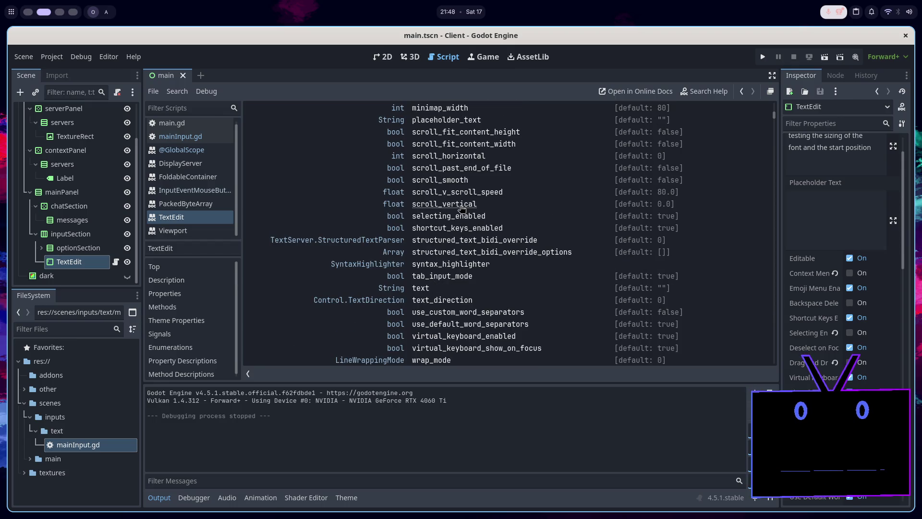
pyautogui.click(828, 123)
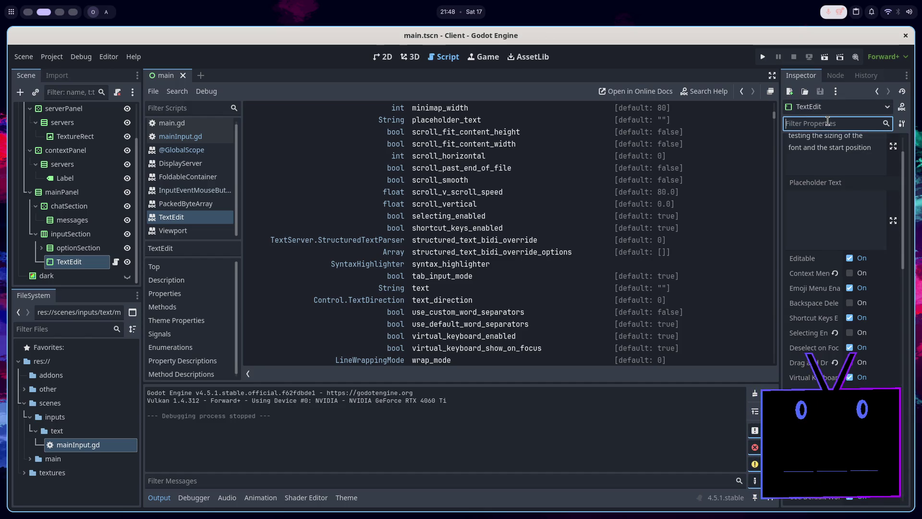
# Filter the TextEdit inspector on 'scroll' and expand the Mouse group to review scroll settings.
pyautogui.write('scroll')
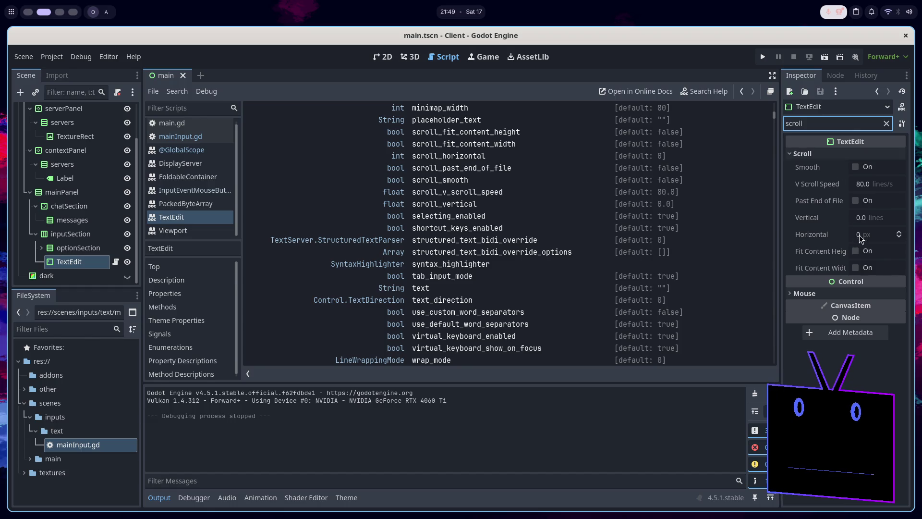
pyautogui.moveTo(836, 267)
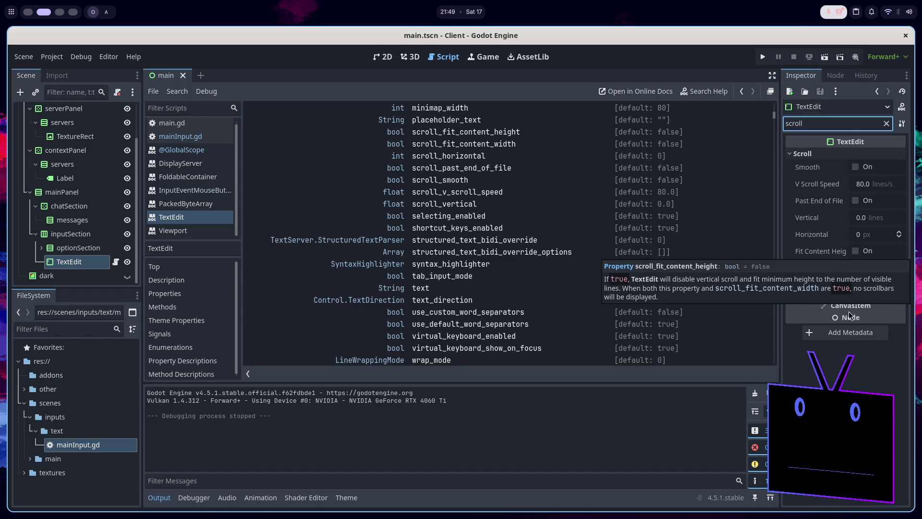
pyautogui.click(806, 294)
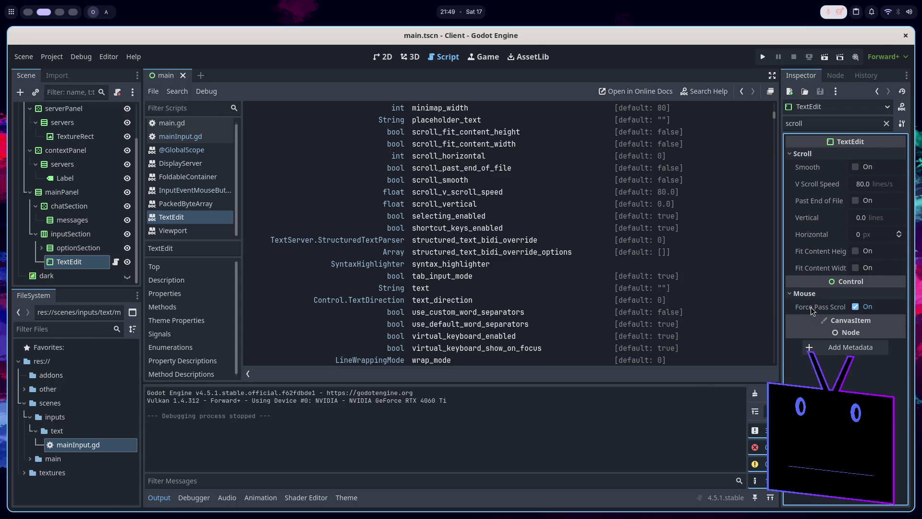
pyautogui.moveTo(810, 307)
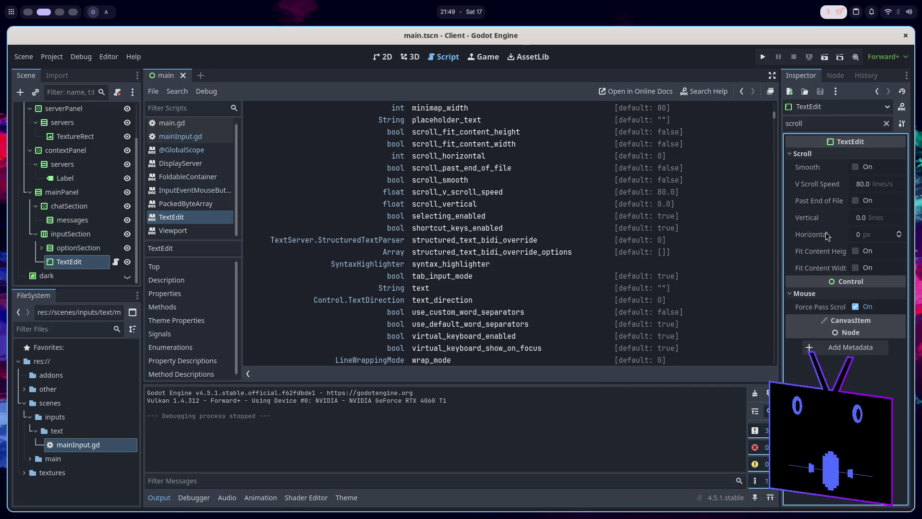
pyautogui.moveTo(832, 220)
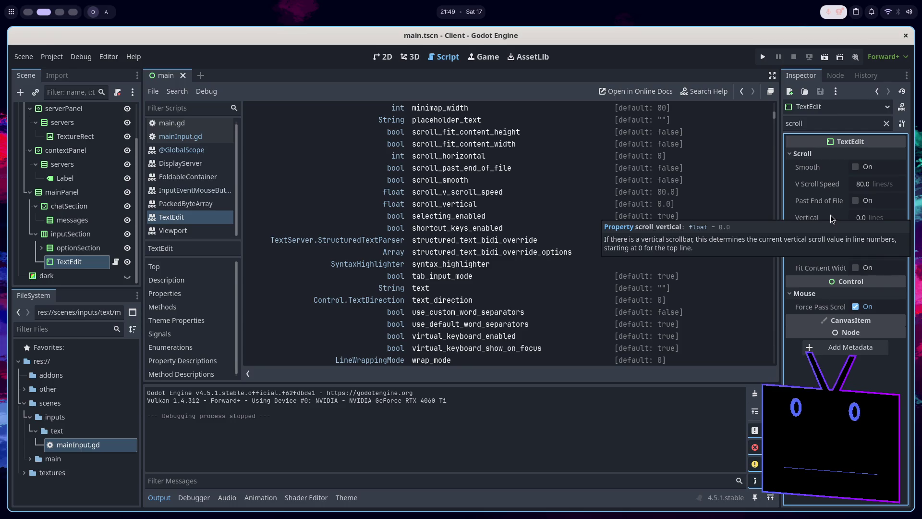
pyautogui.moveTo(827, 201)
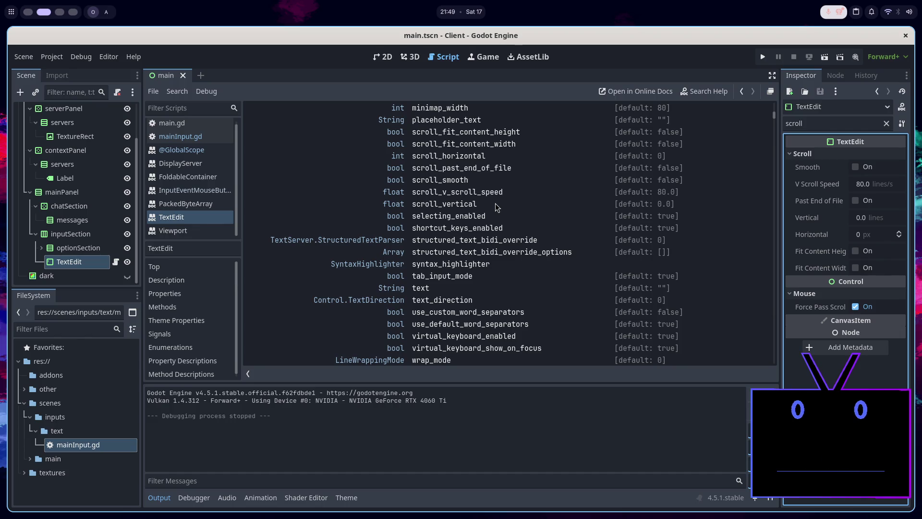
pyautogui.moveTo(489, 206); pyautogui.dragTo(413, 203)
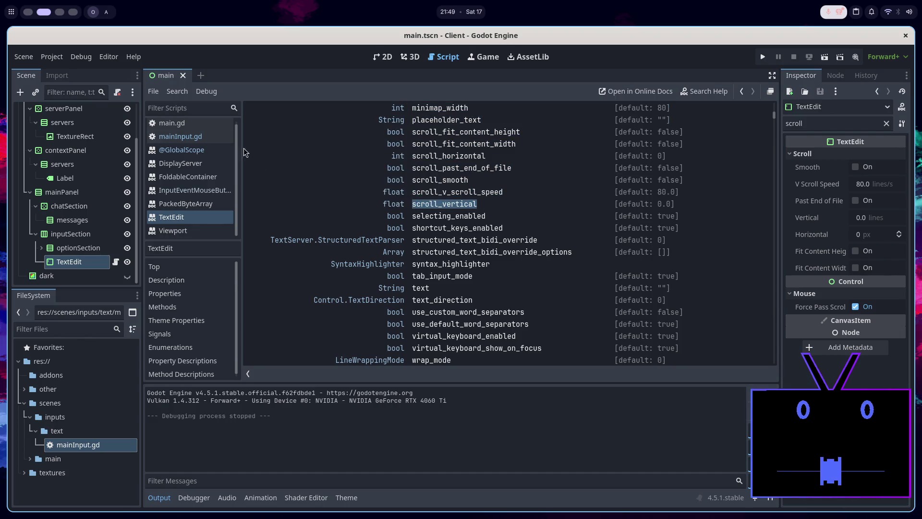
# Read the scroll_vertical property description in the TextEdit reference, then switch to the browser workspace.
pyautogui.click(441, 205)
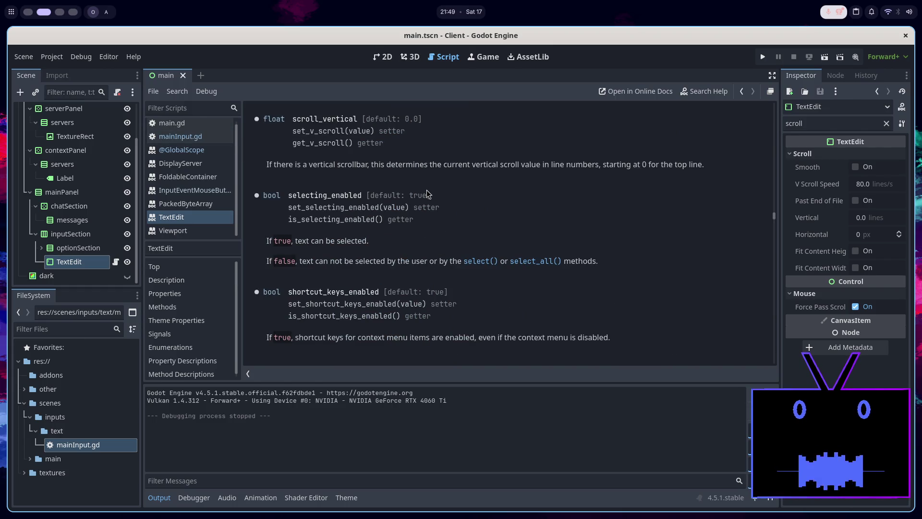
pyautogui.scroll(2, 427, 189)
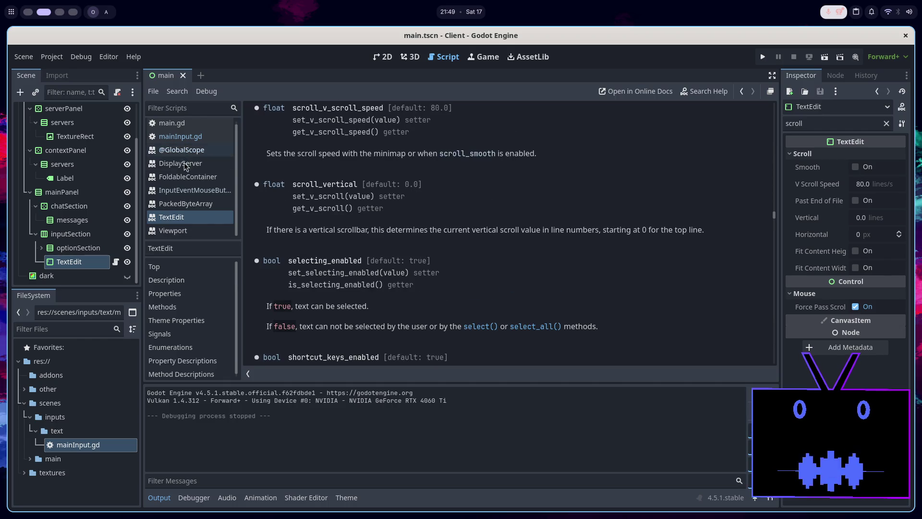
pyautogui.scroll(20, 447, 265)
pyautogui.scroll(15, 447, 264)
pyautogui.scroll(-12, 448, 262)
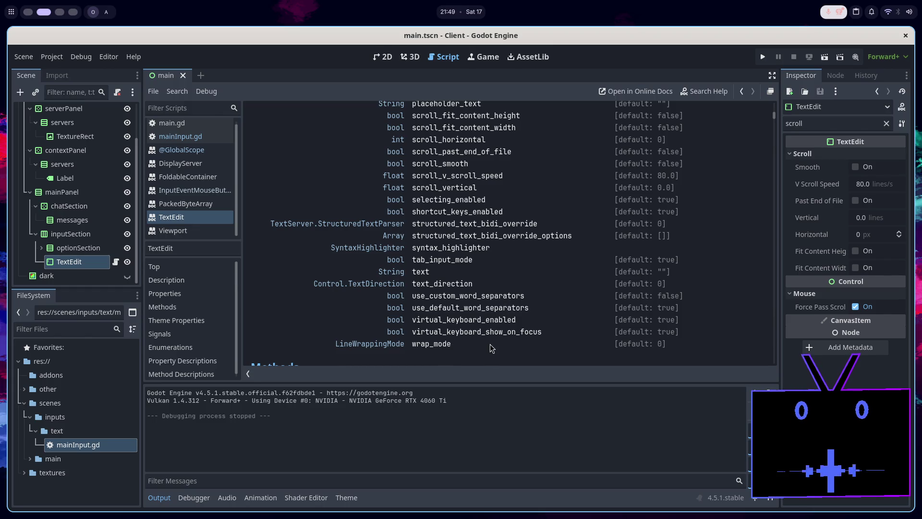
pyautogui.scroll(2, 480, 278)
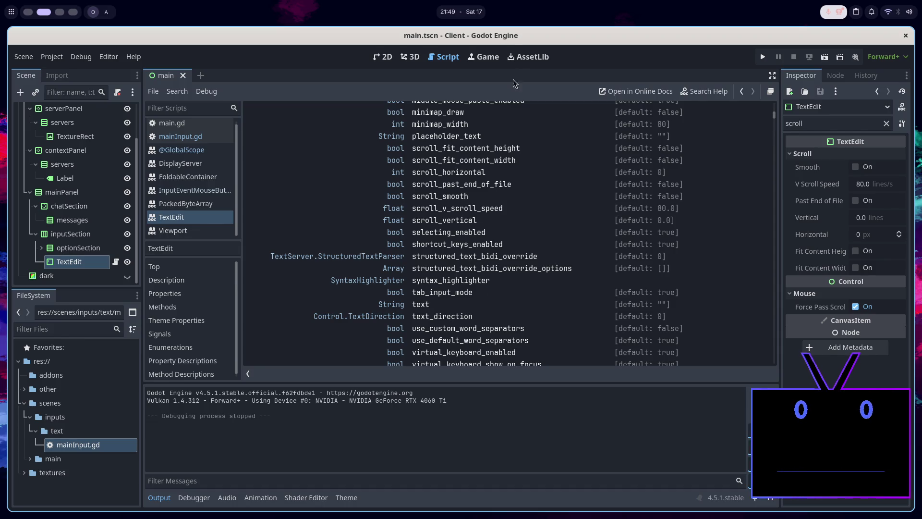
pyautogui.scroll(2, 520, 187)
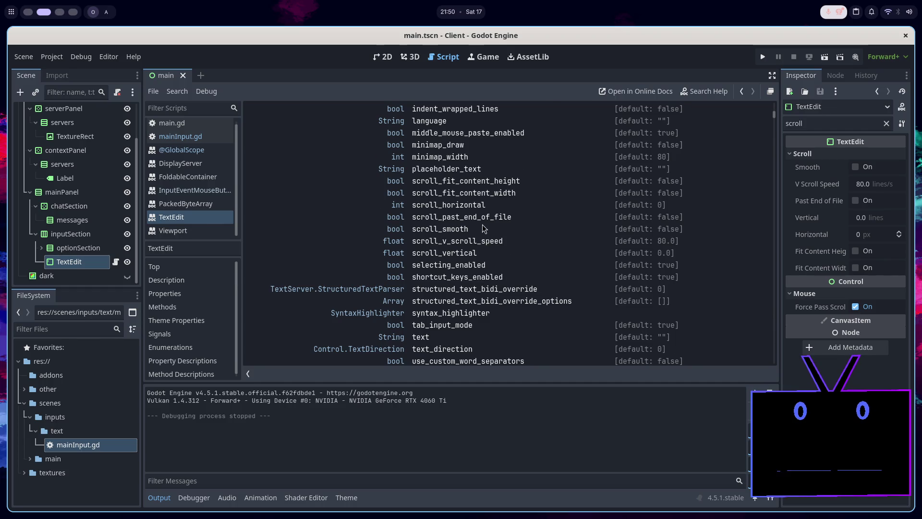
pyautogui.scroll(2, 485, 229)
pyautogui.scroll(2, 479, 205)
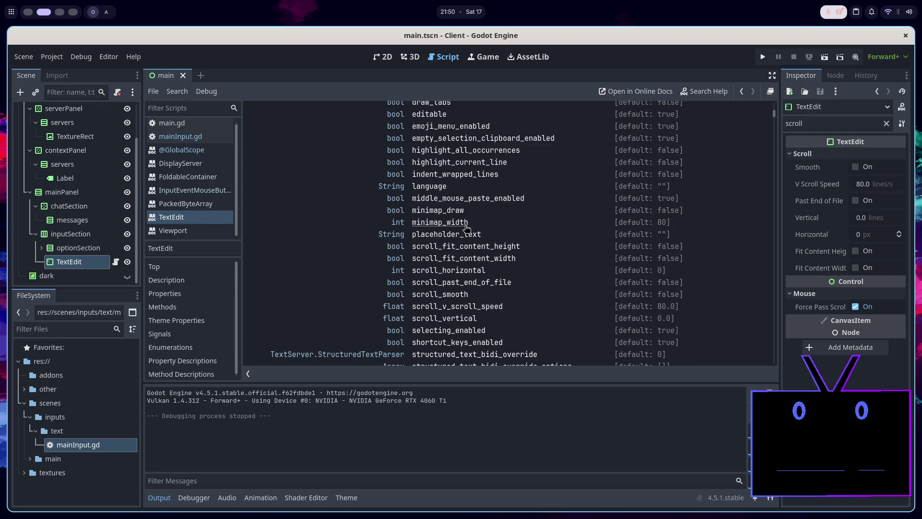
pyautogui.scroll(4, 466, 225)
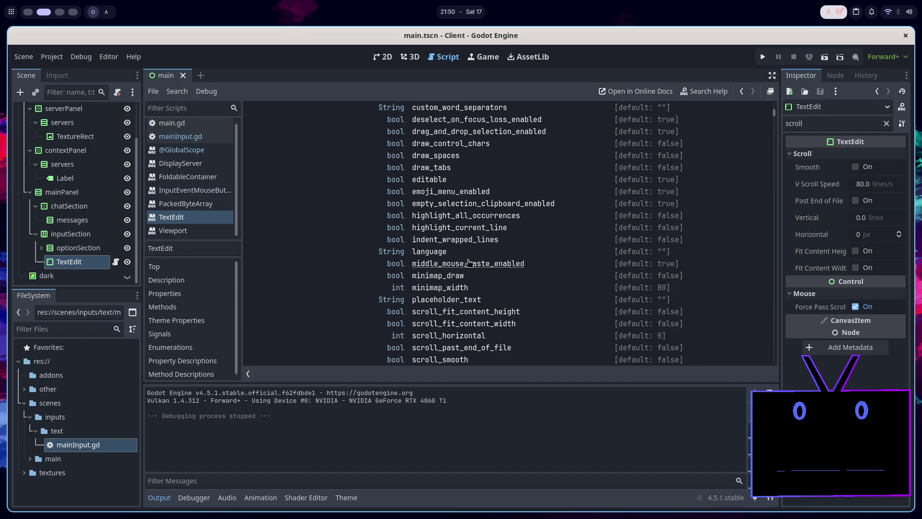
pyautogui.scroll(4, 465, 257)
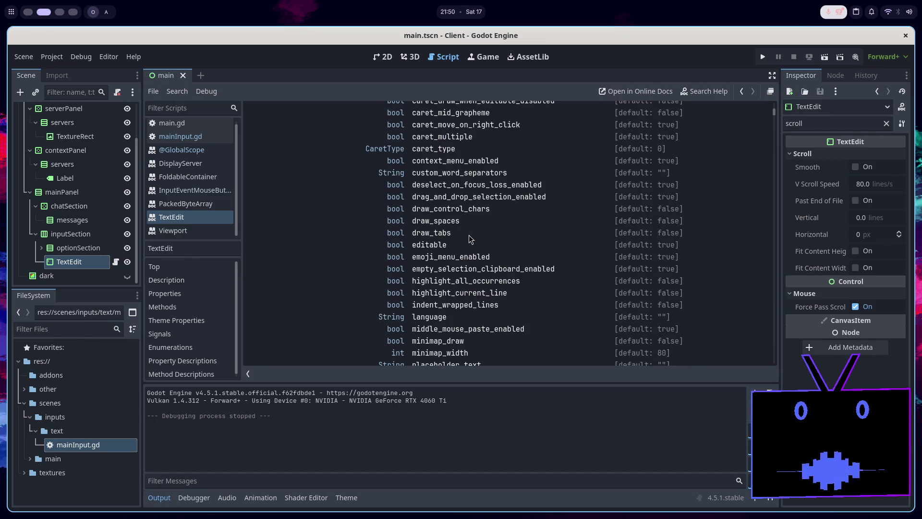
pyautogui.press('super+1')
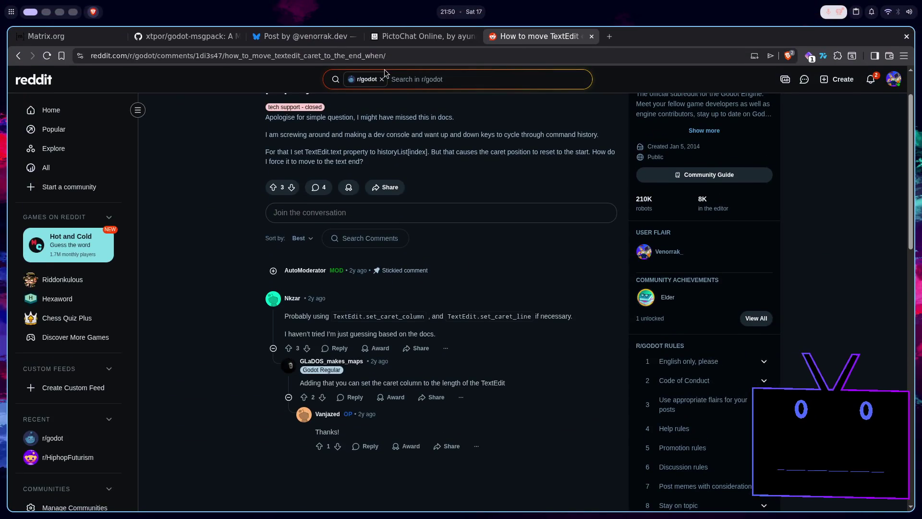
# Search Brave for 'disable scroll textedit godot'.
pyautogui.click(391, 58)
pyautogui.write('disable')
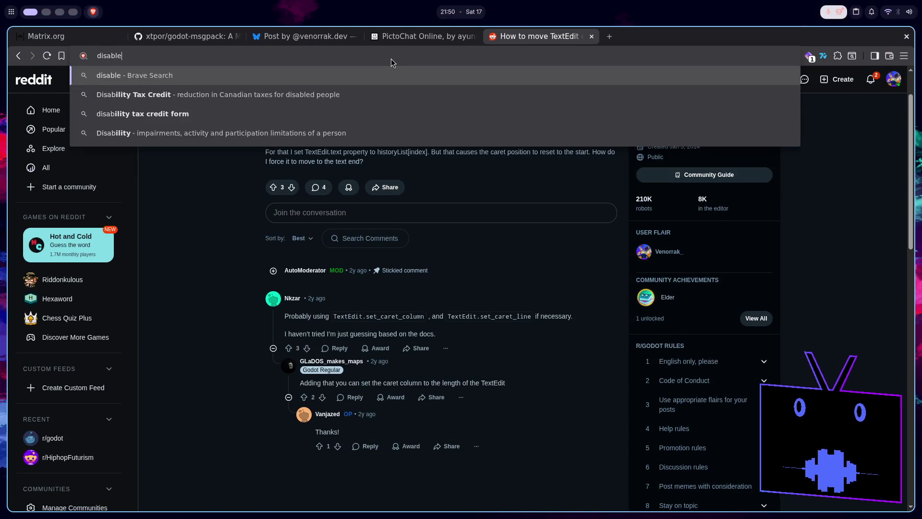
pyautogui.write(' scrol')
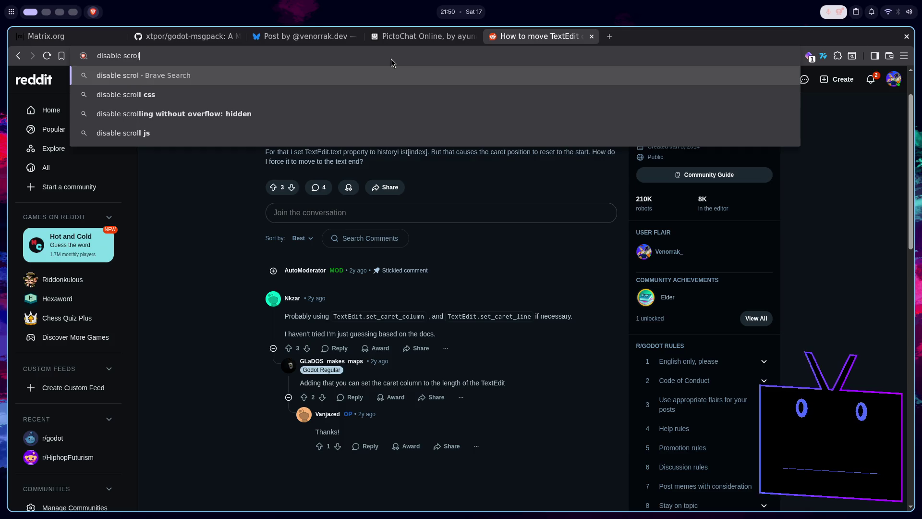
pyautogui.write('l text')
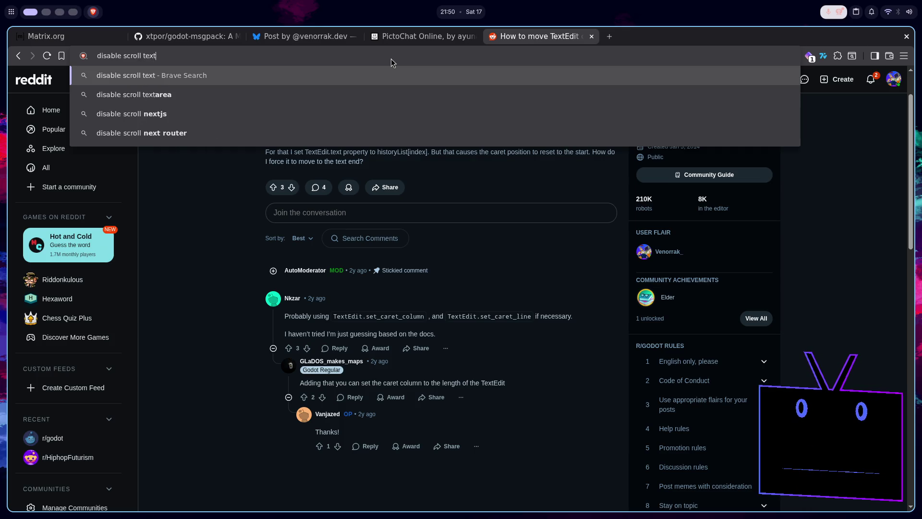
pyautogui.write('edit godot')
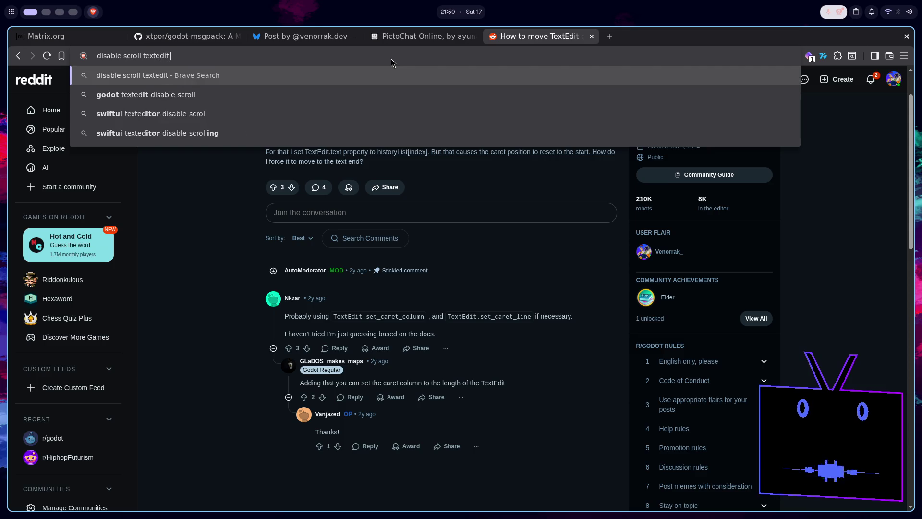
pyautogui.press('Return')
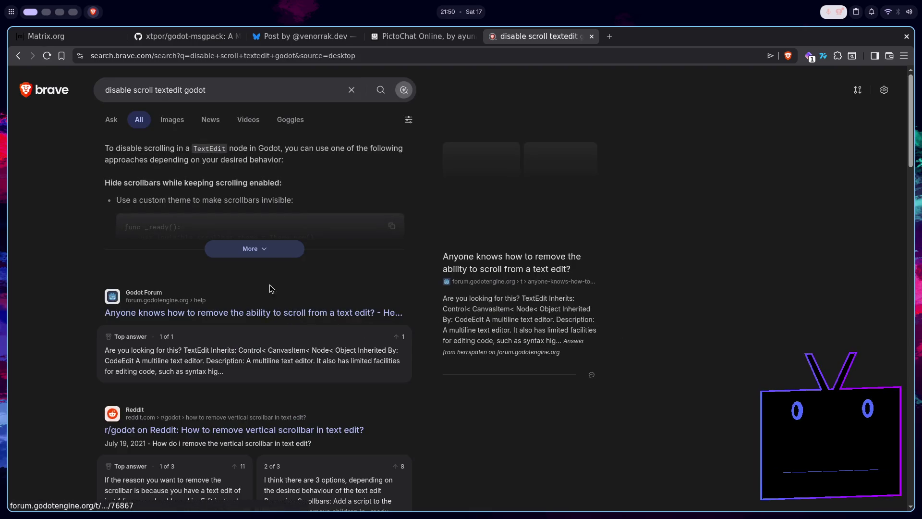
# Expand the AI answer and open the Godot Forum thread about removing text edit scrolling.
pyautogui.click(261, 254)
pyautogui.scroll(-3, 284, 288)
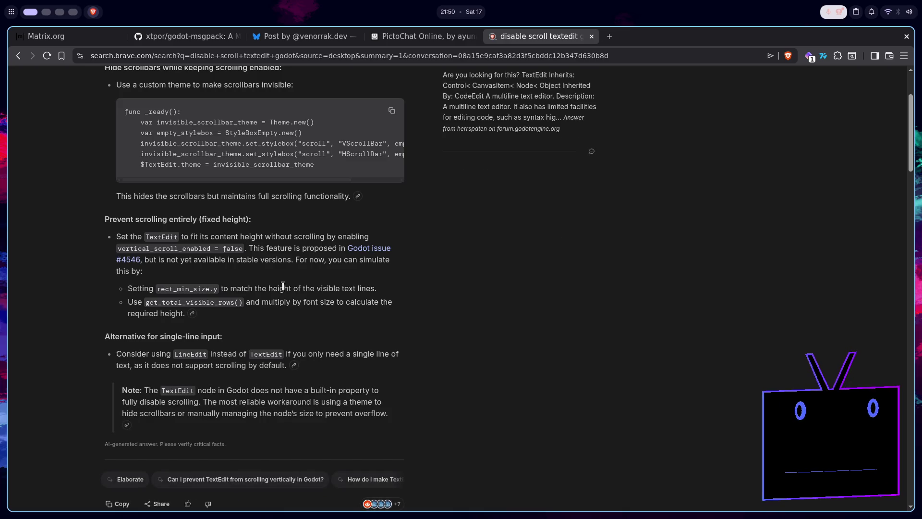
pyautogui.scroll(-6, 283, 287)
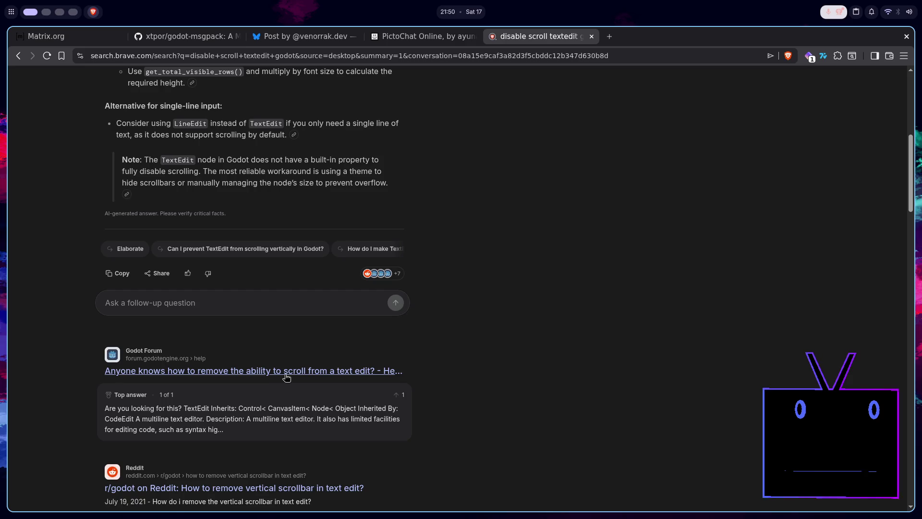
pyautogui.click(287, 374)
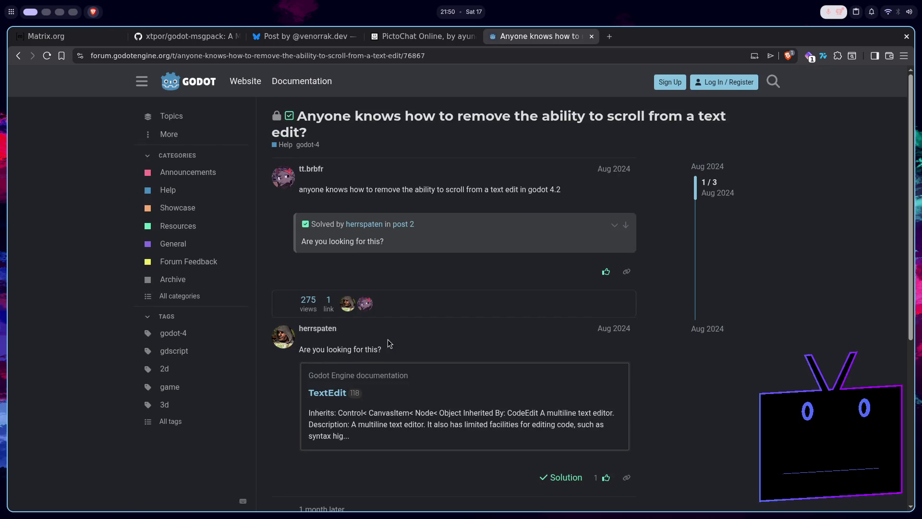
# Skim the forum thread, go back to results and open the r/godot post on removing the vertical scrollbar.
pyautogui.scroll(-3, 390, 338)
pyautogui.scroll(-6, 390, 338)
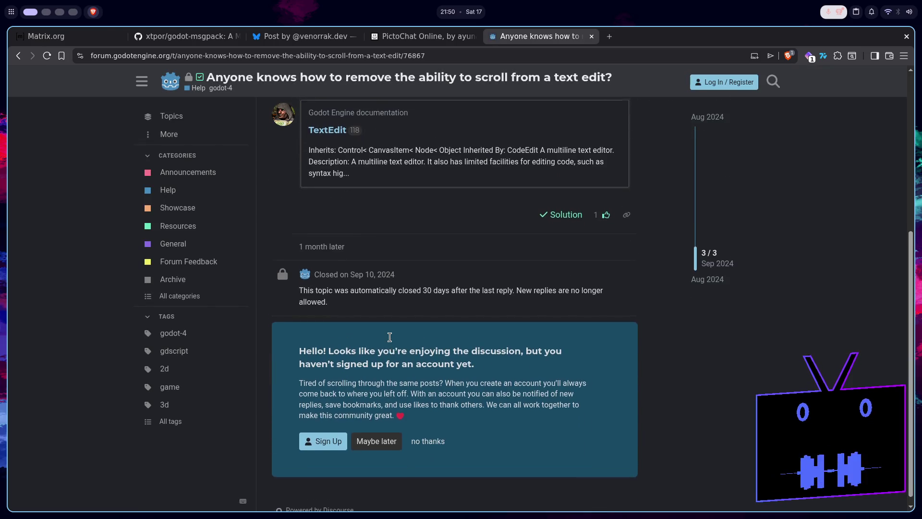
pyautogui.scroll(8, 390, 338)
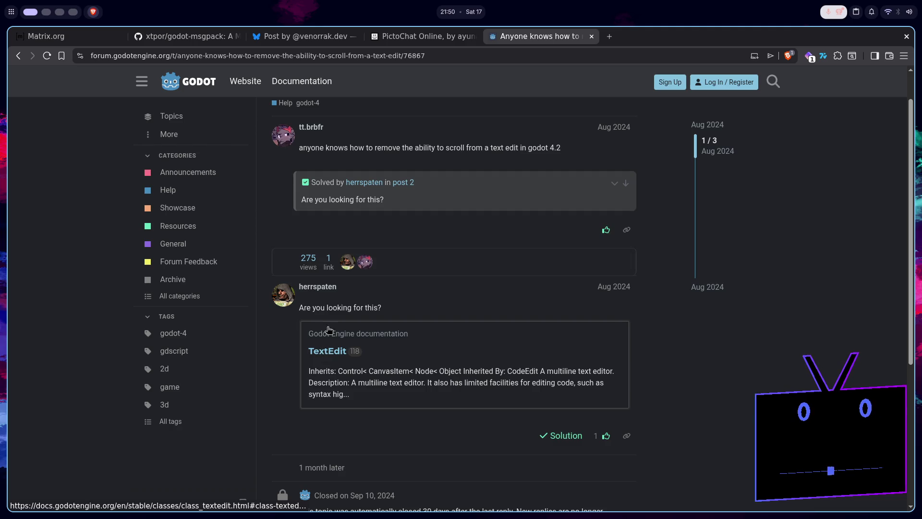
pyautogui.hotkey('alt', 'Left')
pyautogui.scroll(-3, 282, 332)
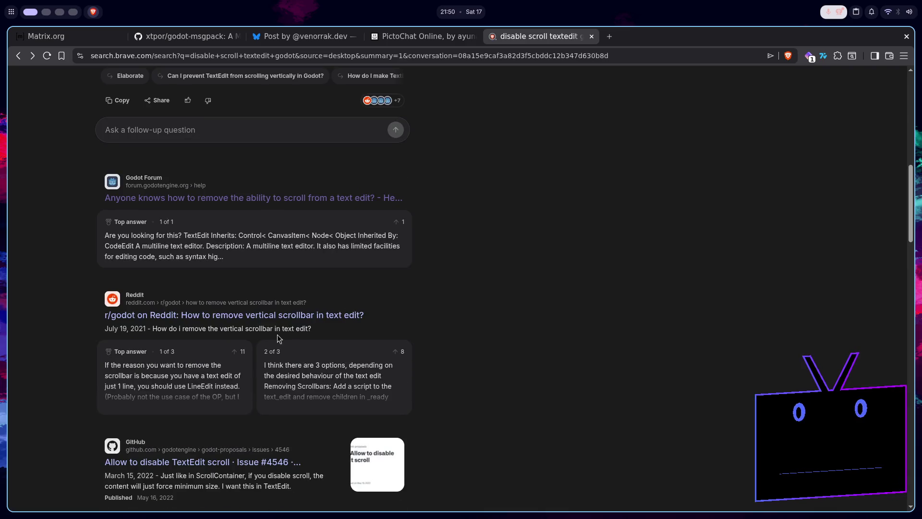
pyautogui.click(243, 316)
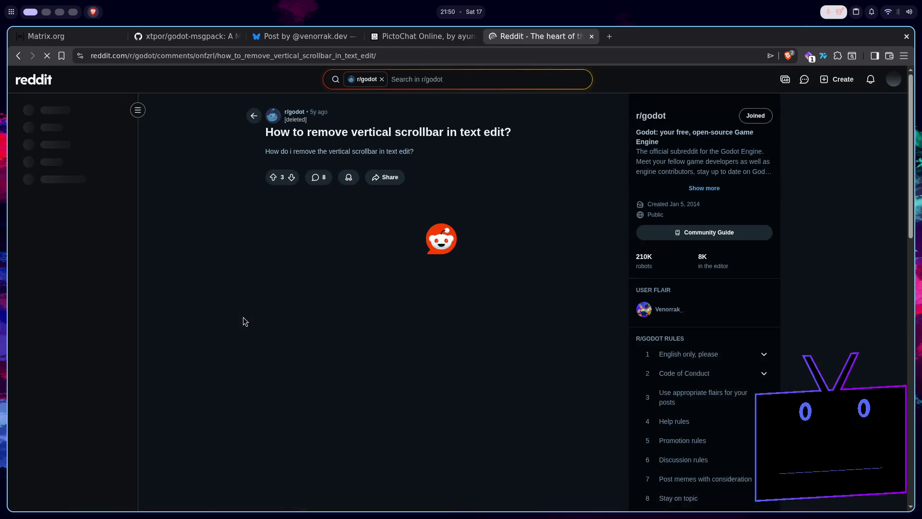
# Read the Reddit answer's three options for hiding TextEdit scrollbars, then switch back to Godot.
pyautogui.scroll(-1, 284, 332)
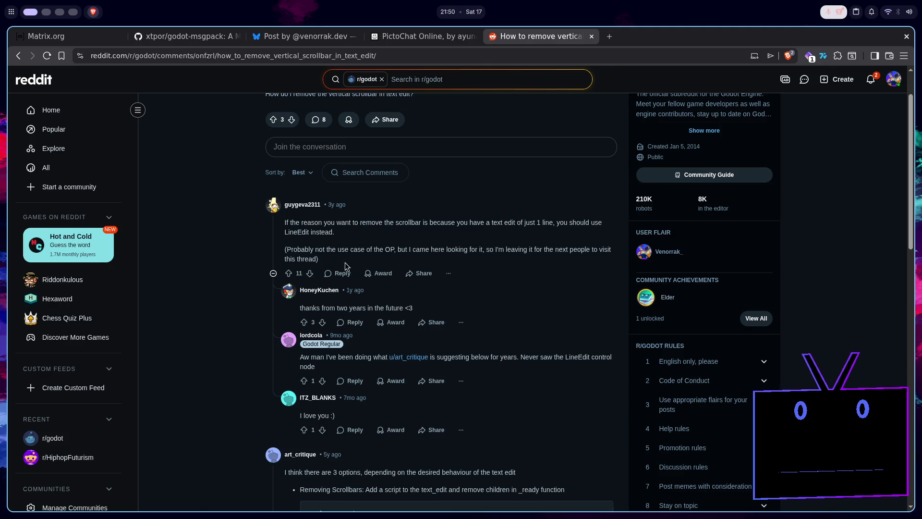
pyautogui.scroll(-6, 483, 260)
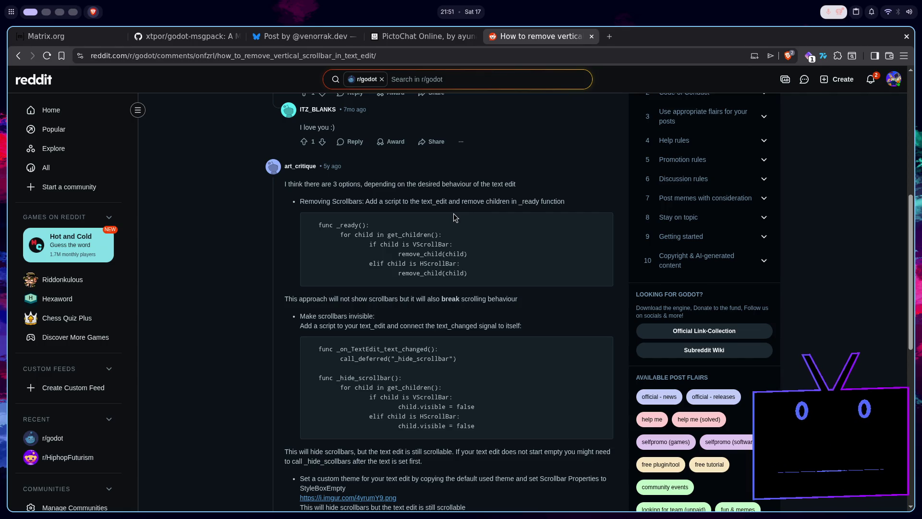
pyautogui.scroll(-2, 453, 214)
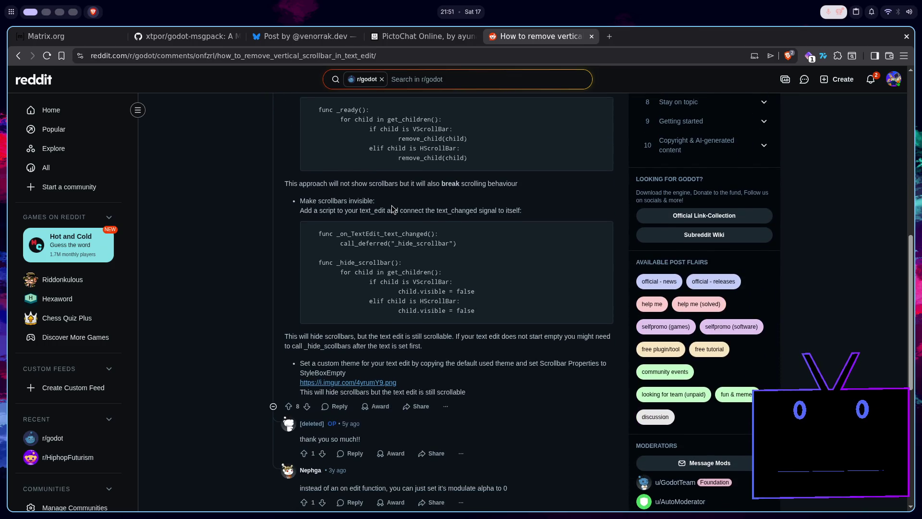
pyautogui.scroll(1, 391, 208)
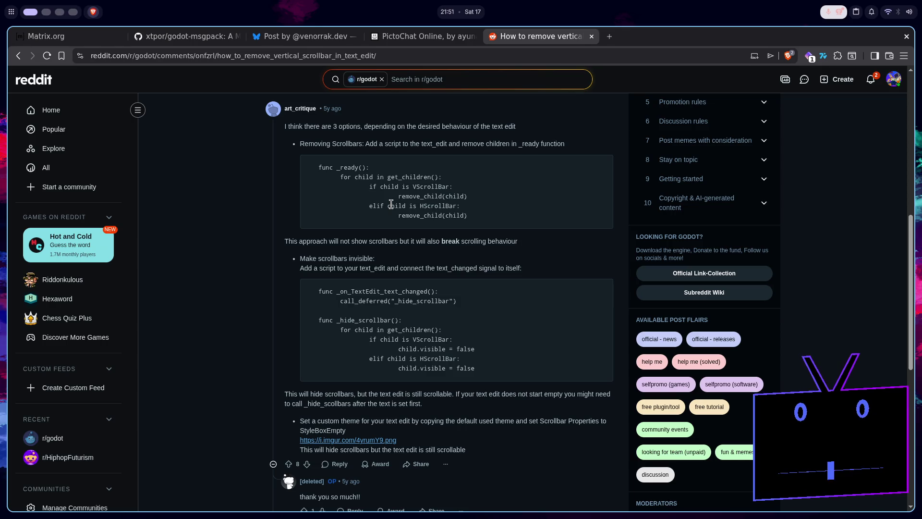
pyautogui.scroll(-1, 392, 204)
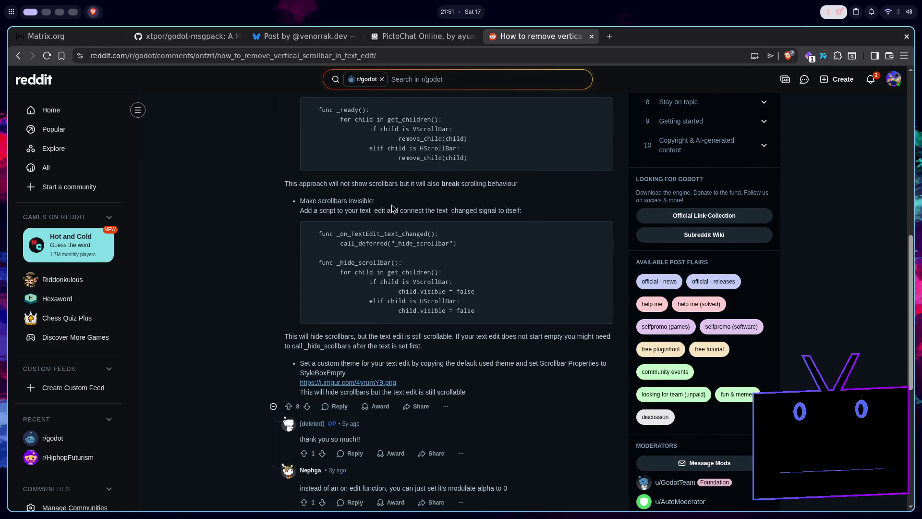
pyautogui.scroll(-2, 392, 208)
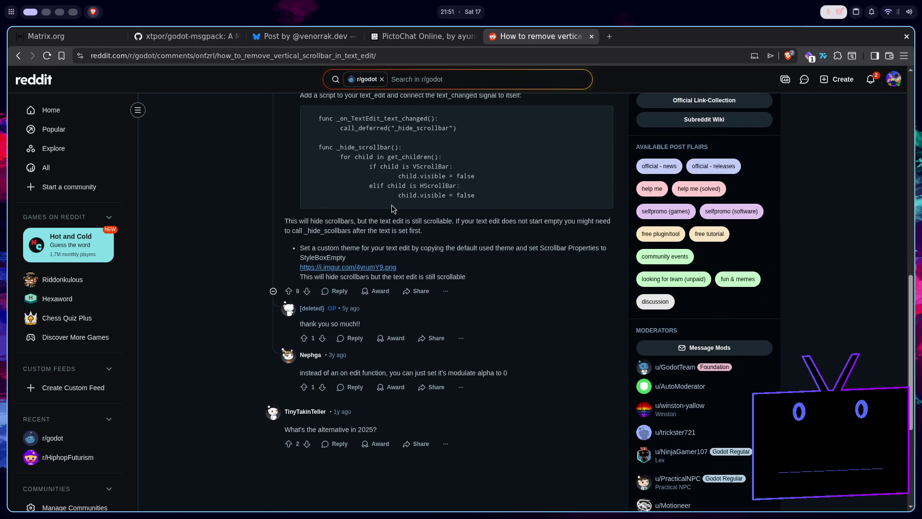
pyautogui.scroll(2, 390, 205)
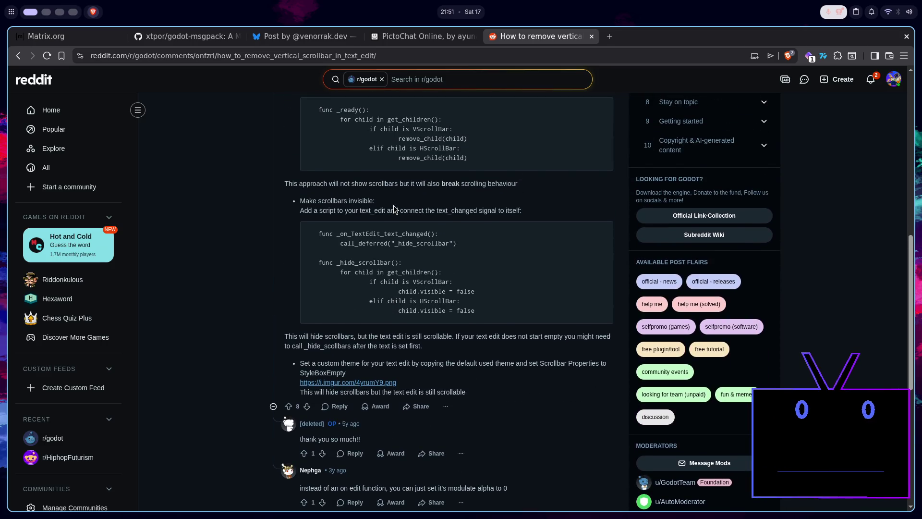
pyautogui.press('super+2')
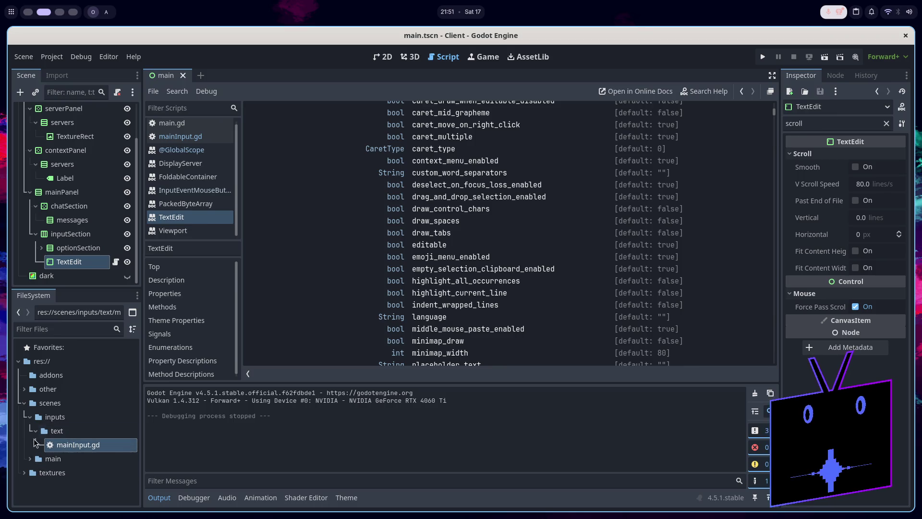
# Open mainTheme.tres from the res://other folder in the Theme editor.
pyautogui.click(24, 388)
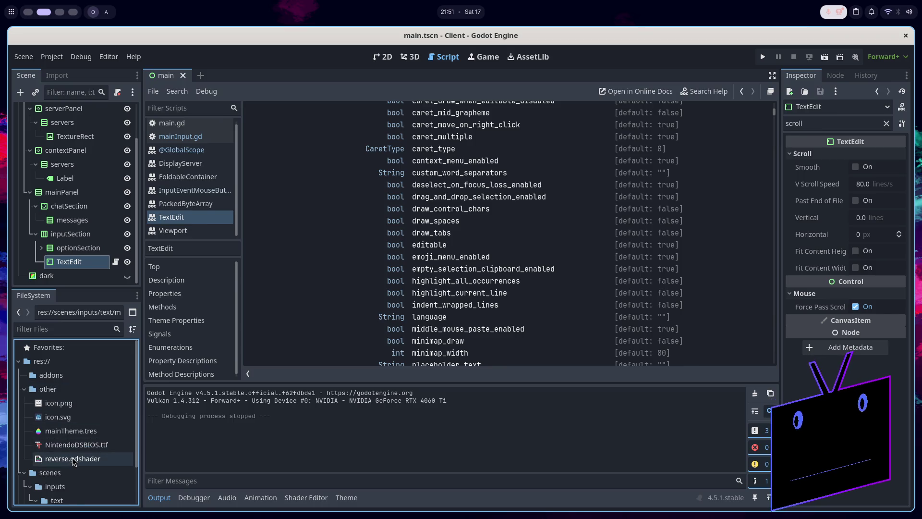
pyautogui.click(78, 430)
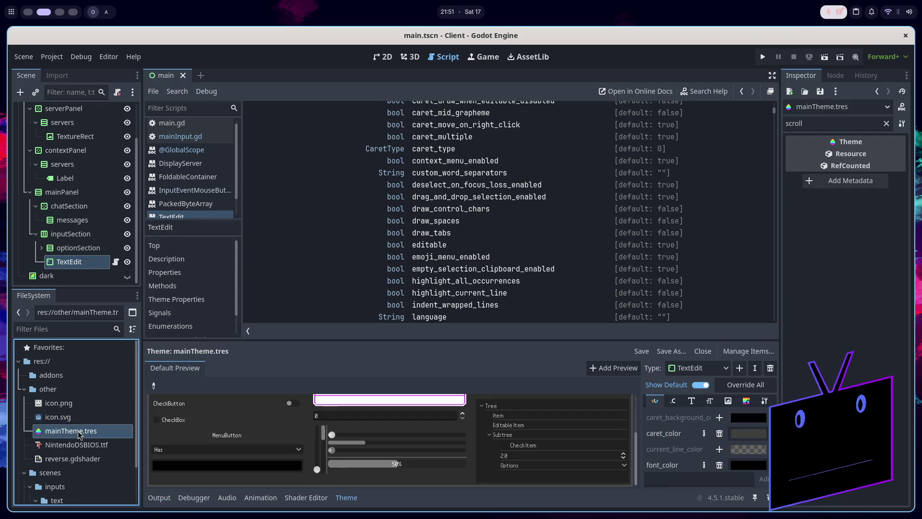
pyautogui.scroll(-3, 704, 447)
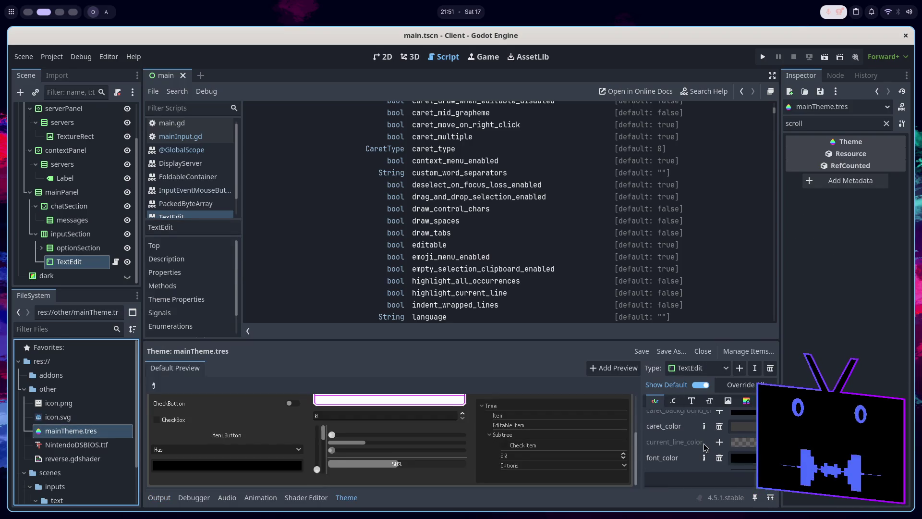
pyautogui.scroll(-3, 703, 445)
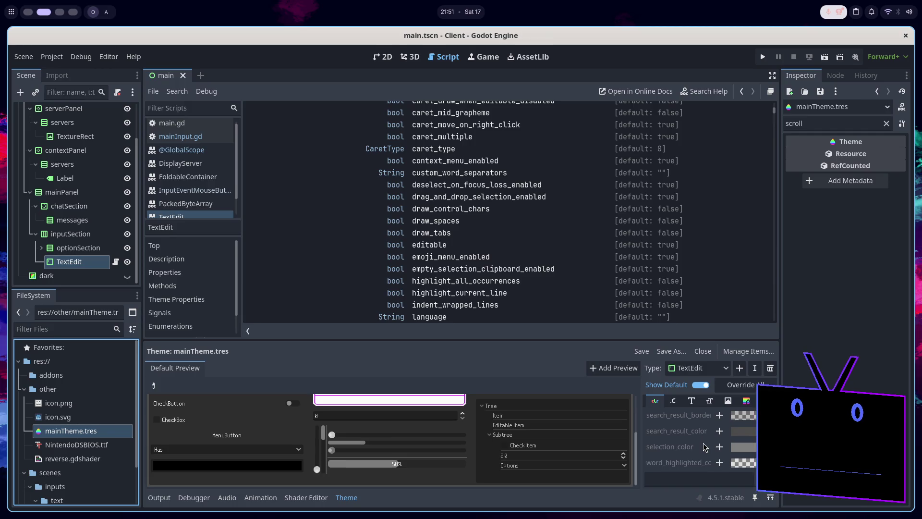
pyautogui.scroll(2, 692, 438)
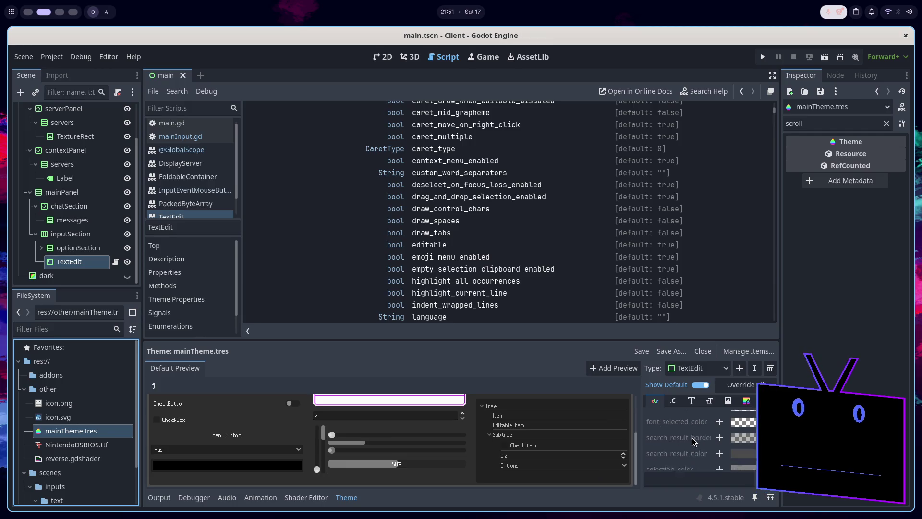
pyautogui.scroll(-2, 692, 437)
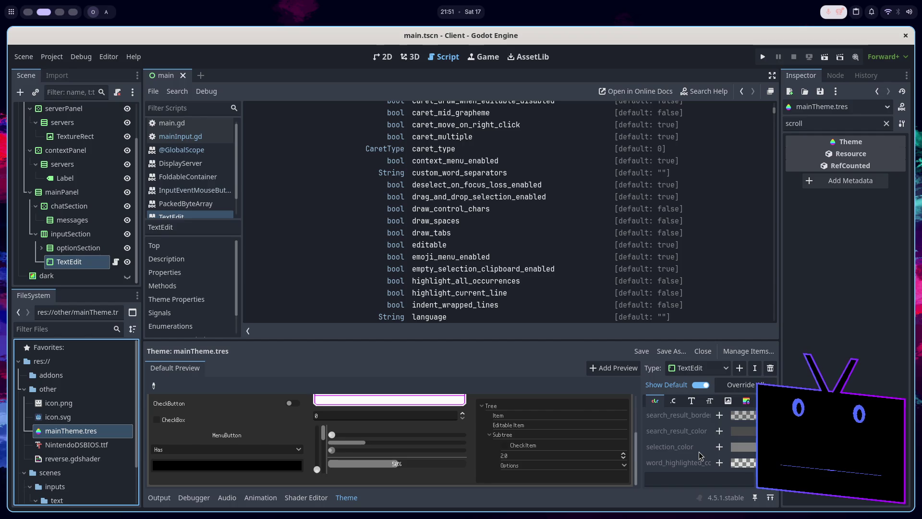
pyautogui.scroll(7, 688, 453)
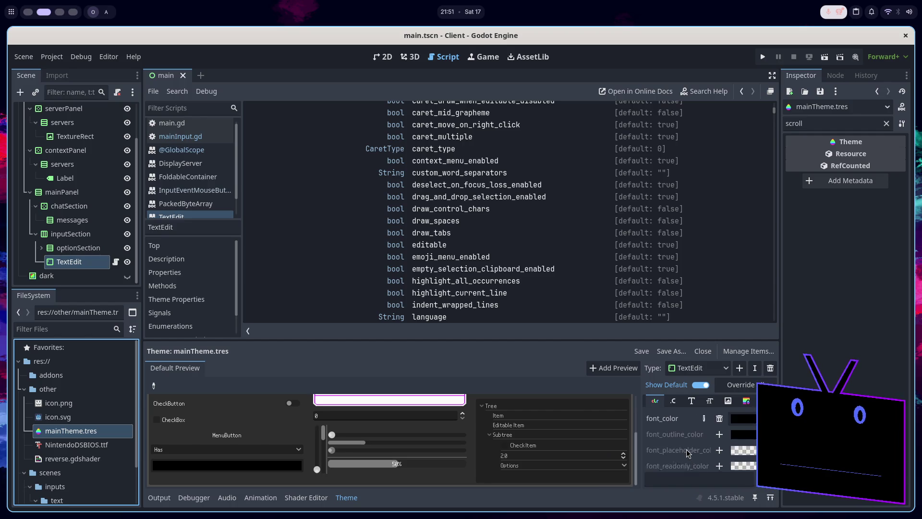
pyautogui.scroll(1, 687, 447)
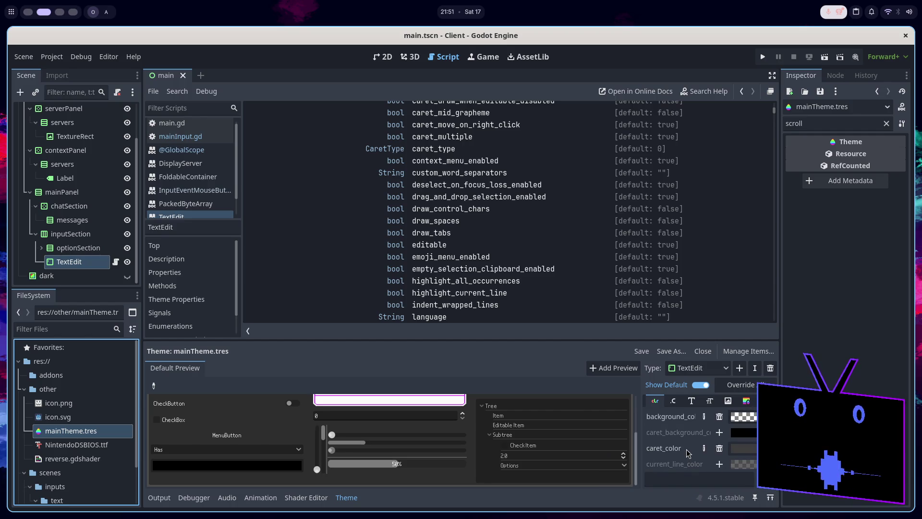
# Browse the TextEdit constants, fonts, font sizes, icons, styleboxes and base type in the theme.
pyautogui.click(675, 401)
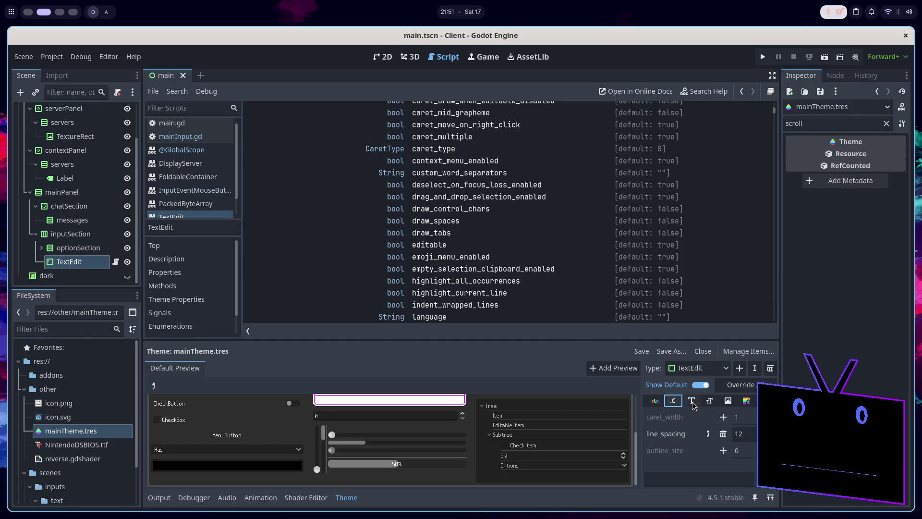
pyautogui.click(692, 402)
pyautogui.click(710, 401)
pyautogui.click(728, 399)
pyautogui.click(747, 399)
pyautogui.click(764, 400)
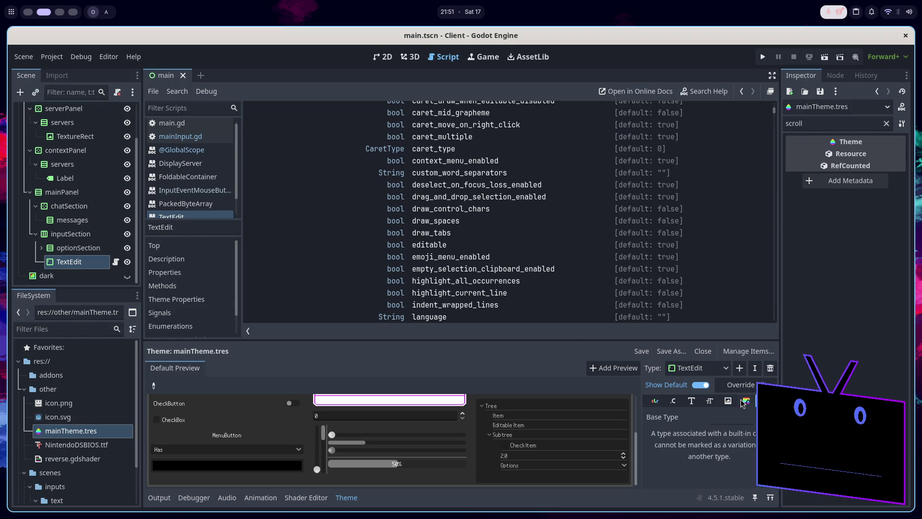
pyautogui.scroll(10, 292, 172)
# Open mainInput.gd with the caret at the end of line 5, then switch to the browser.
pyautogui.click(180, 137)
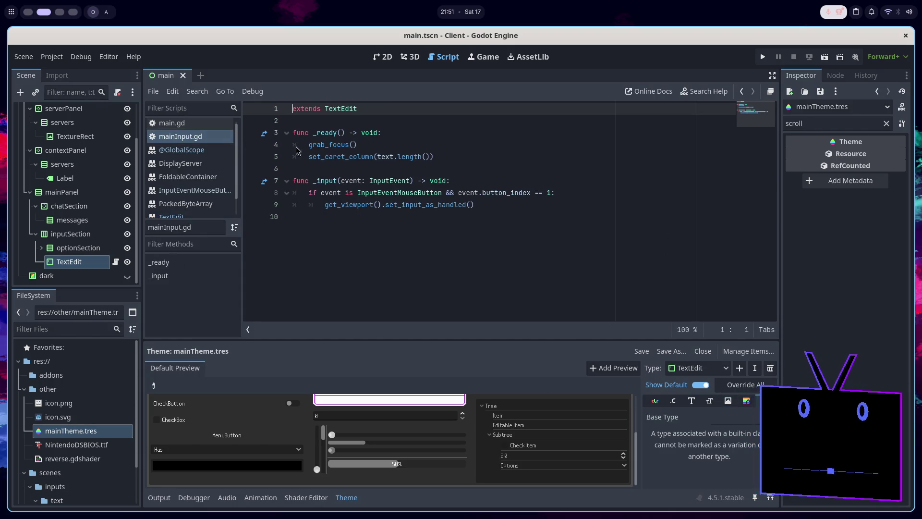
pyautogui.click(432, 144)
pyautogui.click(462, 158)
pyautogui.hotkey('alt', 'Tab')
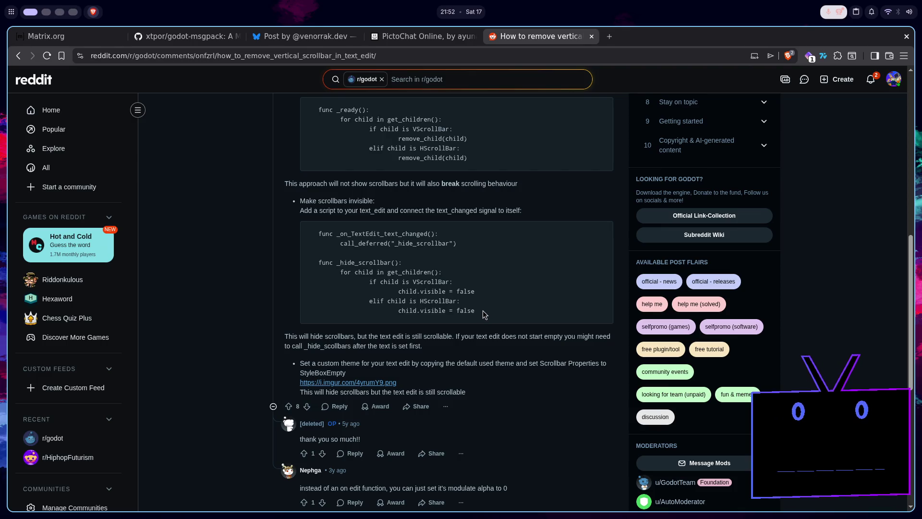
# Copy the _on_TextEdit_text_changed and _hide_scrollbar code block and place the caret on line 10 of mainInput.gd.
pyautogui.doubleClick(411, 246)
pyautogui.click(458, 258)
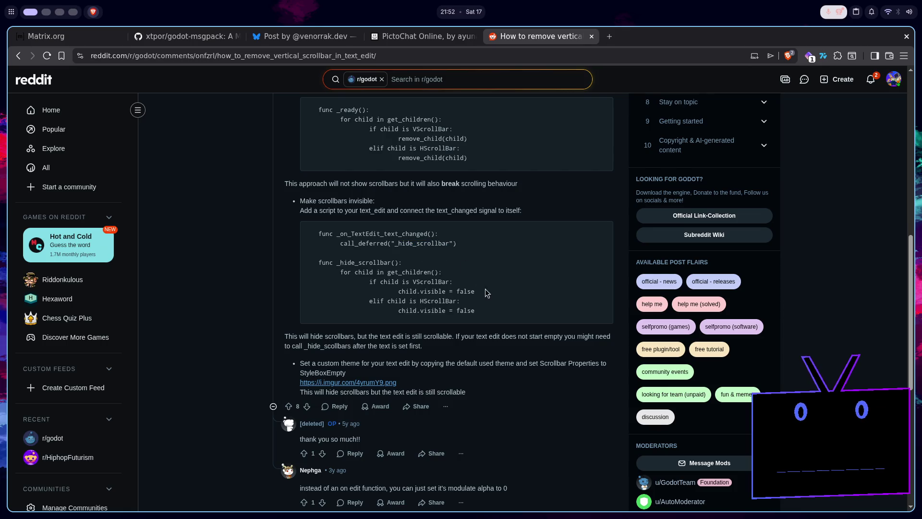
pyautogui.moveTo(482, 316)
pyautogui.mouseDown()
pyautogui.moveTo(370, 298)
pyautogui.moveTo(347, 243)
pyautogui.moveTo(313, 235)
pyautogui.mouseUp()
pyautogui.hotkey('ctrl', 'c')
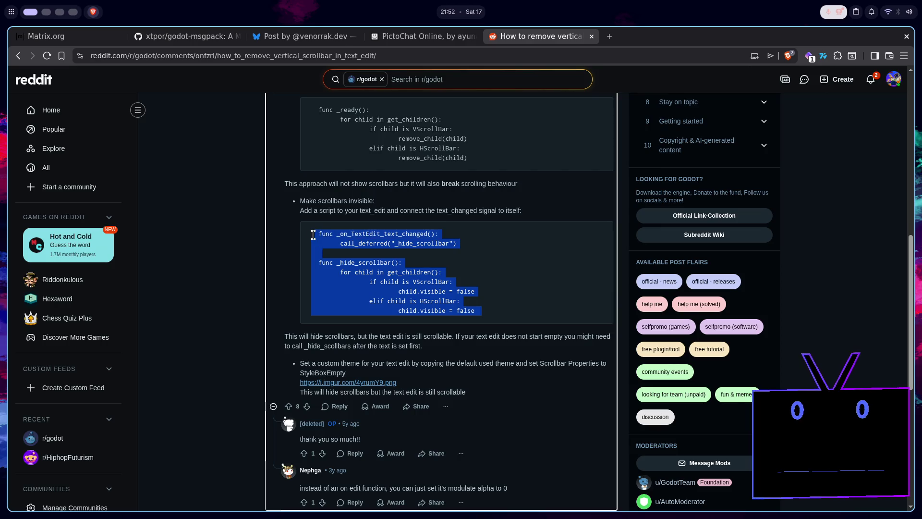
pyautogui.press('super+2')
pyautogui.click(298, 237)
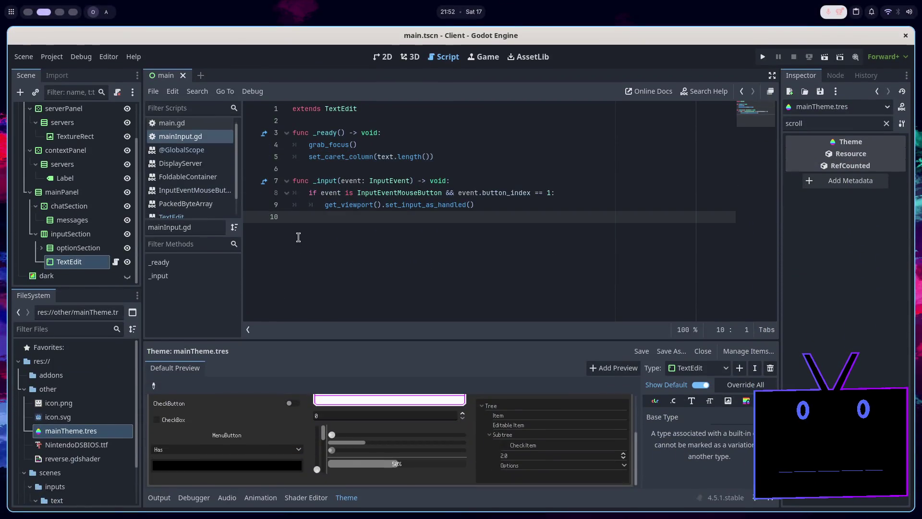
# Paste the scrollbar-hiding code at line 10 and fix the text_changed handler's indentation with tabs.
pyautogui.hotkey('ctrl', 'v')
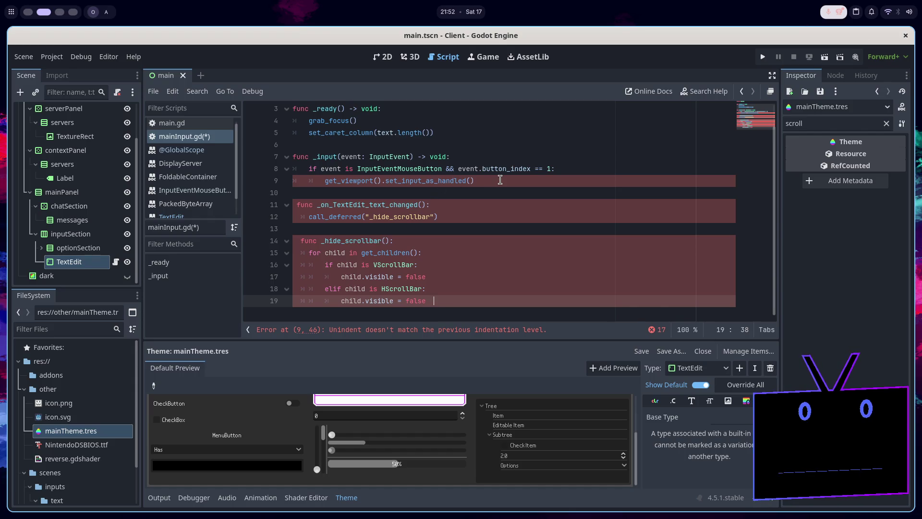
pyautogui.click(500, 180)
pyautogui.click(460, 210)
pyautogui.hotkey('shift', 'Tab')
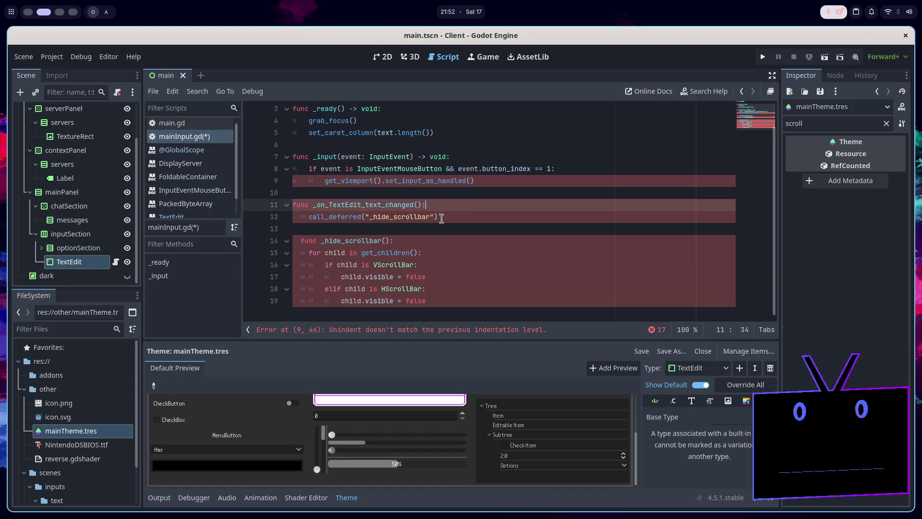
pyautogui.click(444, 216)
pyautogui.hotkey('shift', 'Tab')
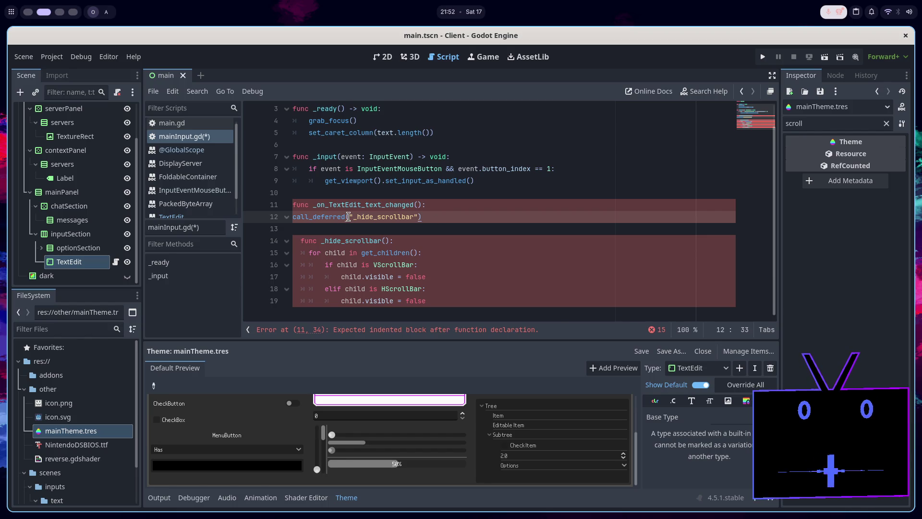
pyautogui.press('Tab')
# Re-indent func _hide_scrollbar, its for loop and the VScrollBar check with tabs.
pyautogui.press('Down')
pyautogui.press('Down')
pyautogui.press('Left')
pyautogui.press('BackSpace')
pyautogui.press('BackSpace')
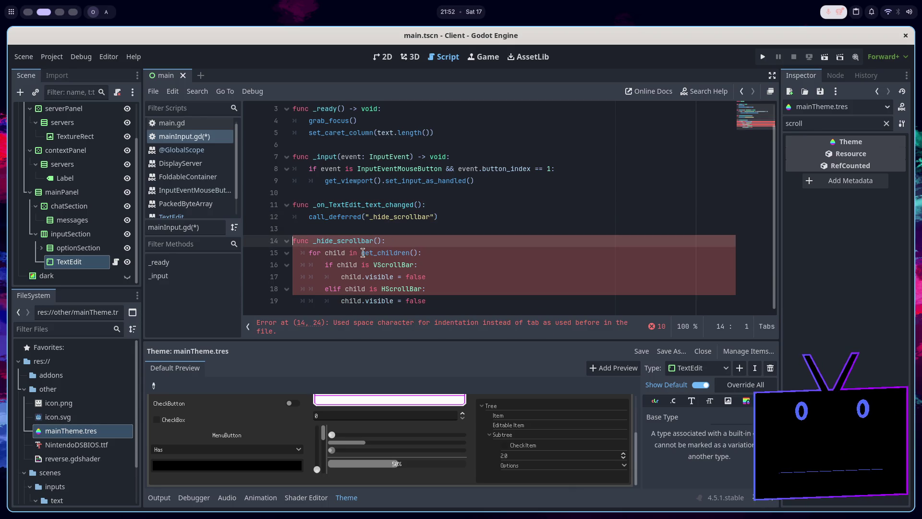
pyautogui.click(312, 250)
pyautogui.press('BackSpace')
pyautogui.press('BackSpace')
pyautogui.press('Tab')
pyautogui.press('Down')
pyautogui.press('BackSpace')
pyautogui.press('BackSpace')
pyautogui.press('Tab')
pyautogui.press('Tab')
# Re-indent child.visible = false, the elif line and line 19 with tabs.
pyautogui.press('Down')
pyautogui.press('BackSpace')
pyautogui.press('BackSpace')
pyautogui.press('BackSpace')
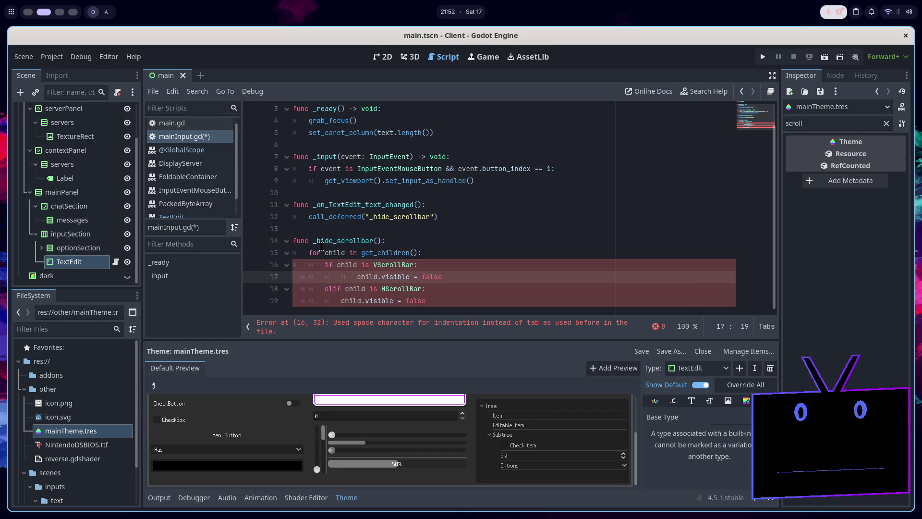
pyautogui.press('Tab')
pyautogui.press('Tab')
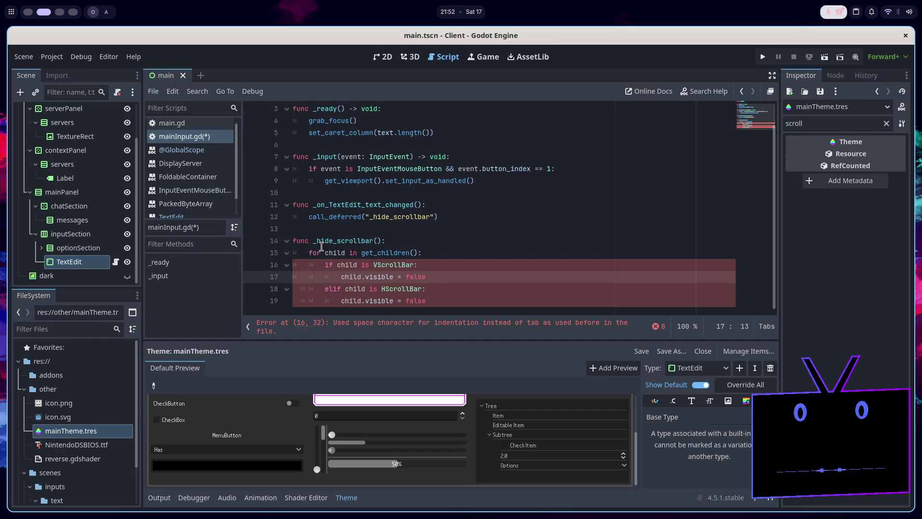
pyautogui.press('Down')
pyautogui.hotkey('shift', 'Tab')
pyautogui.hotkey('shift', 'Tab')
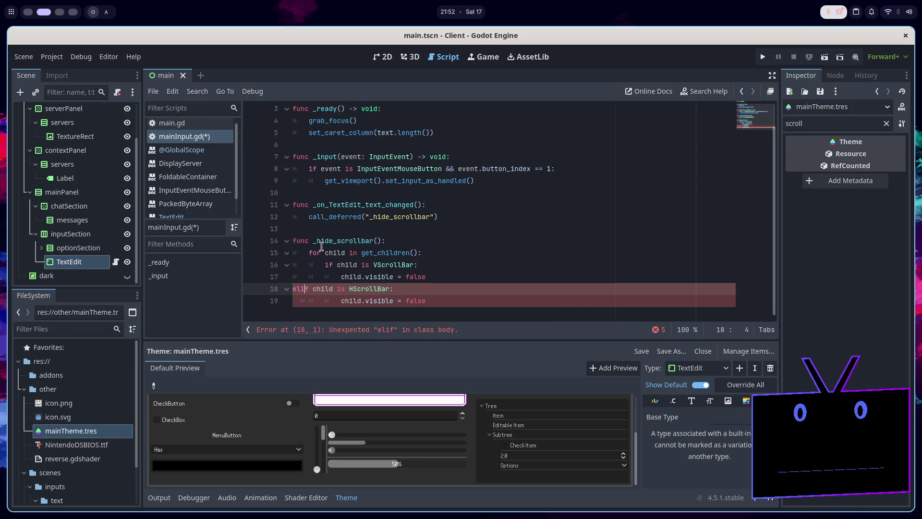
pyautogui.press('Tab')
pyautogui.press('Tab')
pyautogui.press('Down')
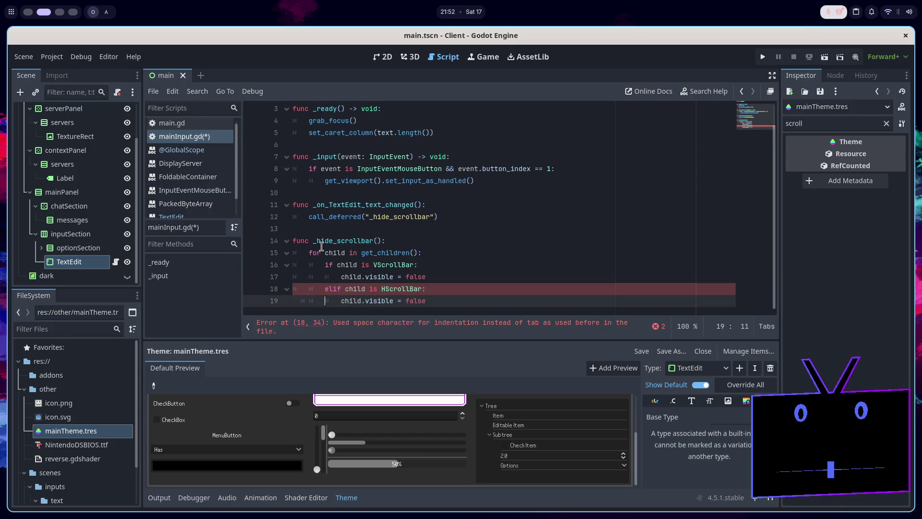
pyautogui.hotkey('shift', 'Tab')
pyautogui.hotkey('shift', 'Tab')
pyautogui.press('Tab')
pyautogui.press('Tab')
# Add an empty line after set_caret_column on line 5 and save mainInput.gd.
pyautogui.click(517, 250)
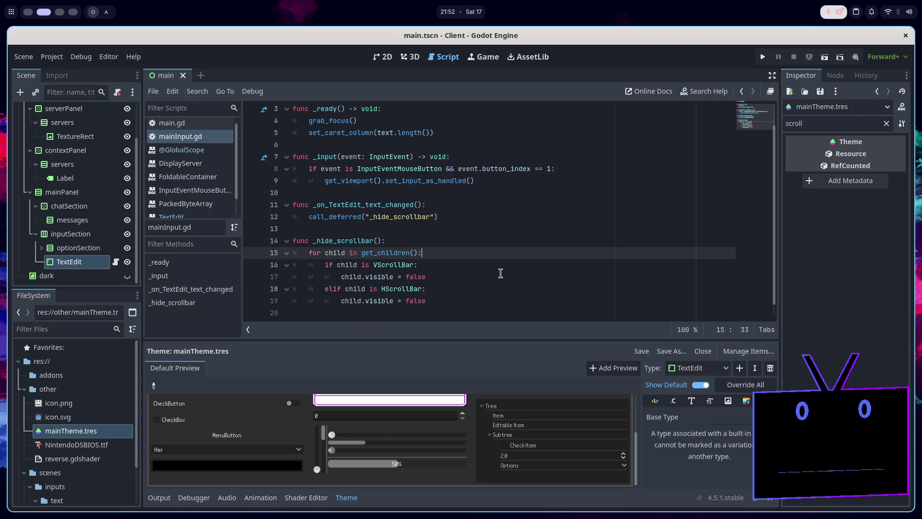
pyautogui.click(461, 132)
pyautogui.press('Return')
pyautogui.hotkey('ctrl', 's')
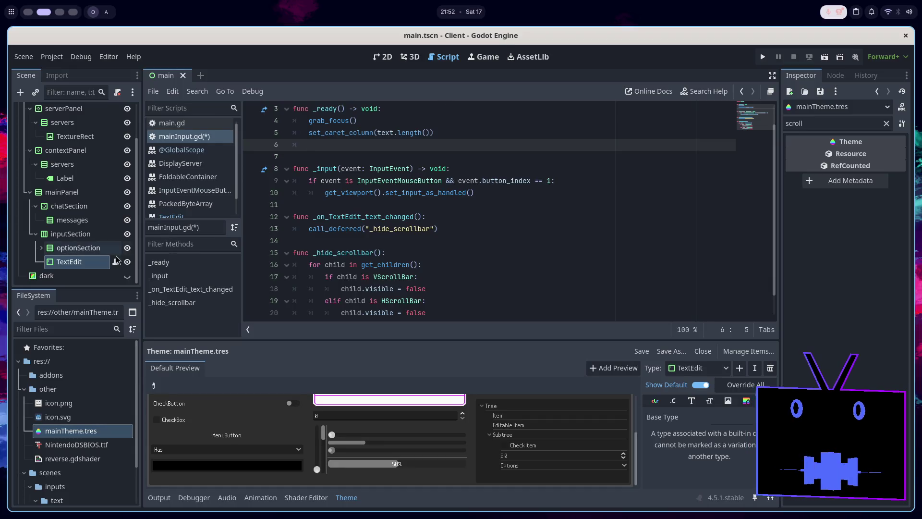
# Check the TextEdit's signals and enter text_changed on line 6 via autocomplete.
pyautogui.click(835, 75)
pyautogui.click(68, 261)
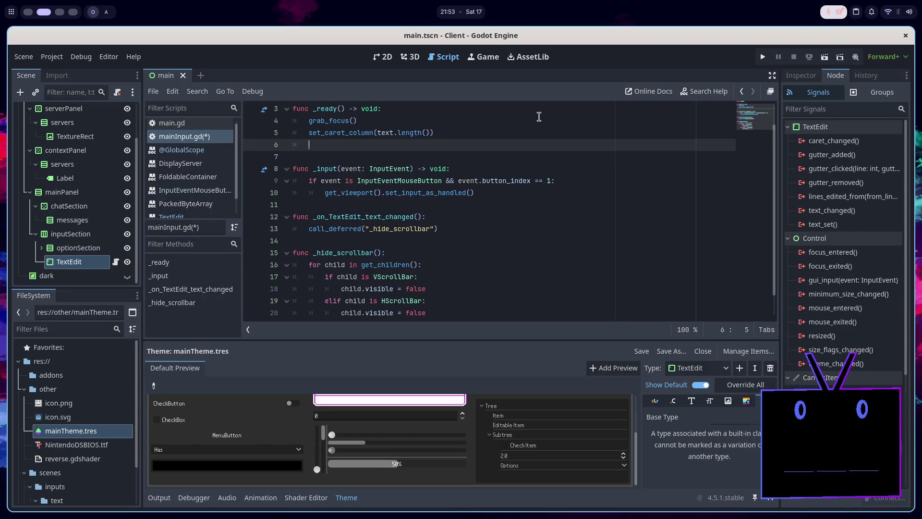
pyautogui.write('text')
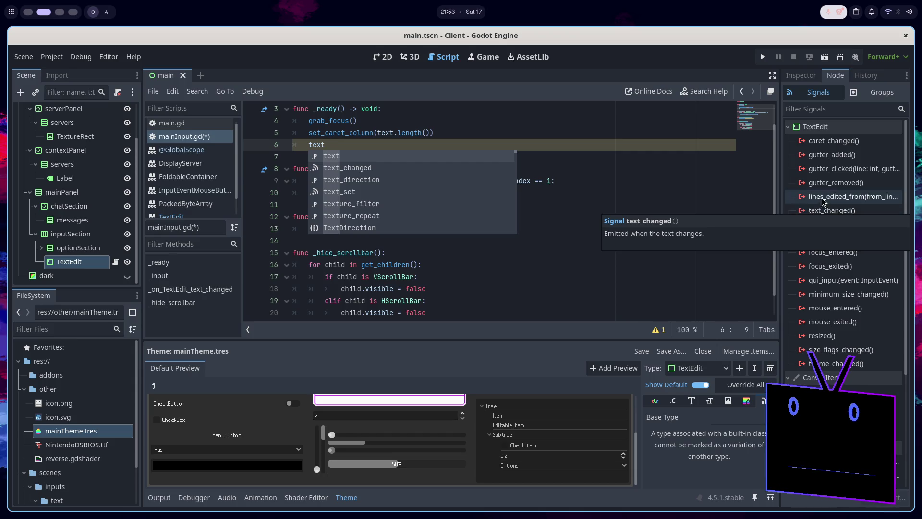
pyautogui.moveTo(826, 221)
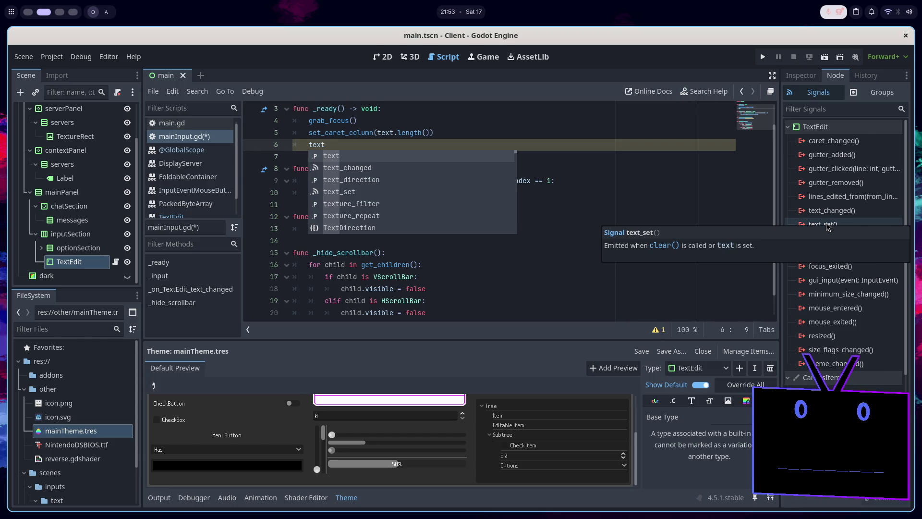
pyautogui.press('Down')
pyautogui.press('Return')
# Complete line 6 as text_changed.connect(_on_TextEdit_text_changed), save mainInput.gd, and run the project.
pyautogui.write('.connect(')
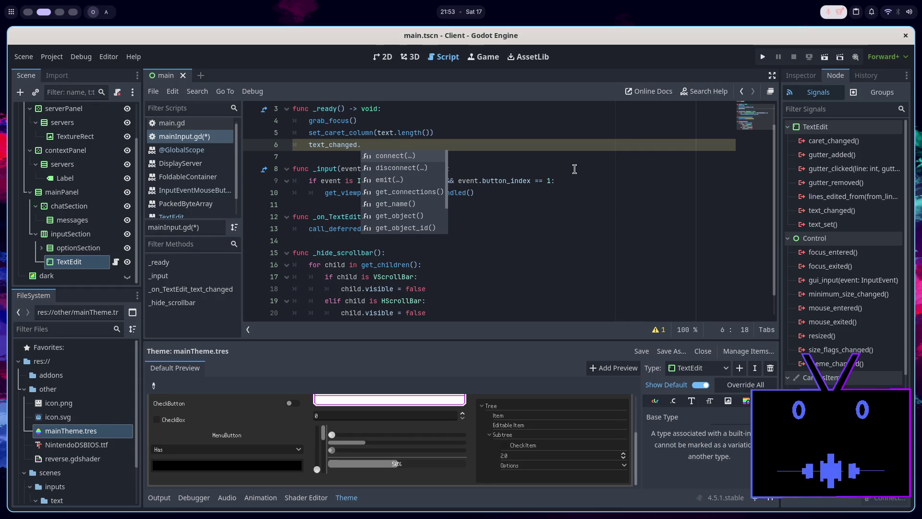
pyautogui.press('Return')
pyautogui.write('_on_TextEdit_text_changed)')
pyautogui.press('Return')
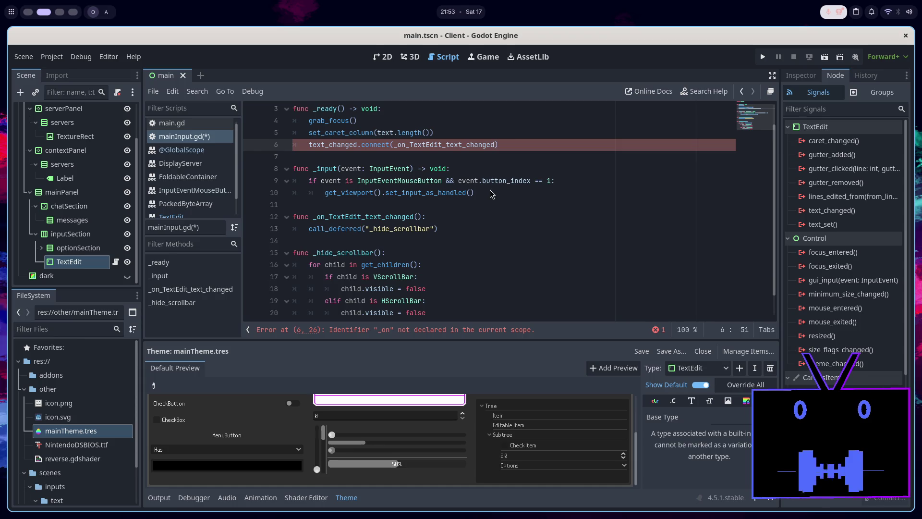
pyautogui.hotkey('ctrl', 's')
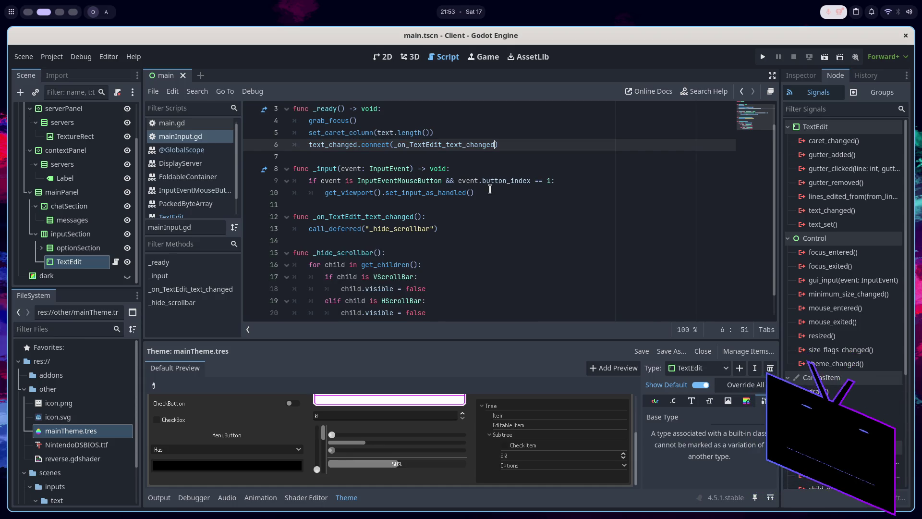
pyautogui.click(491, 229)
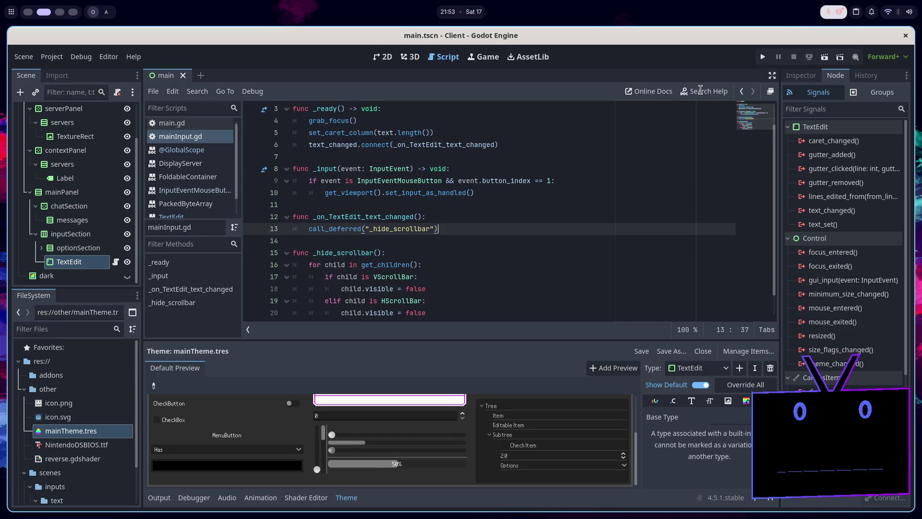
pyautogui.click(827, 57)
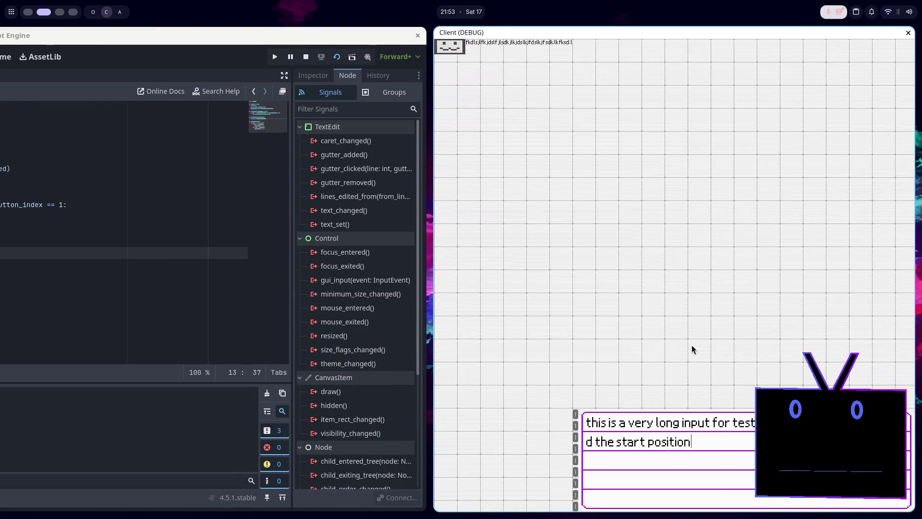
# Fill the running game's input box with a long random string, then close the game window.
pyautogui.write('lkfdjslfkjsdl')
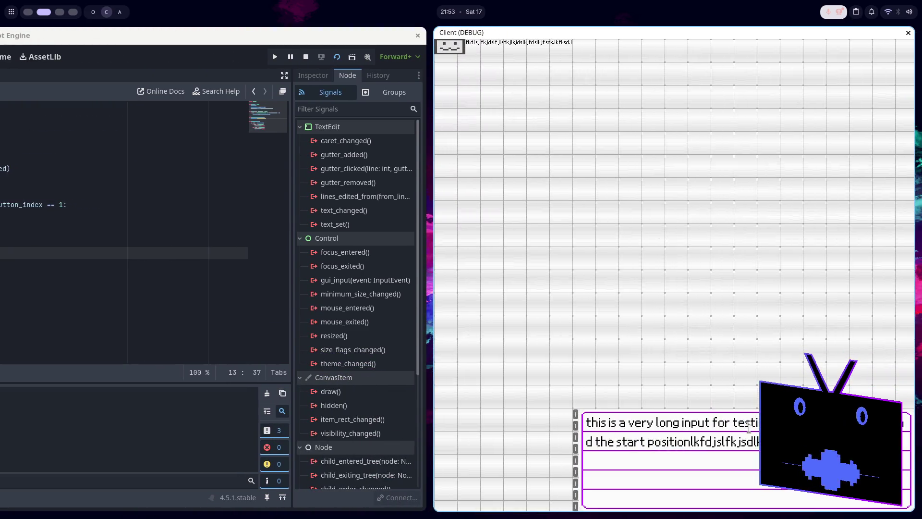
pyautogui.write('kjfldlkfjlksdjflksdjlkfjsdlkfjlksdjflkjsd')
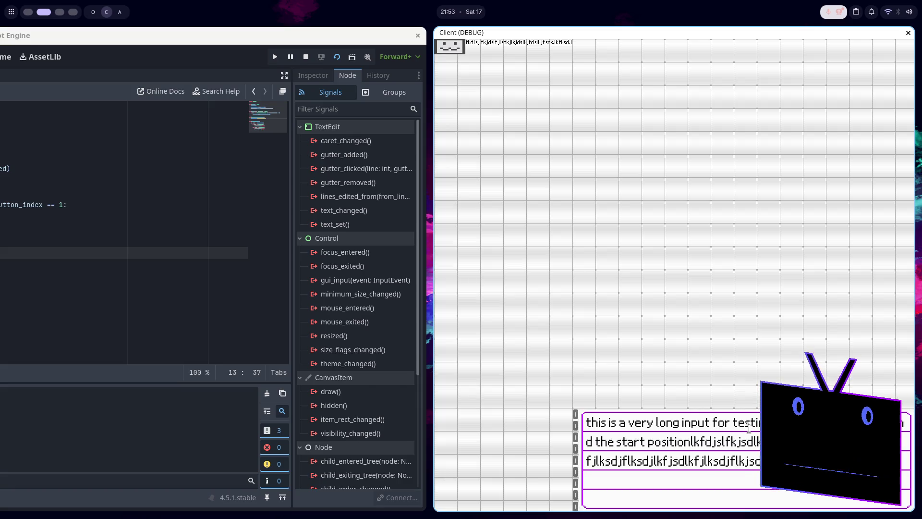
pyautogui.write('lkfksdjflkjdsflkdslkjflksdjflkjsdlkfjsdlk')
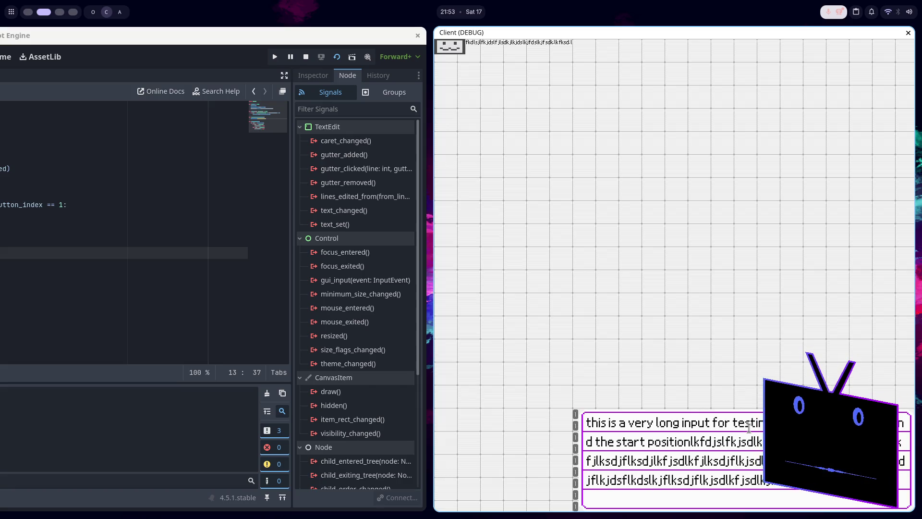
pyautogui.write('jfsdjflkjsdlkfjsdlkjflksdjflksdjflk')
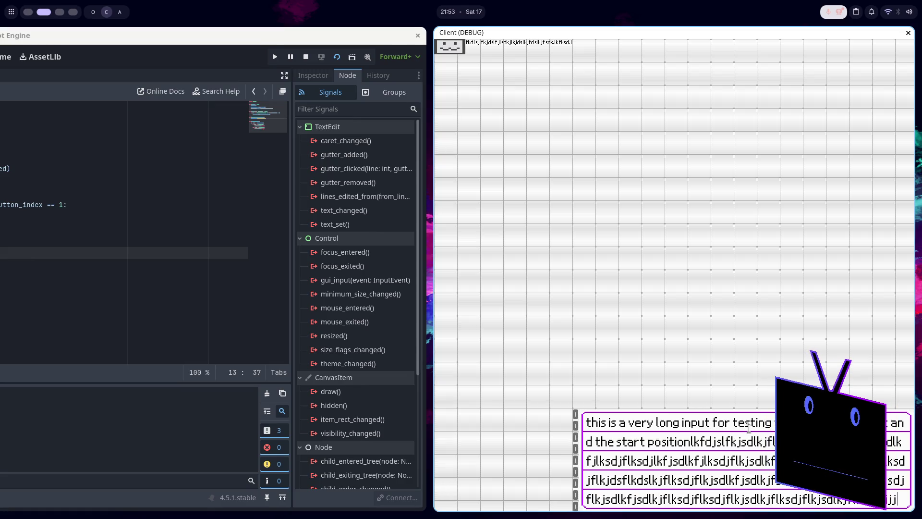
pyautogui.write('jsdlkjfjjj')
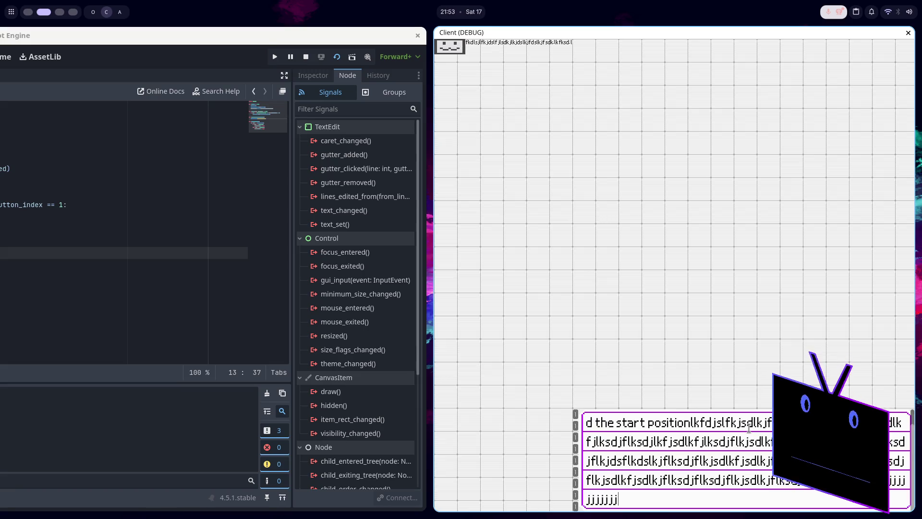
pyautogui.press('super+q')
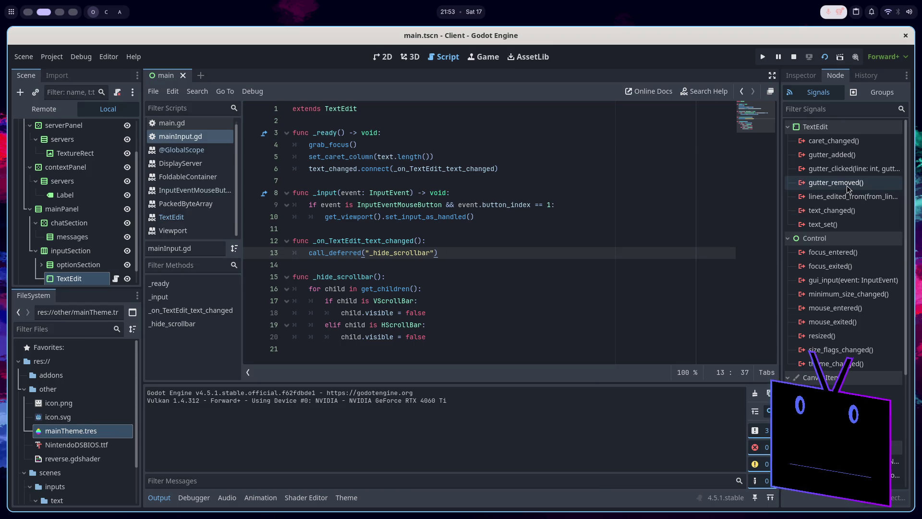
pyautogui.moveTo(846, 185)
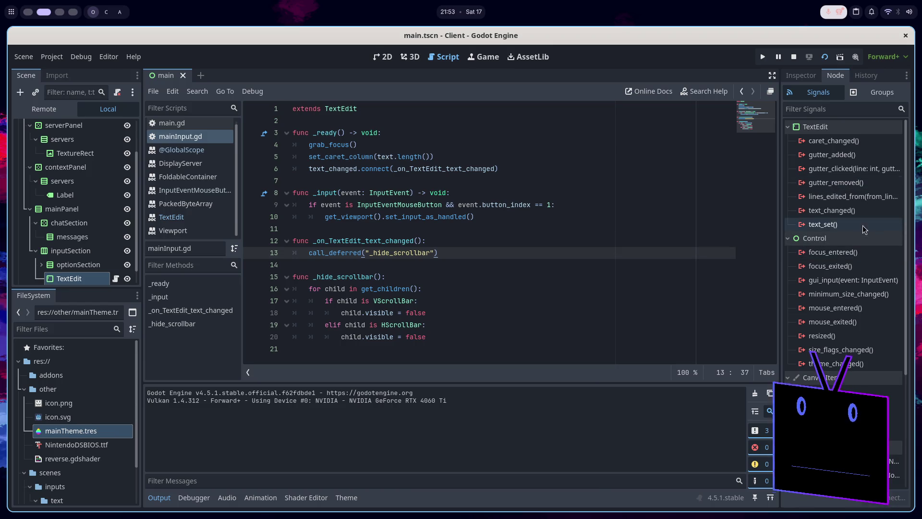
pyautogui.moveTo(859, 202)
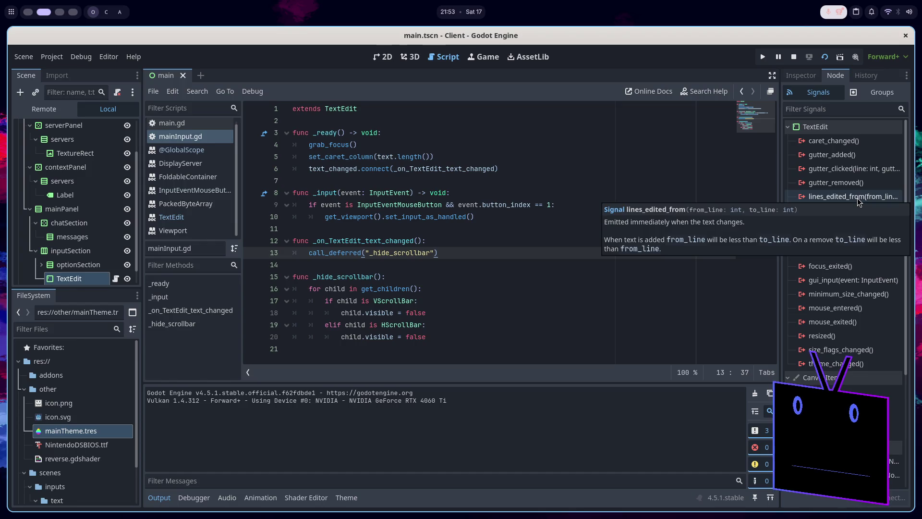
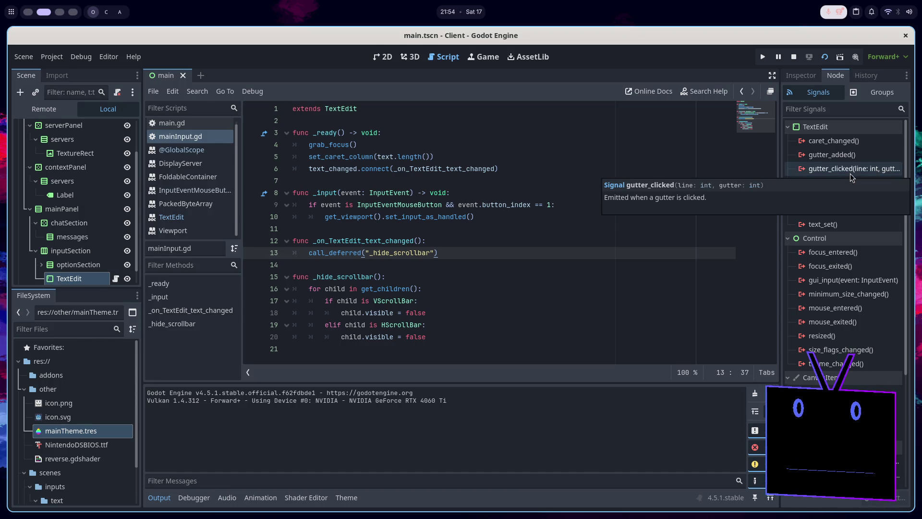
# Inspect the gutter_added signal, then switch line 6's connection from text_changed to gutter_added and save.
pyautogui.moveTo(840, 157)
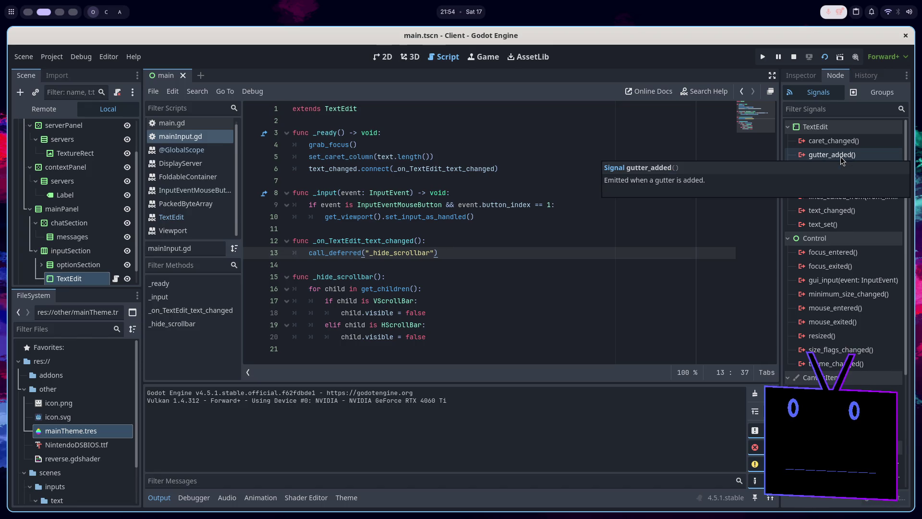
pyautogui.doubleClick(840, 156)
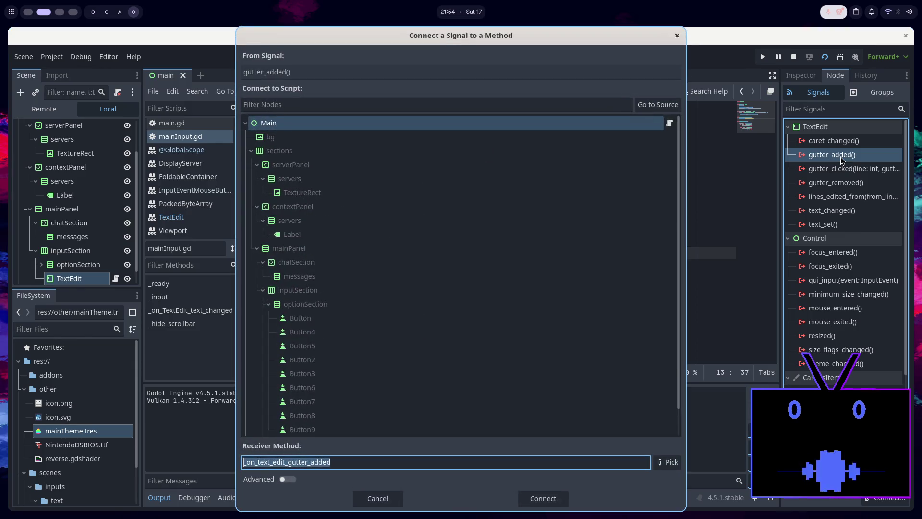
pyautogui.click(393, 500)
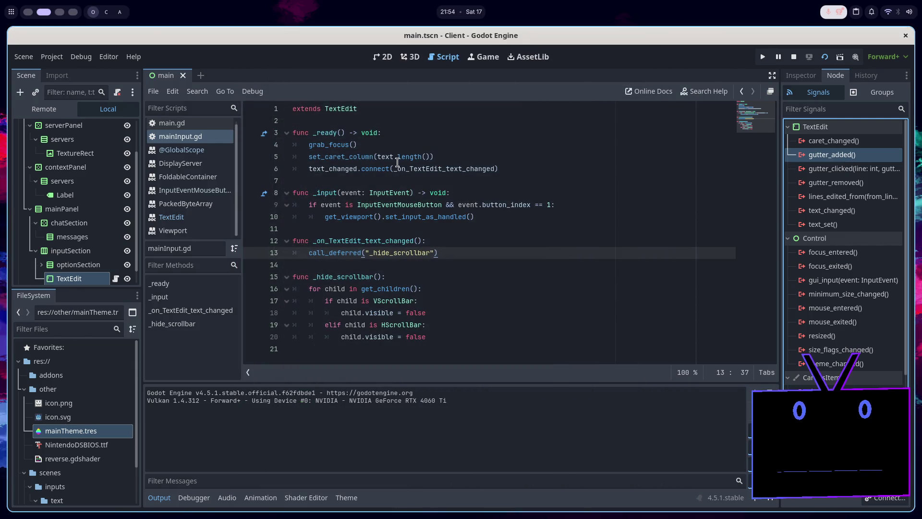
pyautogui.doubleClick(324, 171)
pyautogui.write('gutter')
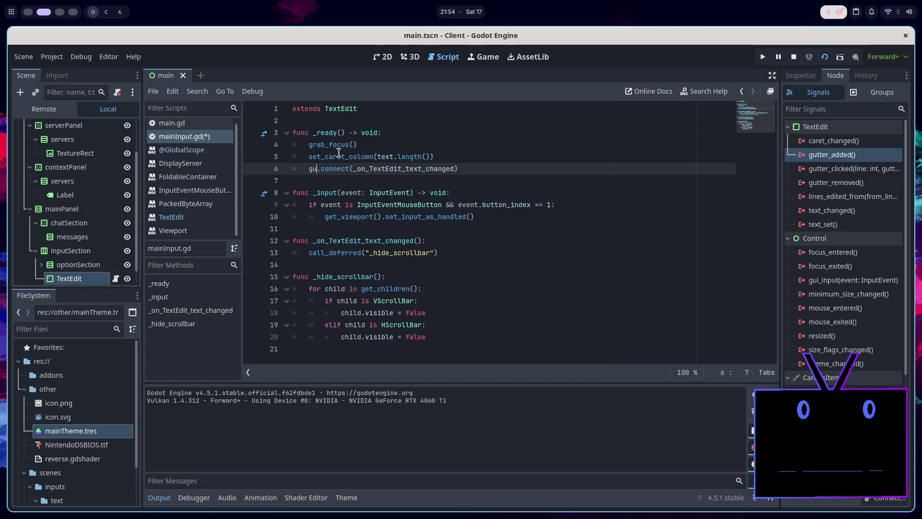
pyautogui.press('Return')
pyautogui.hotkey('ctrl', 's')
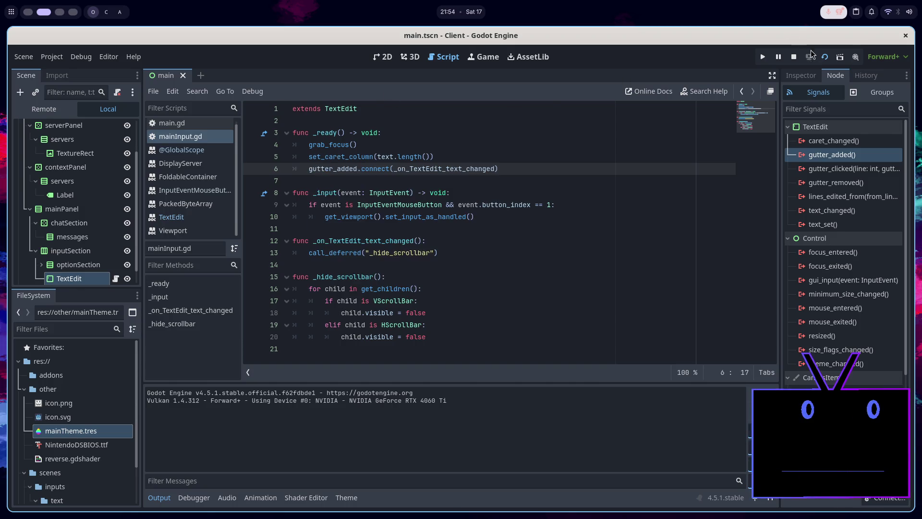
# Run the project, type a long test string into the input, and close the game.
pyautogui.click(825, 57)
pyautogui.write('f,dslkf jnlks')
pyautogui.write('fkjsdlkfjlksdjflkjsdlfkjsdljflksd')
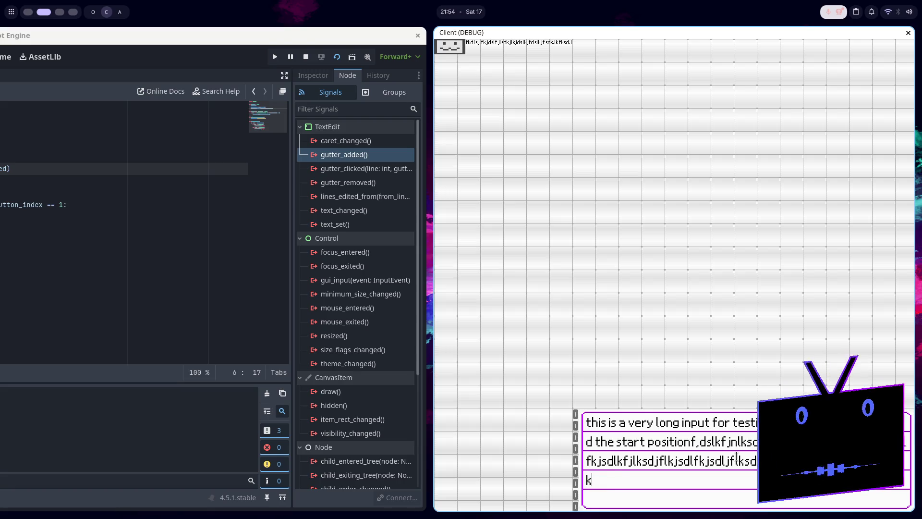
pyautogui.write('jjsdlkfjlksdjflksdjlkfjsdlk')
pyautogui.write('sjflksdjflkjsdlkjflsdkjflkjsdlkfjl;sdkjflk')
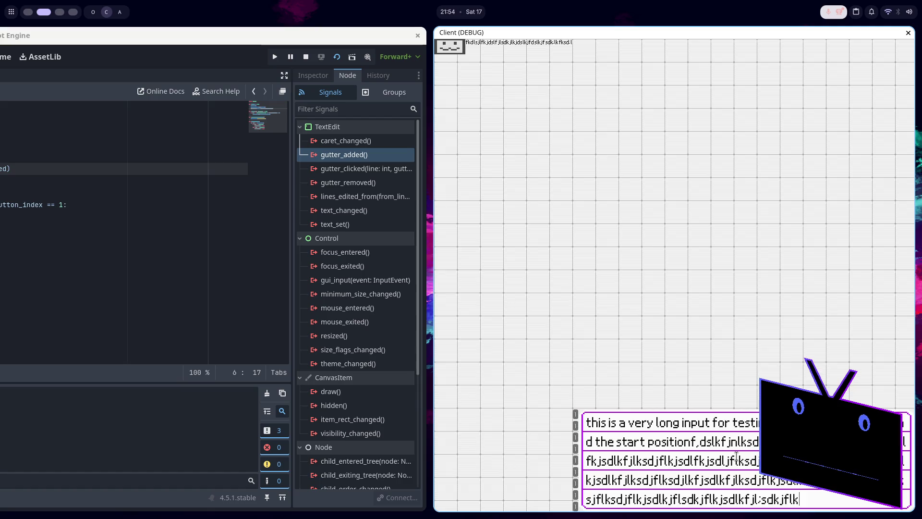
pyautogui.write('sdjflksdjfldksjfldskjf')
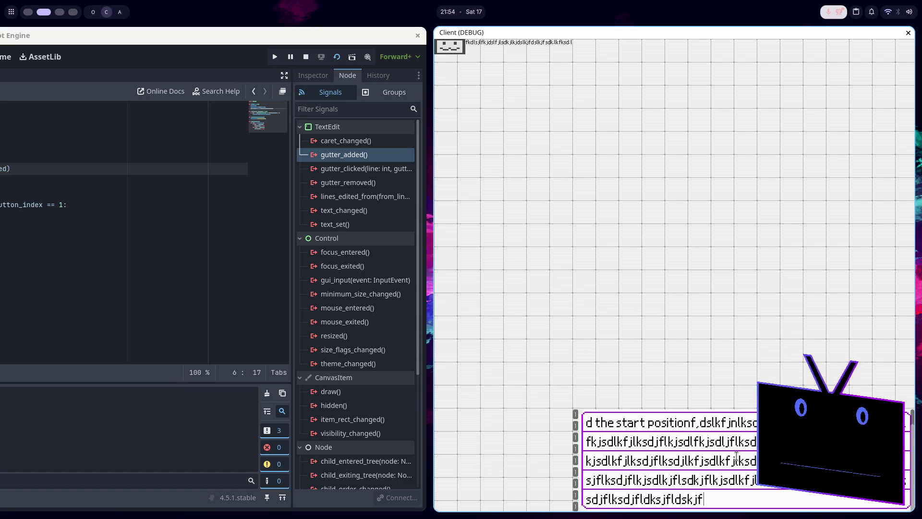
pyautogui.hotkey('alt', 'F4')
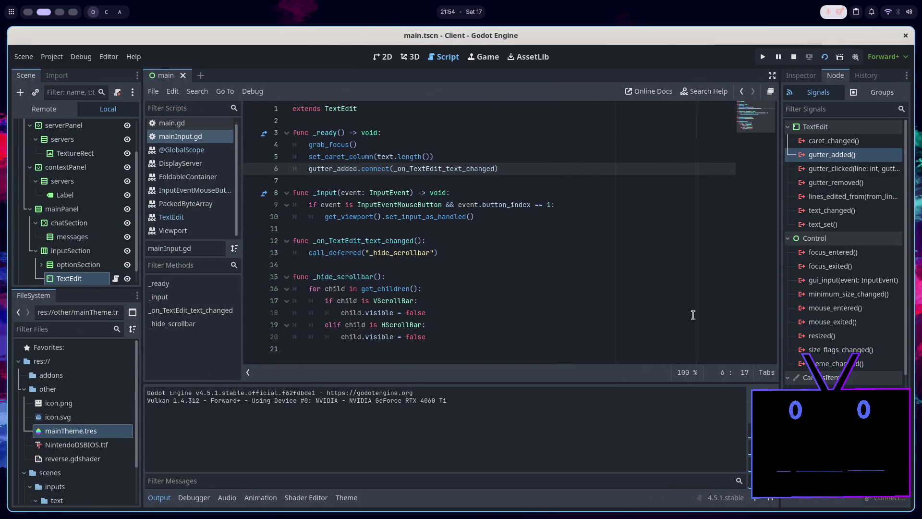
# Restore text_changed on line 6 and test by typing a long string in the running client.
pyautogui.click(431, 290)
pyautogui.click(435, 301)
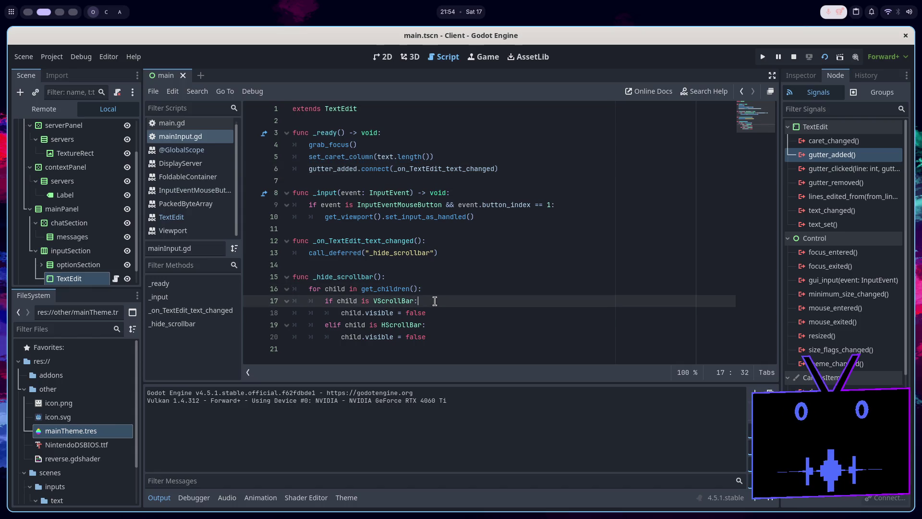
pyautogui.click(346, 269)
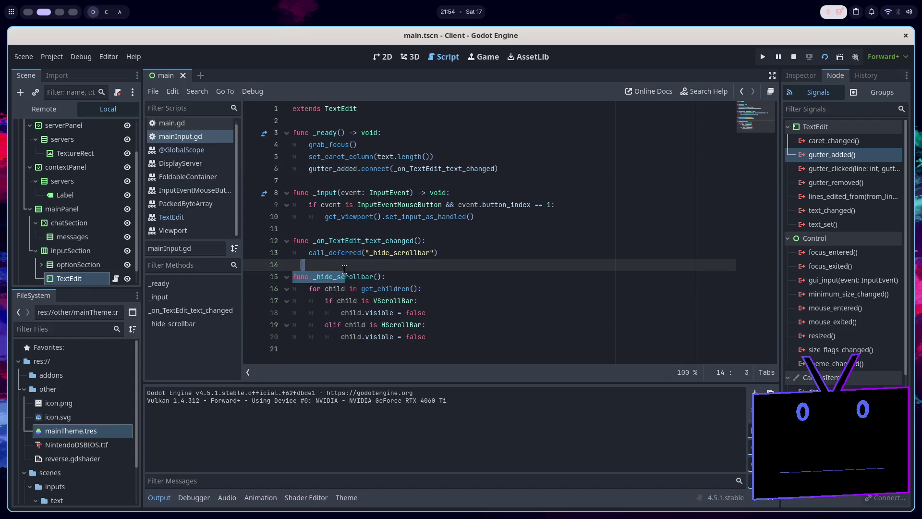
pyautogui.doubleClick(351, 278)
pyautogui.doubleClick(392, 239)
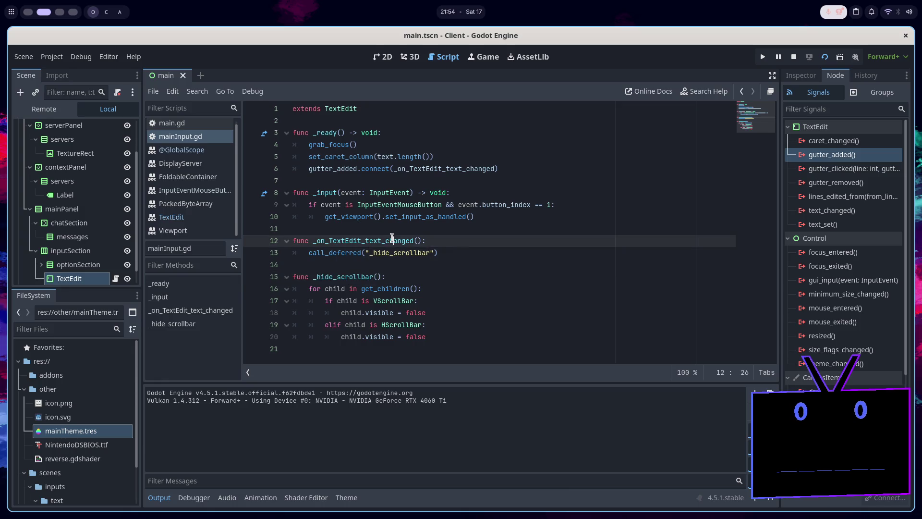
pyautogui.doubleClick(337, 169)
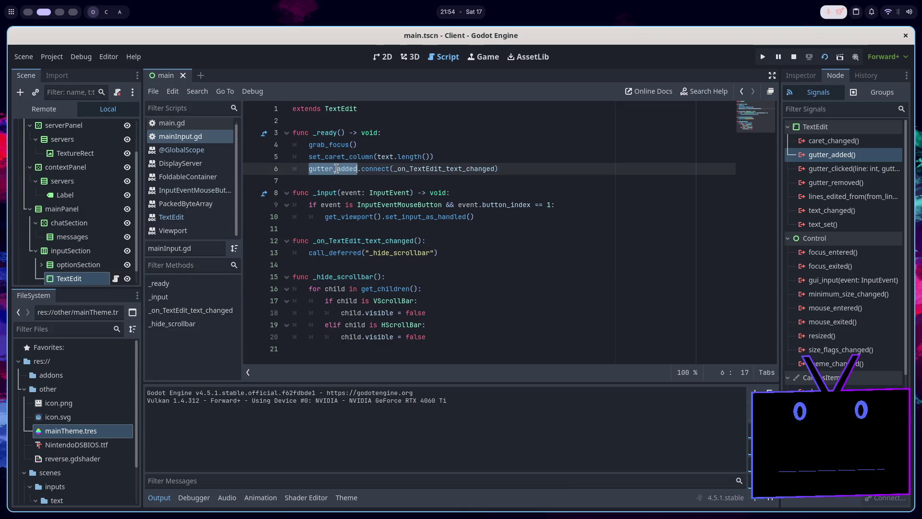
pyautogui.write('text_changed')
pyautogui.click(496, 169)
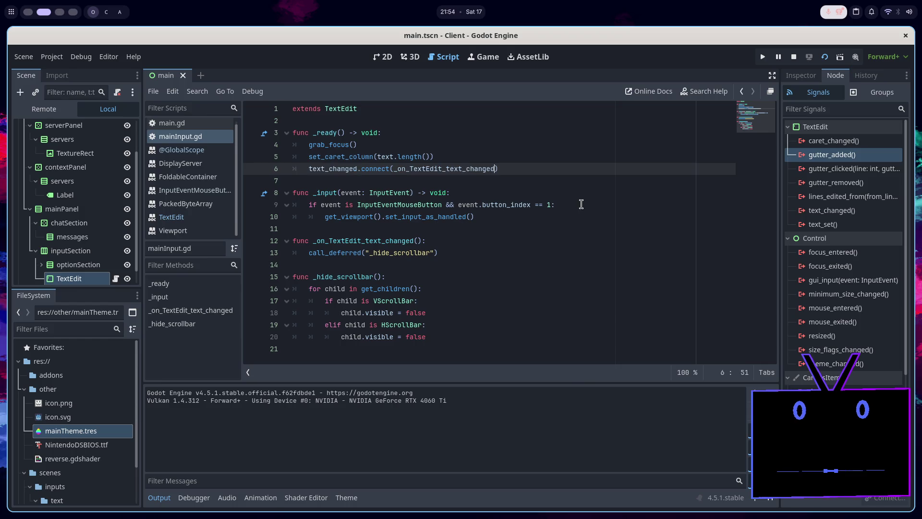
pyautogui.click(826, 59)
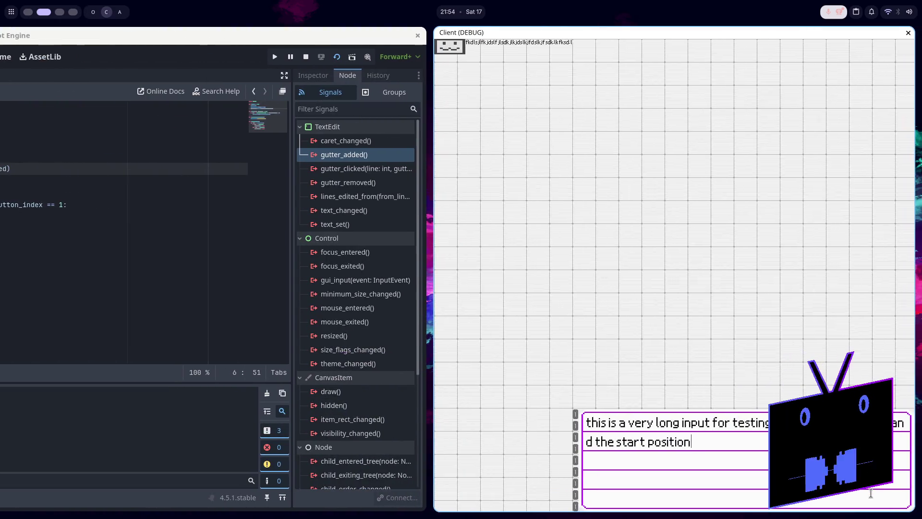
pyautogui.write('lkdfjlskfjlsdkjflsdjl')
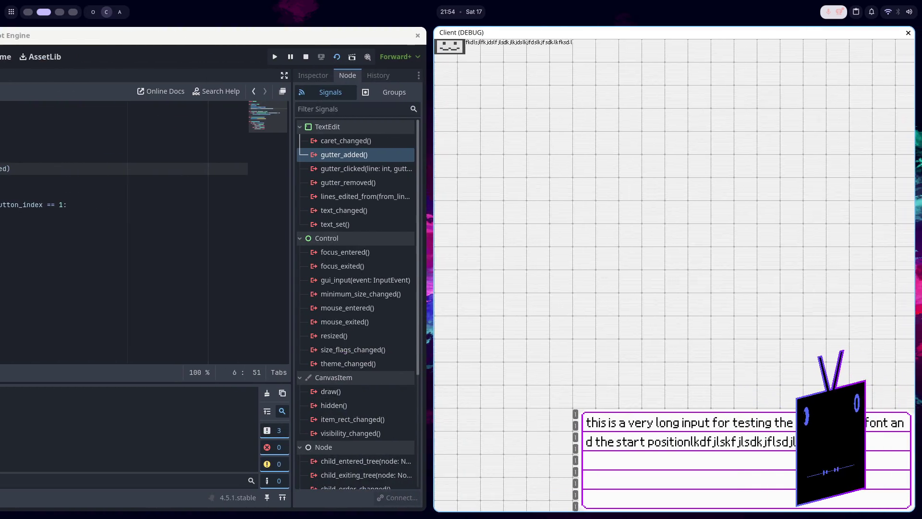
pyautogui.write('kj')
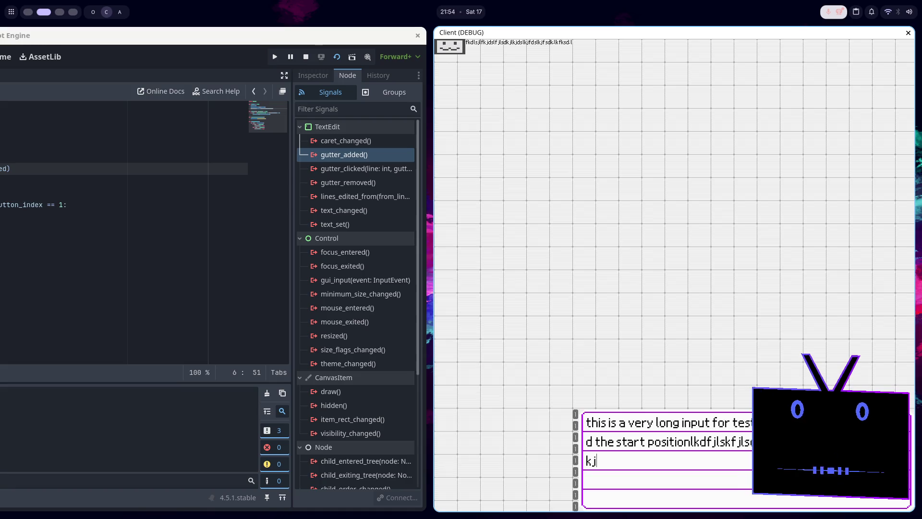
pyautogui.write('flsdkjlkjfdslkfjsdlkjflksdjflkjdljfs')
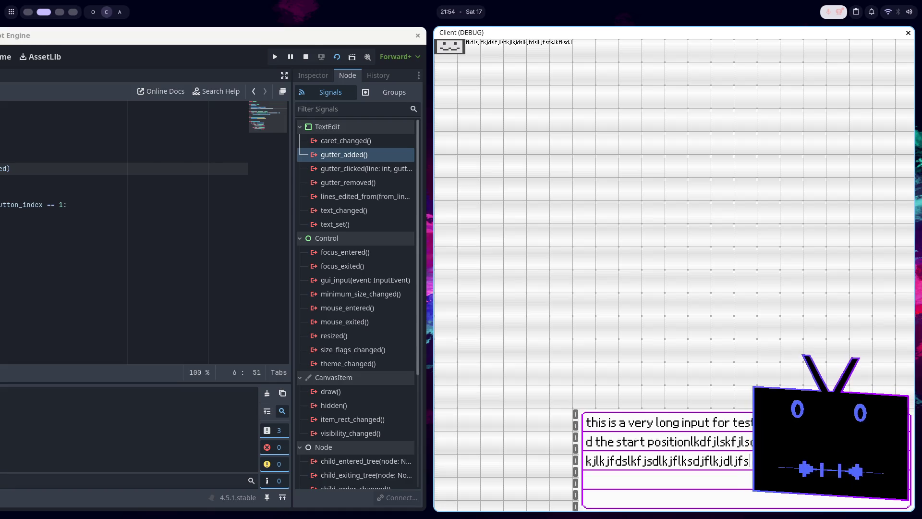
pyautogui.write('kfjsdlkjflksdjlkfjsdlkjflsdjlfkjs')
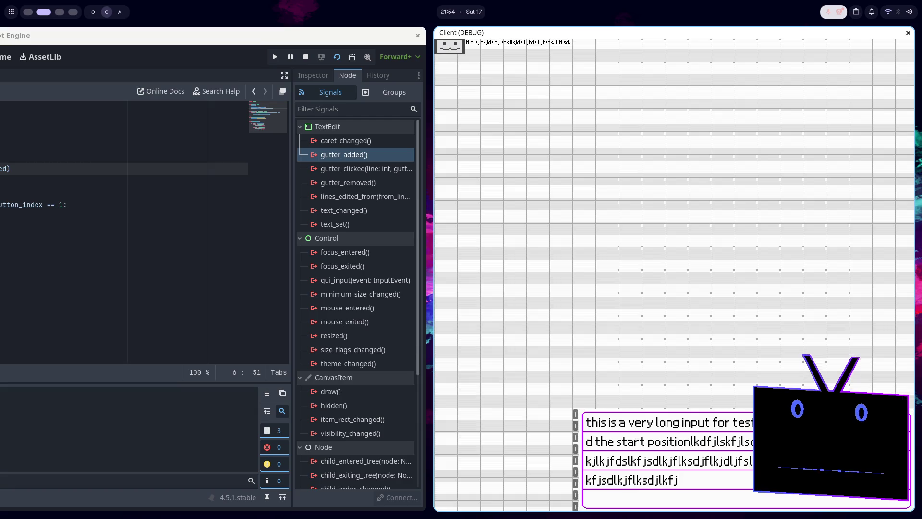
pyautogui.press('super+q')
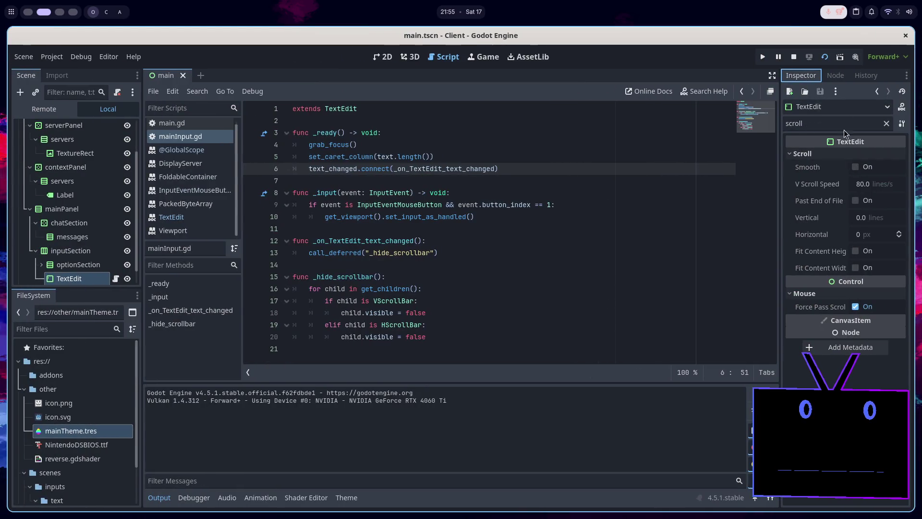
# Copy the TextEdit's default Text, paste it repeatedly into the running client, then stop the project.
pyautogui.click(887, 124)
pyautogui.click(841, 194)
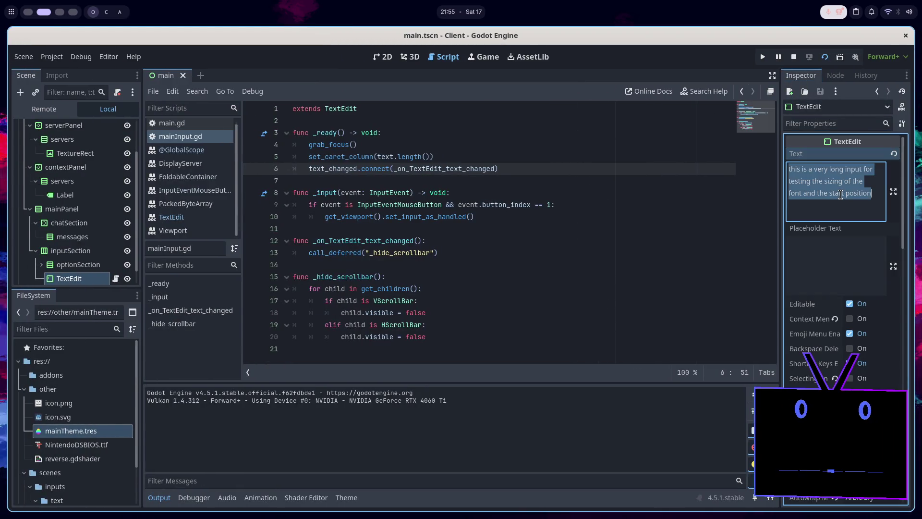
pyautogui.press('F5')
pyautogui.hotkey('ctrl', 'v')
pyautogui.hotkey('ctrl', 'v')
pyautogui.hotkey('ctrl', 'v')
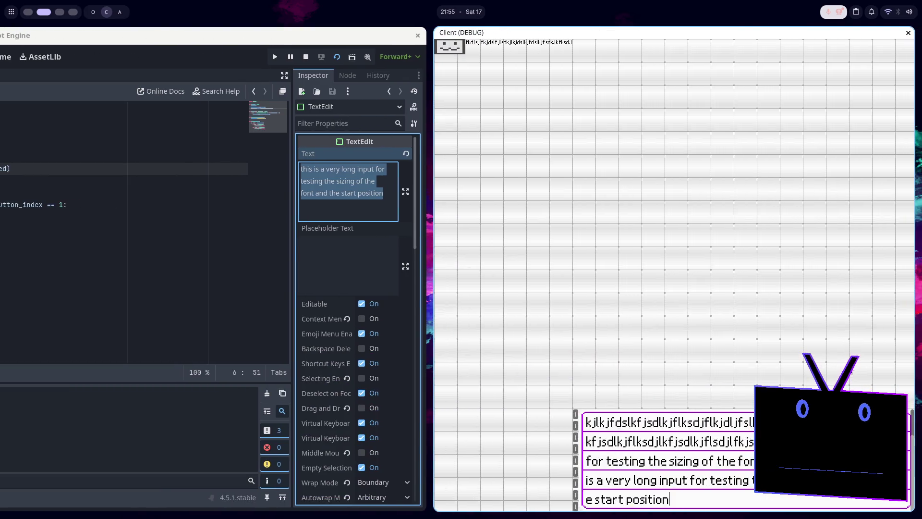
pyautogui.hotkey('alt', 'F4')
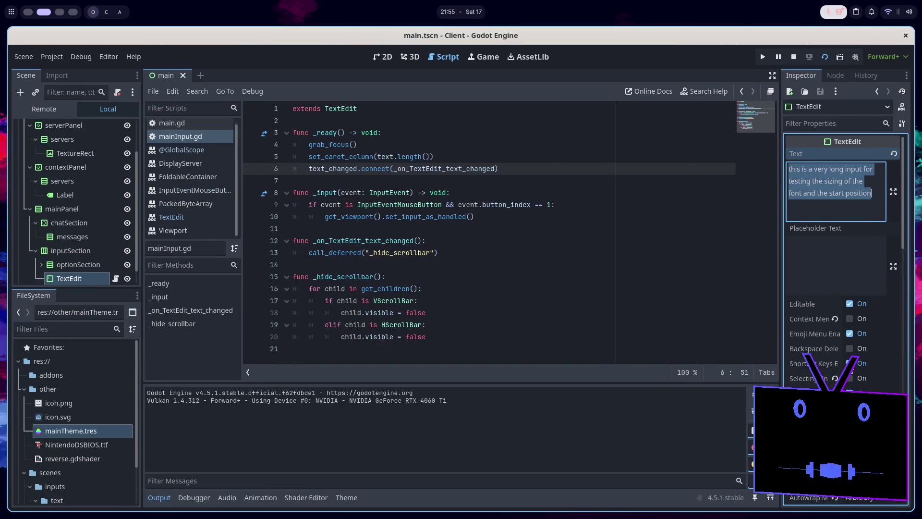
pyautogui.click(794, 59)
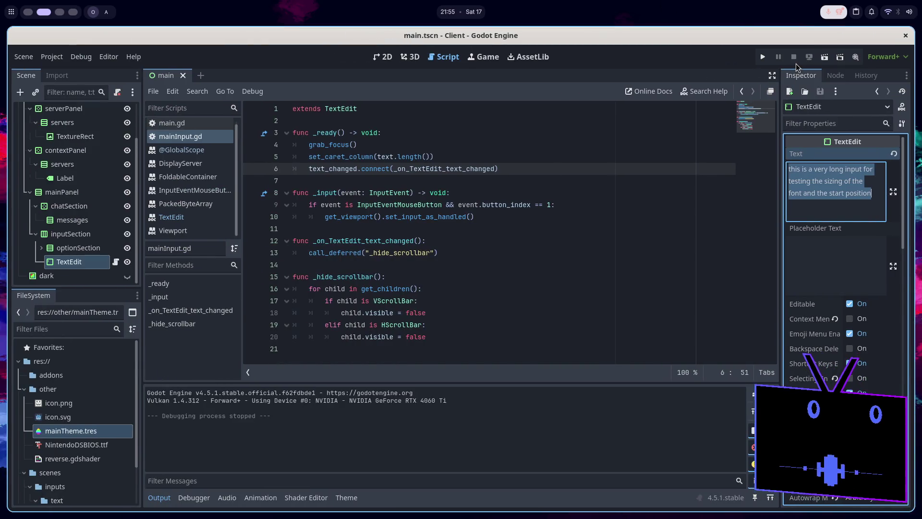
pyautogui.doubleClick(459, 165)
pyautogui.hotkey('alt', 'Tab')
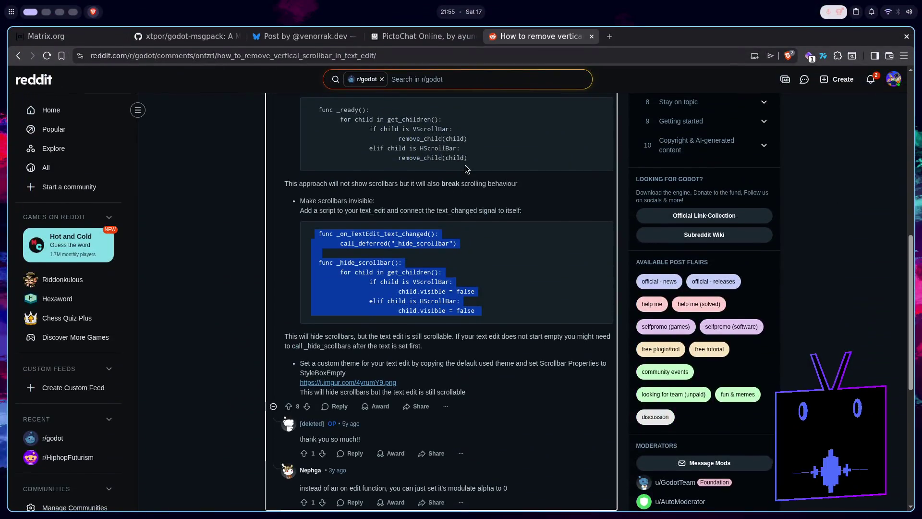
# Select the if/elif VScrollBar lines in the Reddit thread's first code snippet.
pyautogui.click(482, 274)
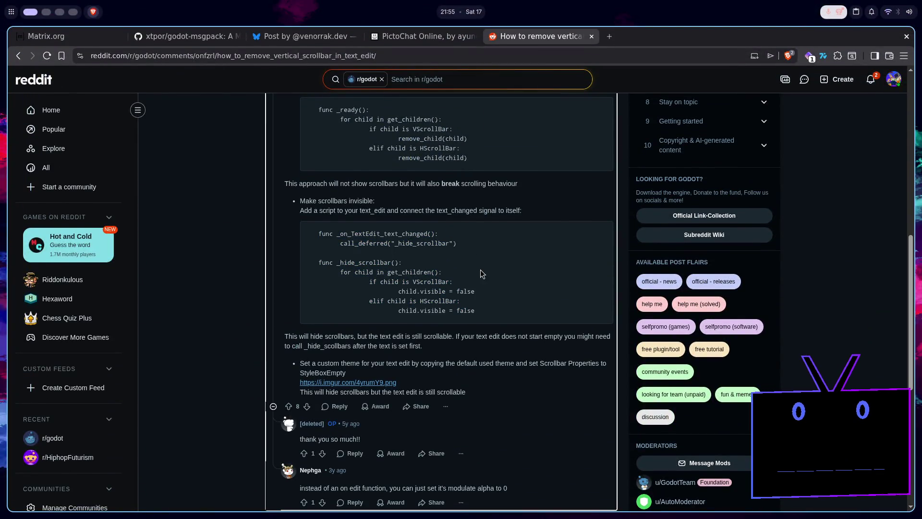
pyautogui.scroll(3, 482, 274)
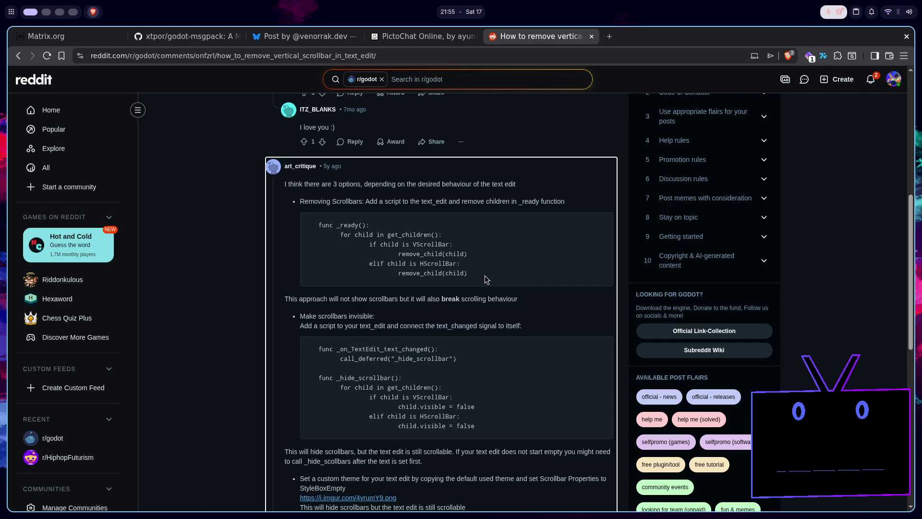
pyautogui.moveTo(475, 273); pyautogui.dragTo(334, 234)
pyautogui.press('super+2')
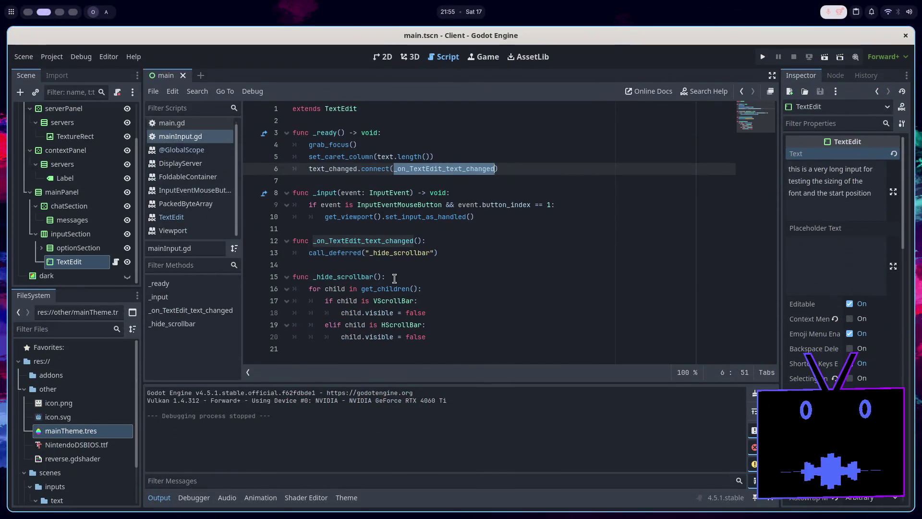
# Add a print(get_children()) line after line 15 in _hide_scrollbar.
pyautogui.click(394, 277)
pyautogui.press('Return')
pyautogui.write('get_ch')
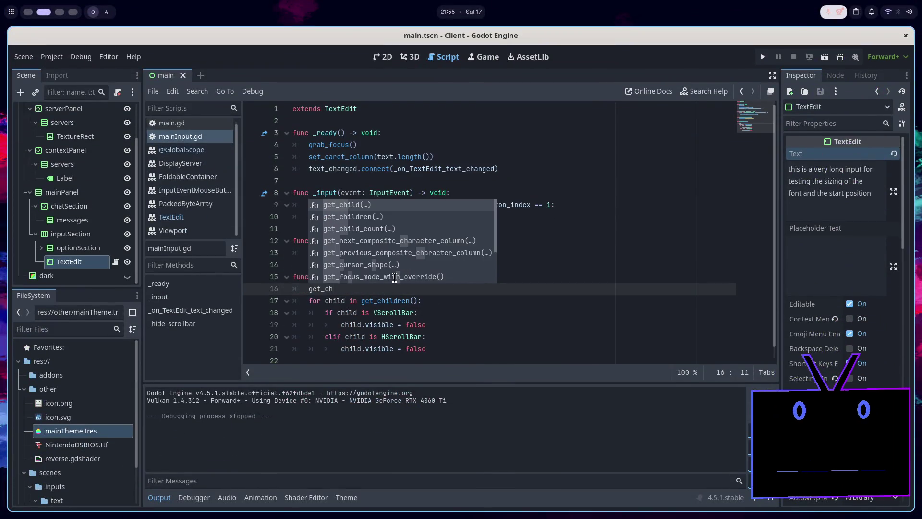
pyautogui.press('Down')
pyautogui.press('Return')
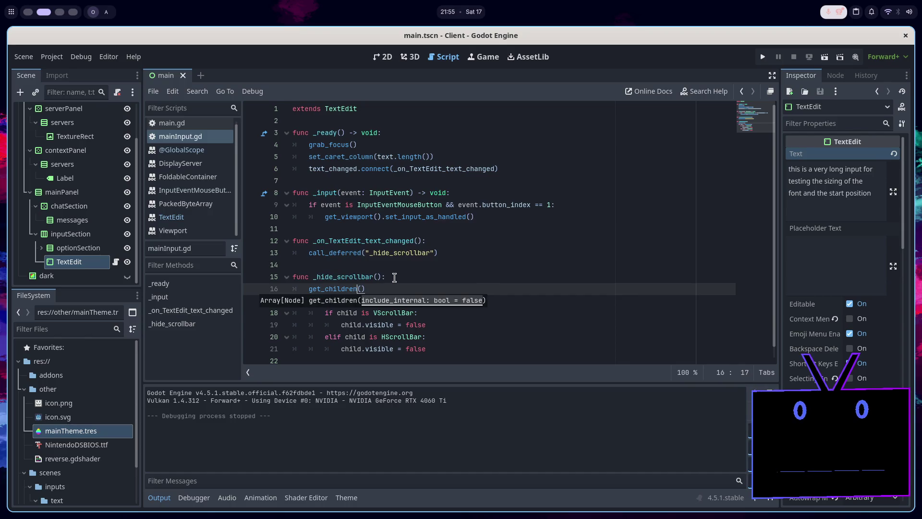
pyautogui.write('print(')
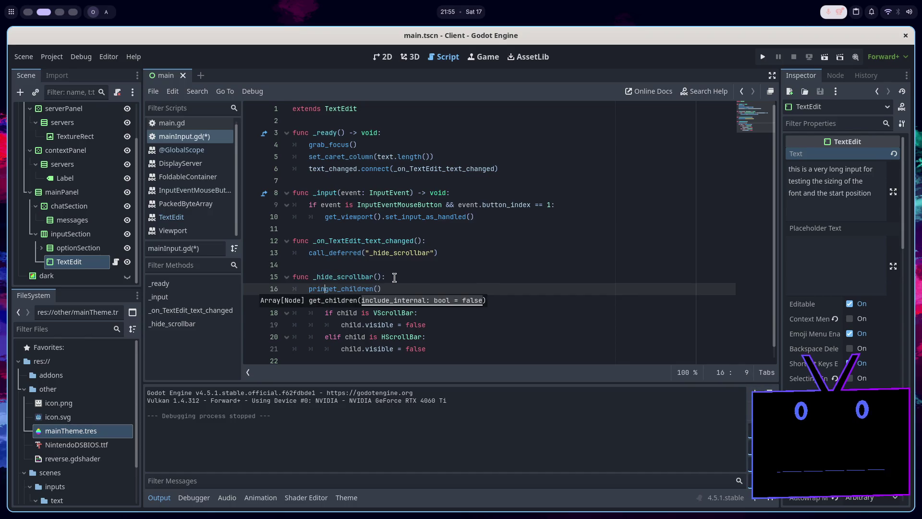
pyautogui.press('Right')
pyautogui.press('Right')
pyautogui.press('Right')
pyautogui.press('Right')
pyautogui.press('Right')
pyautogui.press('Right')
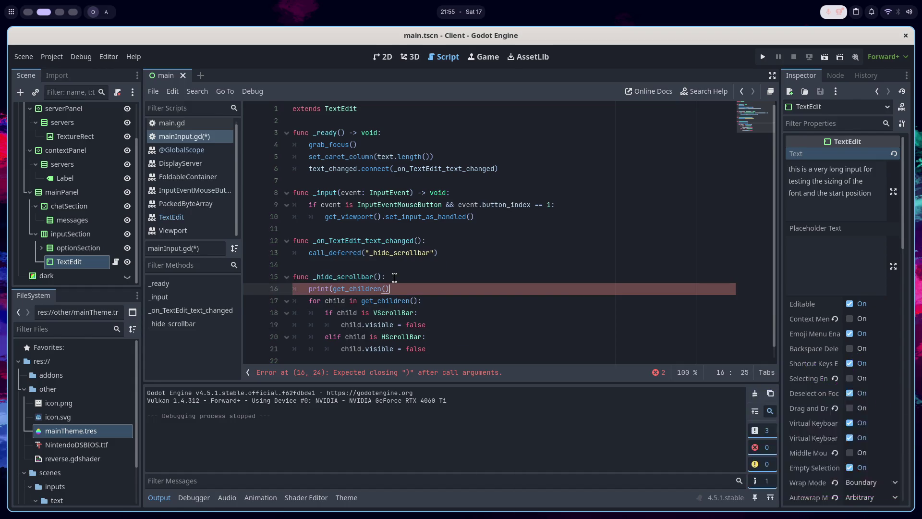
# Run the scene to check the printed children, passing true to get_children to include internal nodes.
pyautogui.click(824, 57)
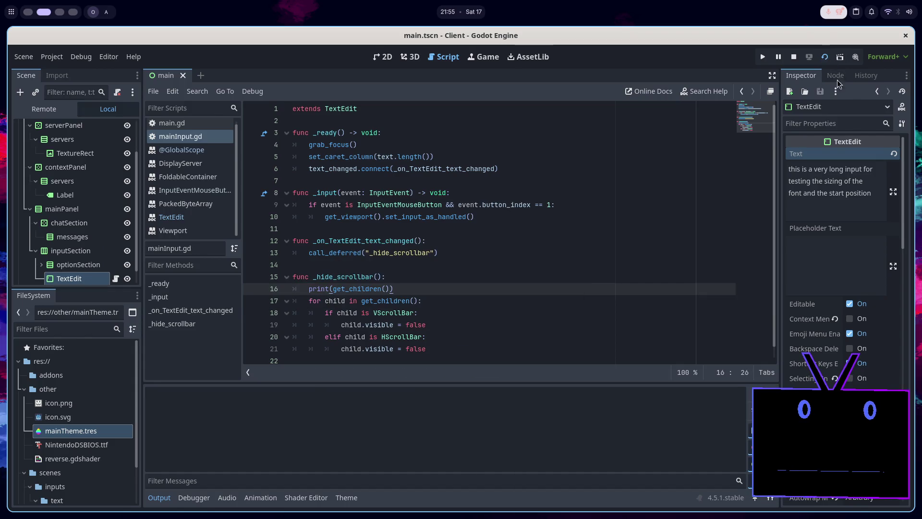
pyautogui.hotkey('ctrl', 'v')
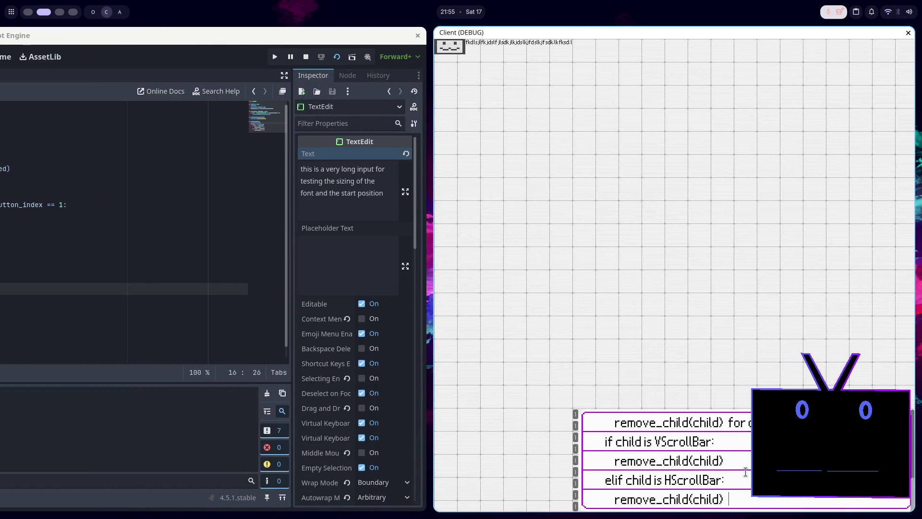
pyautogui.hotkey('alt', 'F4')
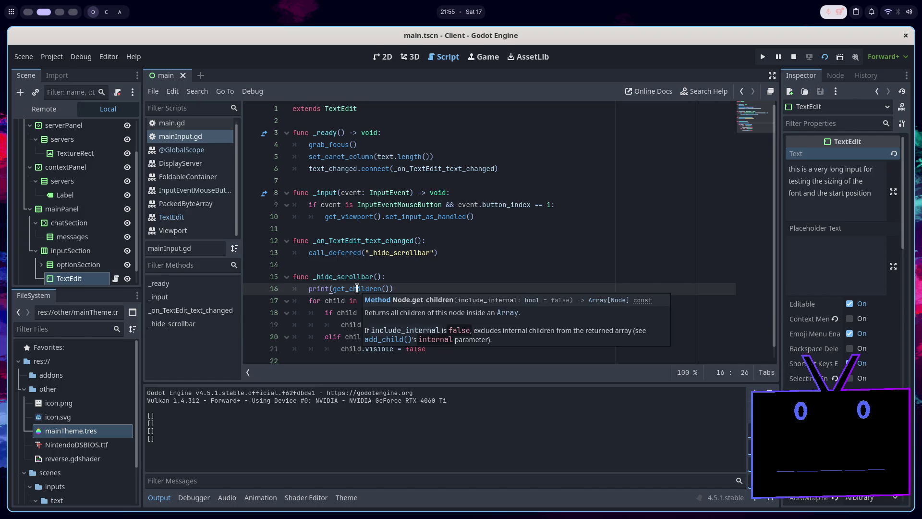
pyautogui.click(384, 288)
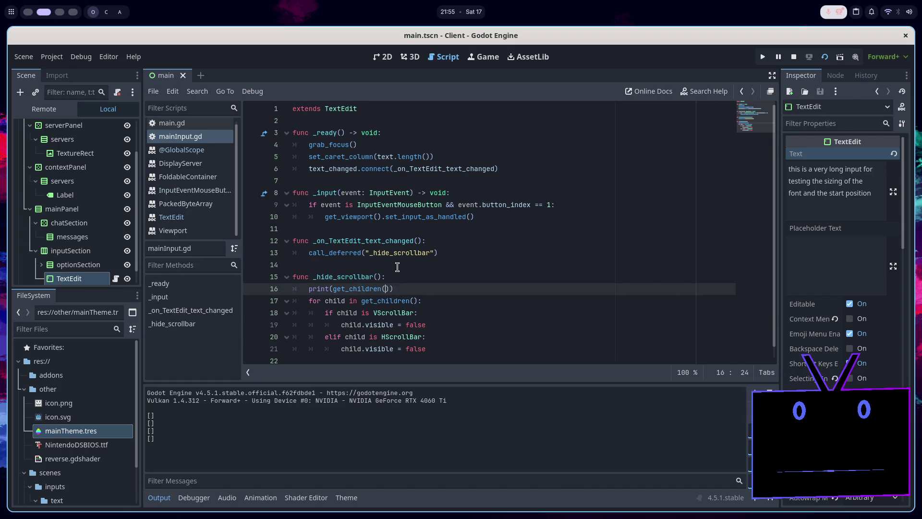
pyautogui.write('true')
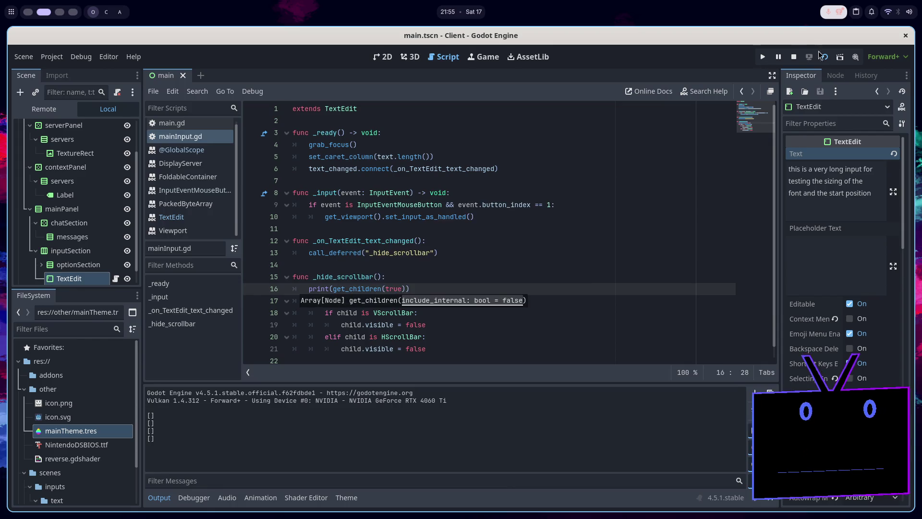
pyautogui.click(793, 57)
pyautogui.press('F5')
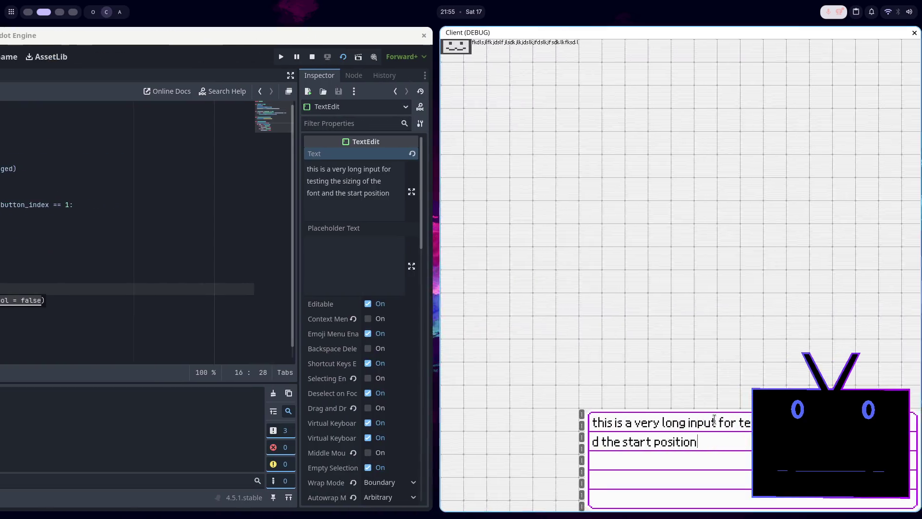
pyautogui.hotkey('ctrl', 'v')
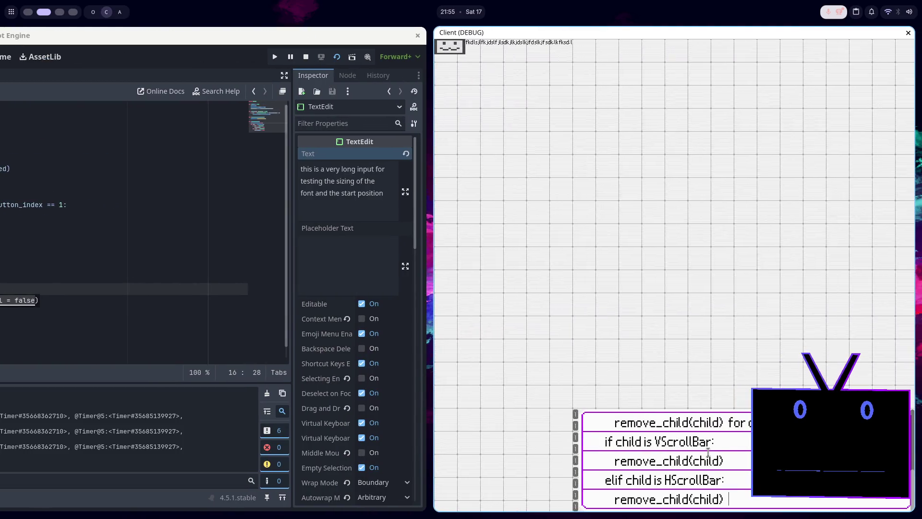
pyautogui.press('F8')
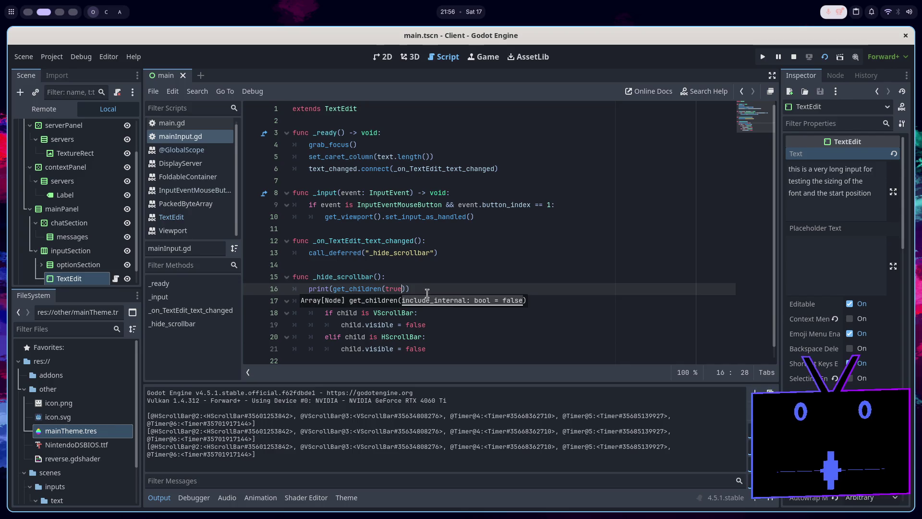
# Delete the print debug line and copy the scrollbar-removal code from the Reddit answer.
pyautogui.moveTo(427, 293); pyautogui.dragTo(427, 274)
pyautogui.press('Delete')
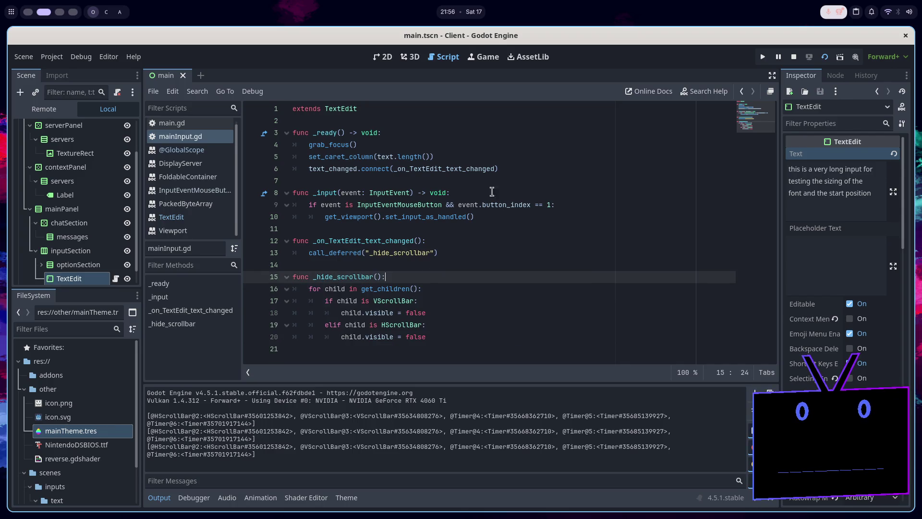
pyautogui.press('super+1')
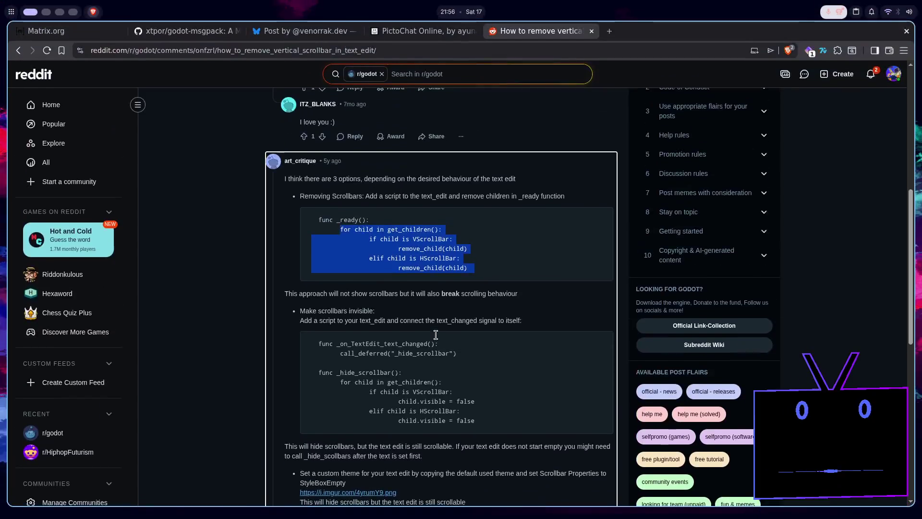
pyautogui.moveTo(492, 272); pyautogui.dragTo(342, 235)
pyautogui.press('super+c')
pyautogui.press('super+2')
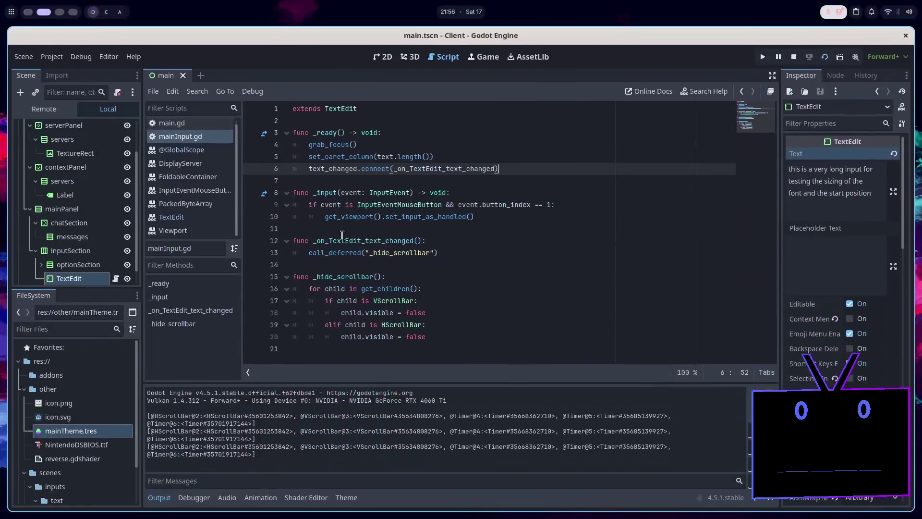
# Paste the scrollbar-removal loop into _ready, re-indent its if, elif and remove_child lines with tabs, and save.
pyautogui.press('Return')
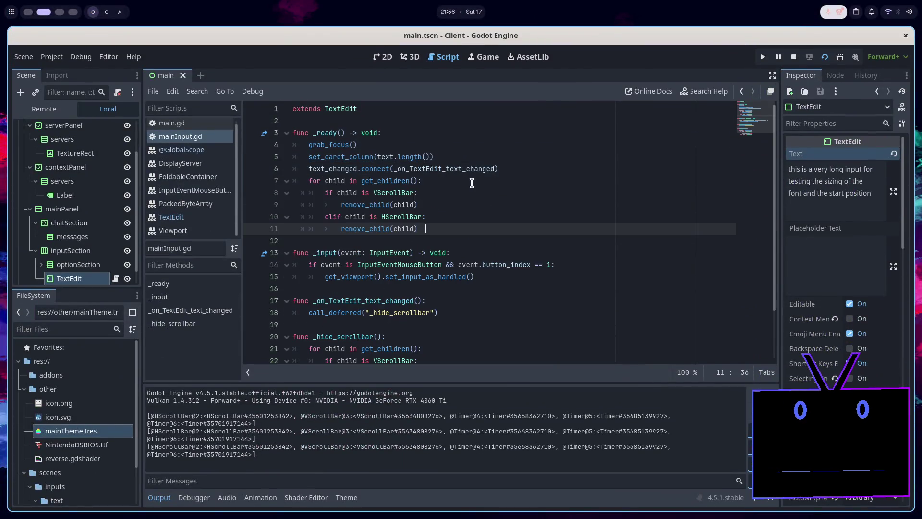
pyautogui.middleClick(312, 180)
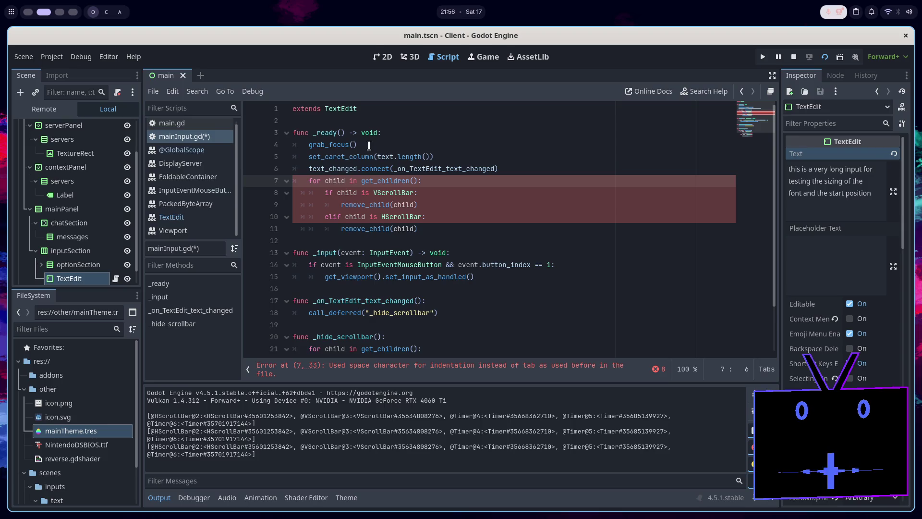
pyautogui.press('Down')
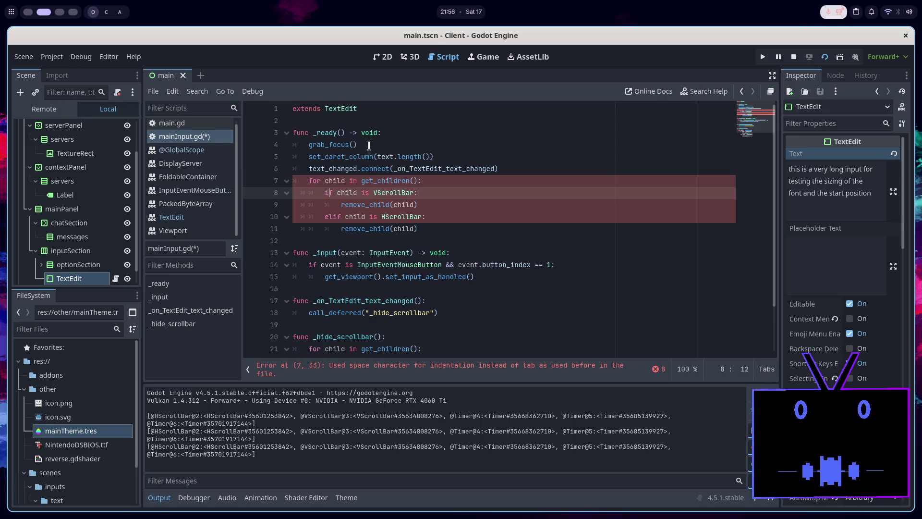
pyautogui.press('BackSpace')
pyautogui.press('Tab')
pyautogui.press('Down')
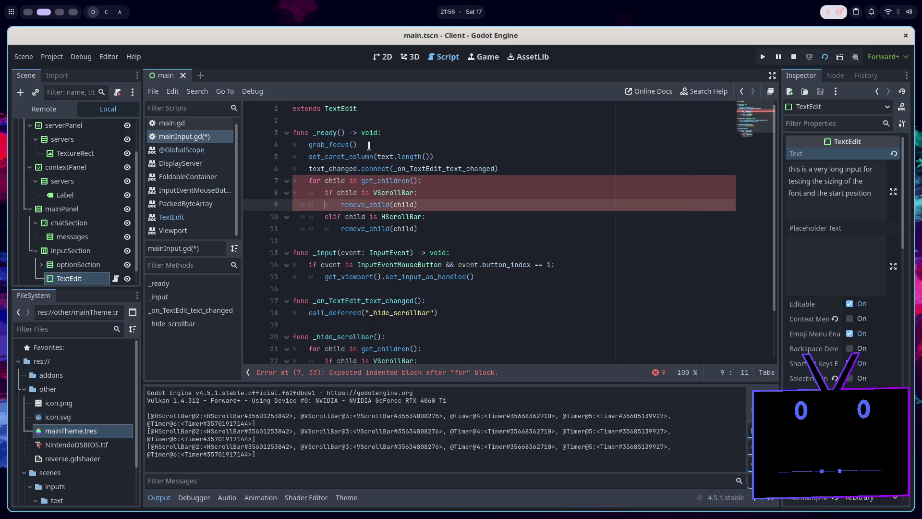
pyautogui.press('BackSpace')
pyautogui.press('Tab')
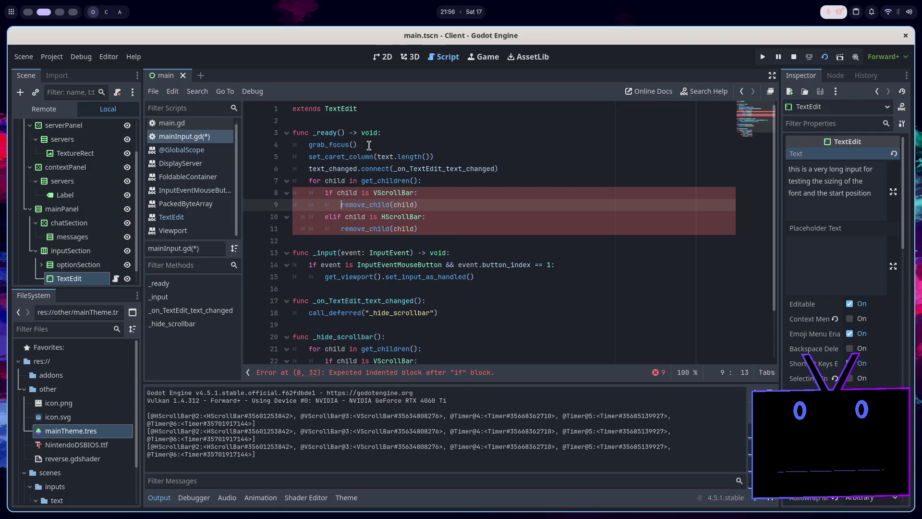
pyautogui.press('Down')
pyautogui.hotkey('shift', 'Tab')
pyautogui.hotkey('shift', 'Tab')
pyautogui.press('Tab')
pyautogui.press('Tab')
pyautogui.press('Down')
pyautogui.press('BackSpace')
pyautogui.press('BackSpace')
pyautogui.press('Tab')
pyautogui.press('Tab')
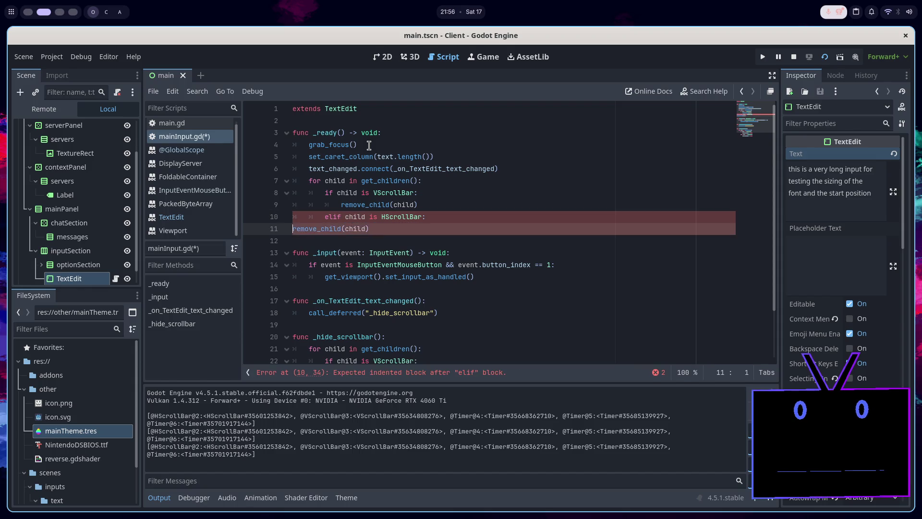
pyautogui.hotkey('ctrl', 's')
# Use get_children(true) in the loop, delete the old scrollbar functions and the text_changed connection, and save.
pyautogui.click(418, 181)
pyautogui.write('true')
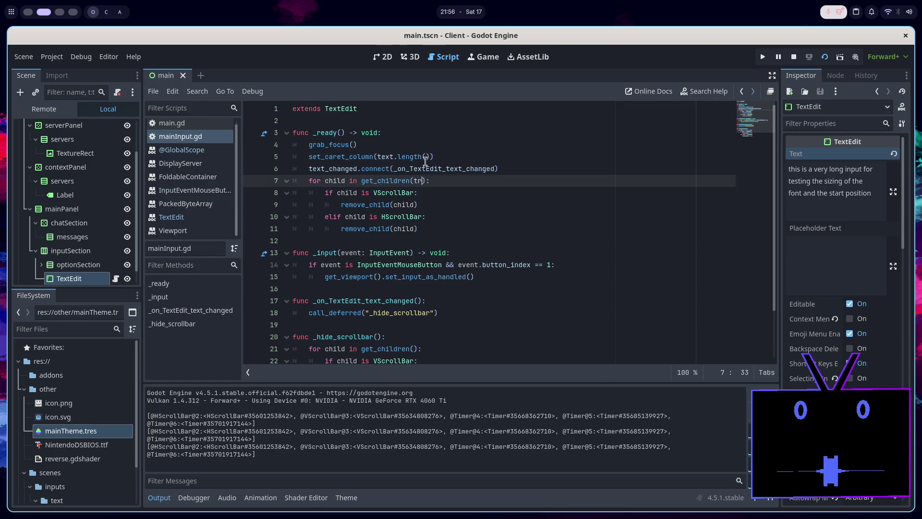
pyautogui.click(438, 229)
pyautogui.scroll(-2, 438, 229)
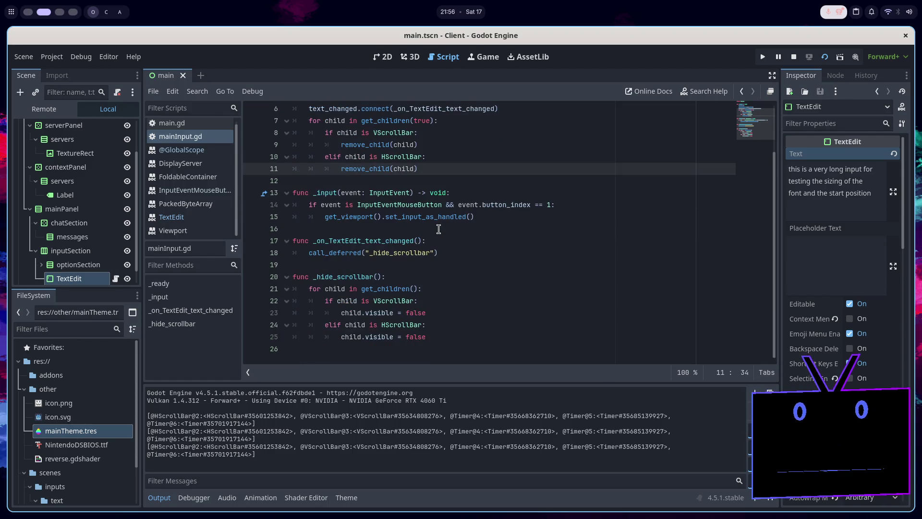
pyautogui.moveTo(435, 337)
pyautogui.mouseDown()
pyautogui.moveTo(459, 266)
pyautogui.moveTo(513, 230)
pyautogui.mouseUp()
pyautogui.press('BackSpace')
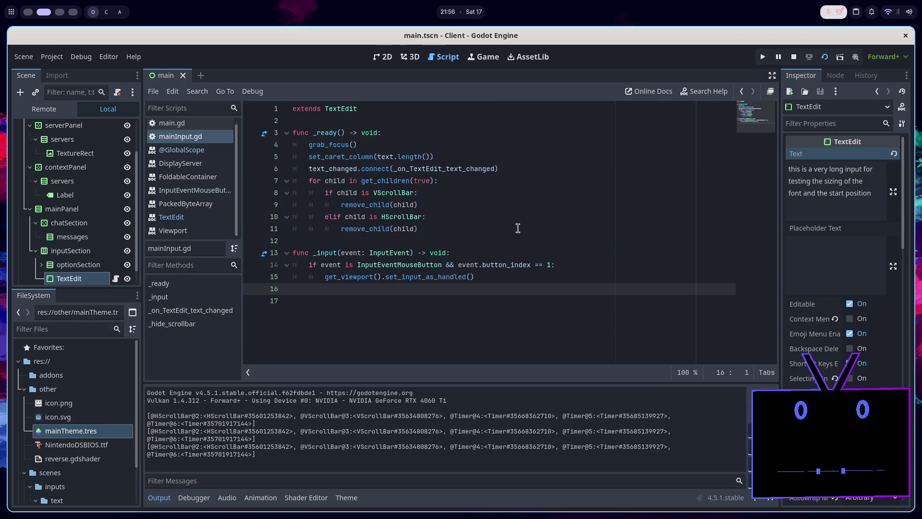
pyautogui.moveTo(506, 169); pyautogui.dragTo(509, 162)
pyautogui.press('BackSpace')
pyautogui.hotkey('ctrl', 's')
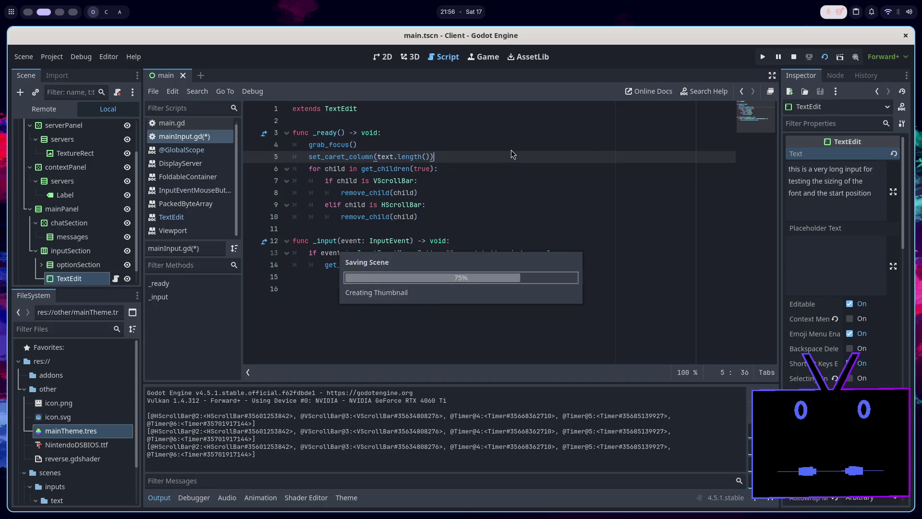
# Run the scene, paste into the game's text box, and stop it.
pyautogui.click(793, 57)
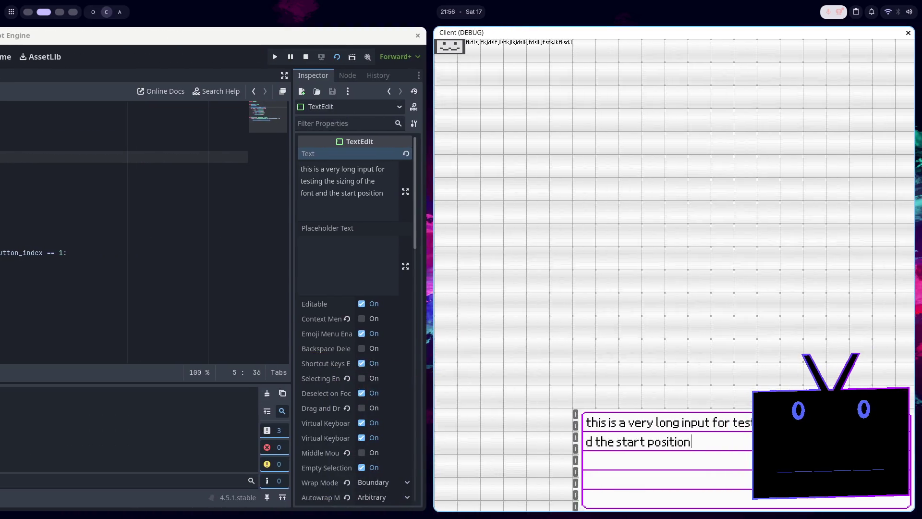
pyautogui.hotkey('ctrl', 'v')
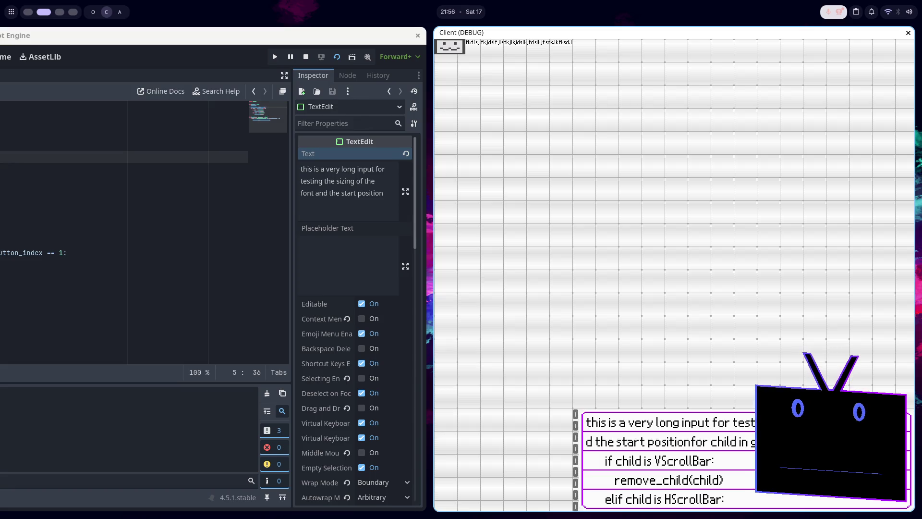
pyautogui.click(307, 56)
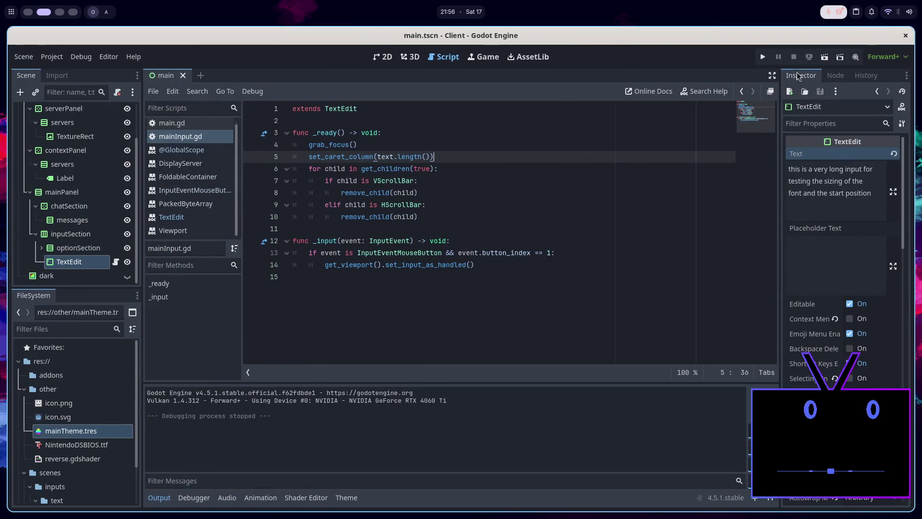
pyautogui.click(824, 57)
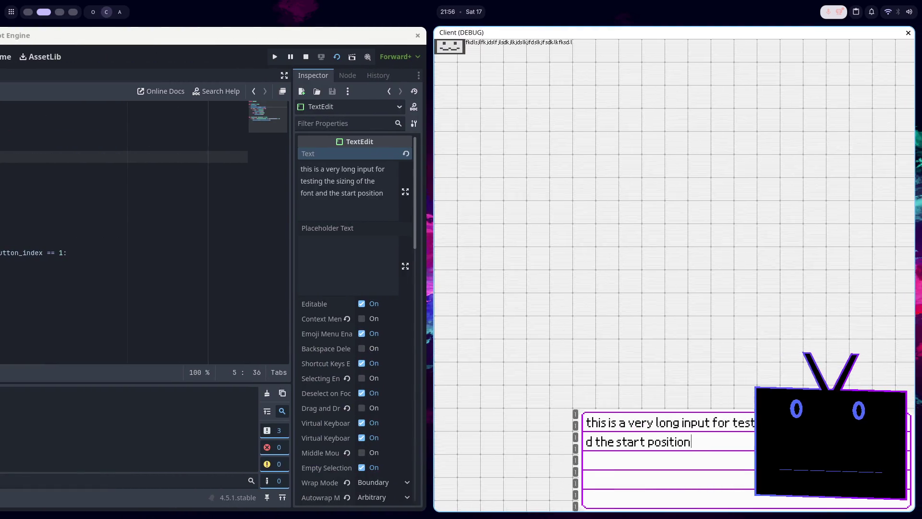
pyautogui.click(385, 205)
# Copy the sample sentence from the Text property, paste it four times in the running game, undo once, then stop.
pyautogui.tripleClick(831, 199)
pyautogui.moveTo(871, 193); pyautogui.dragTo(799, 192)
pyautogui.hotkey('ctrl', 'c')
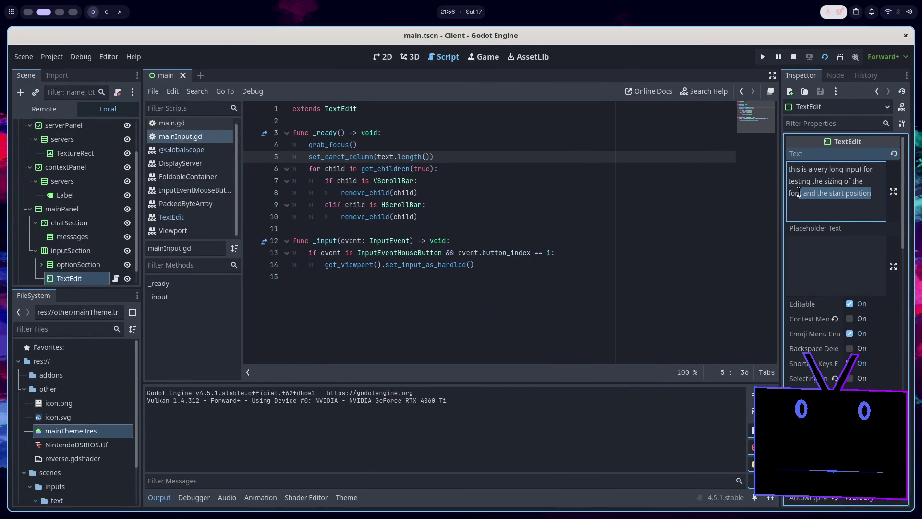
pyautogui.press('F5')
pyautogui.hotkey('ctrl', 'v')
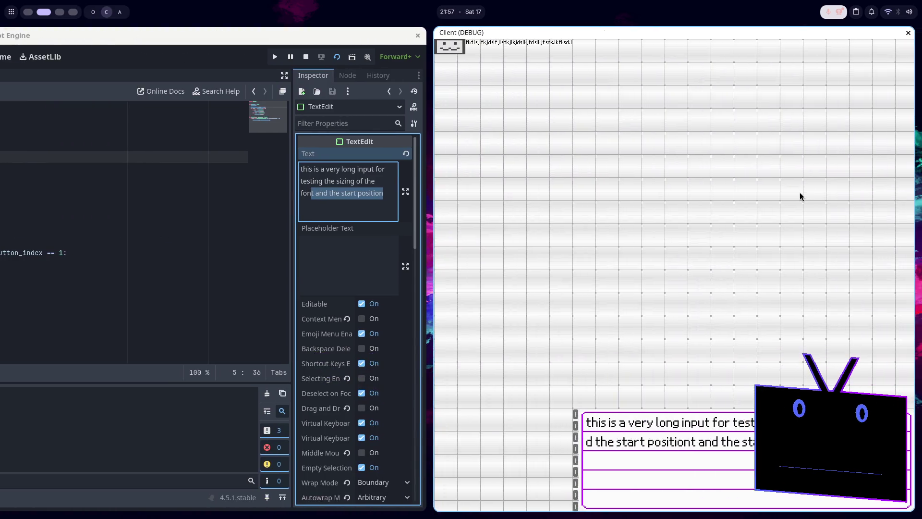
pyautogui.hotkey('ctrl', 'v')
pyautogui.hotkey('ctrl', 'v')
pyautogui.hotkey('ctrl', 'v')
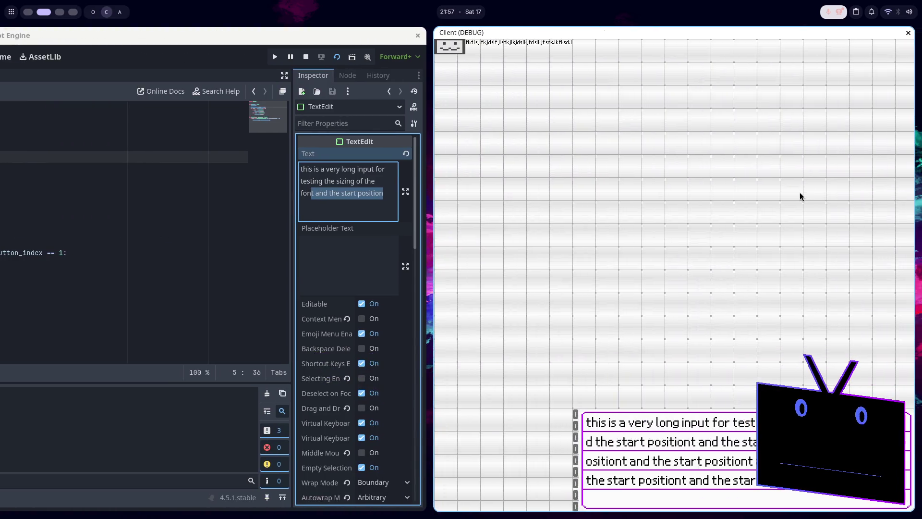
pyautogui.hotkey('ctrl', 'v')
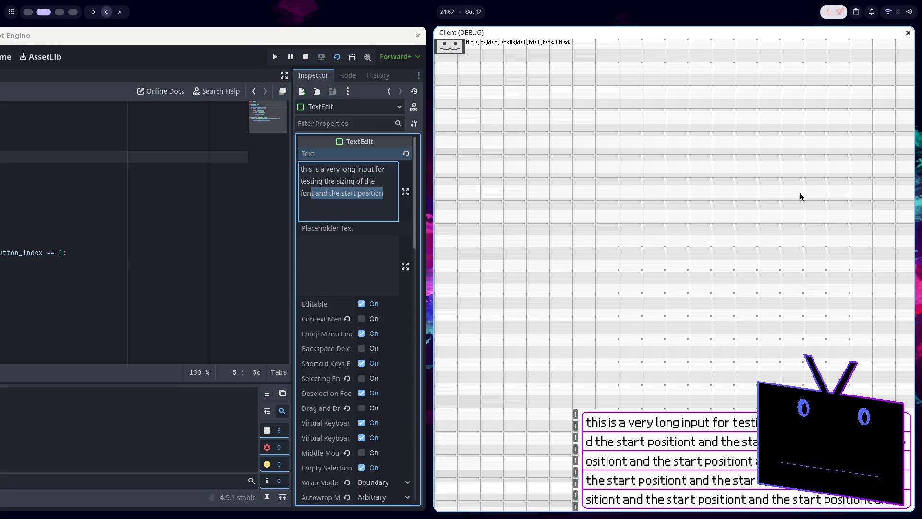
pyautogui.hotkey('ctrl', 'v')
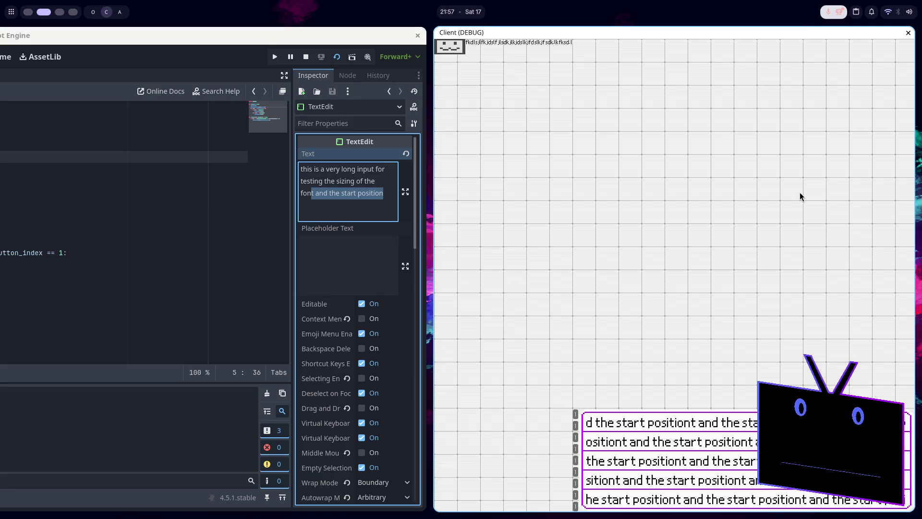
pyautogui.hotkey('ctrl', 'z')
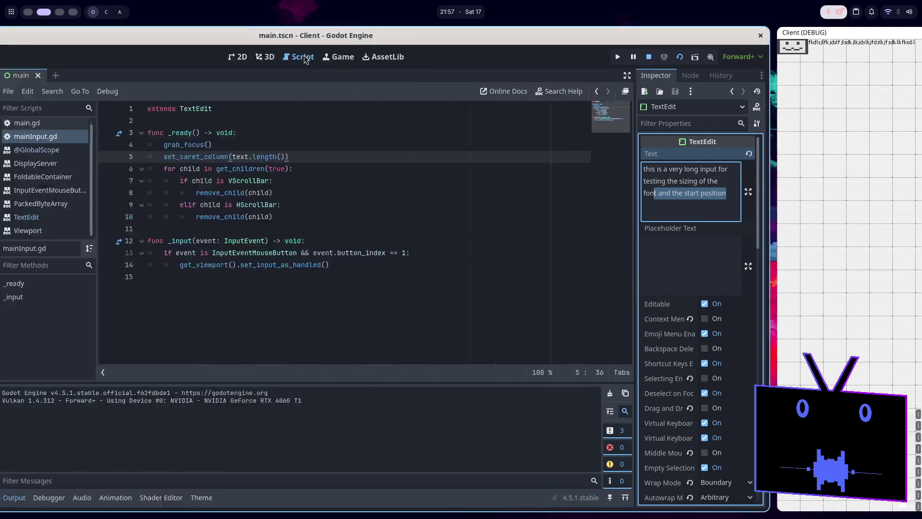
pyautogui.click(306, 57)
pyautogui.click(833, 207)
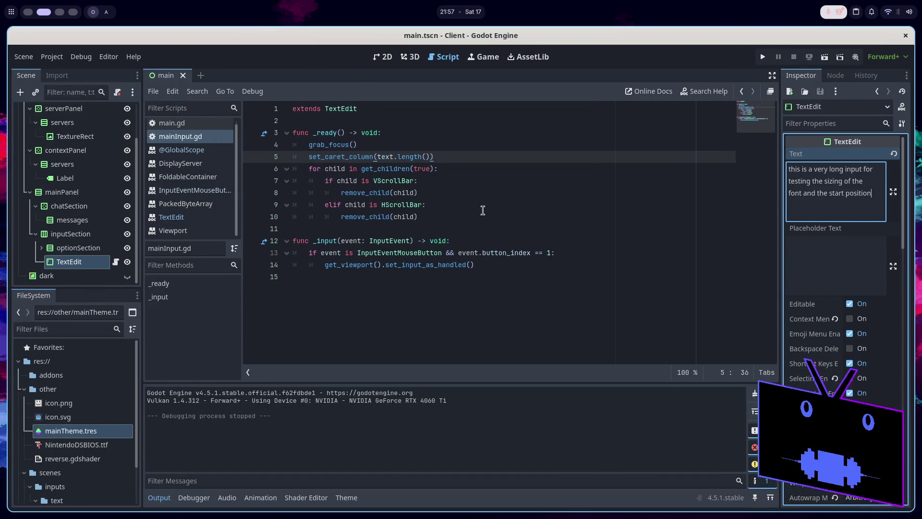
# Read the text_set and text_changed tooltips in the Node Signals list, then add a new line at the script's end.
pyautogui.click(840, 76)
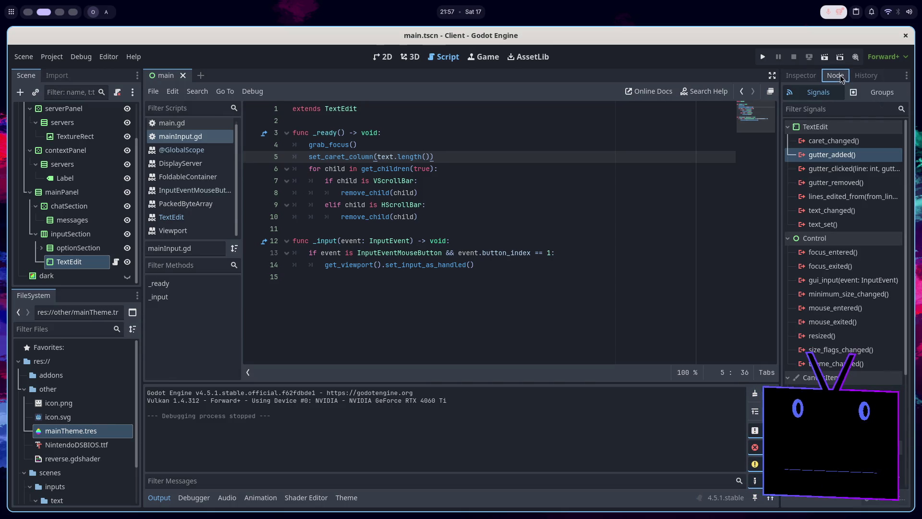
pyautogui.moveTo(842, 229)
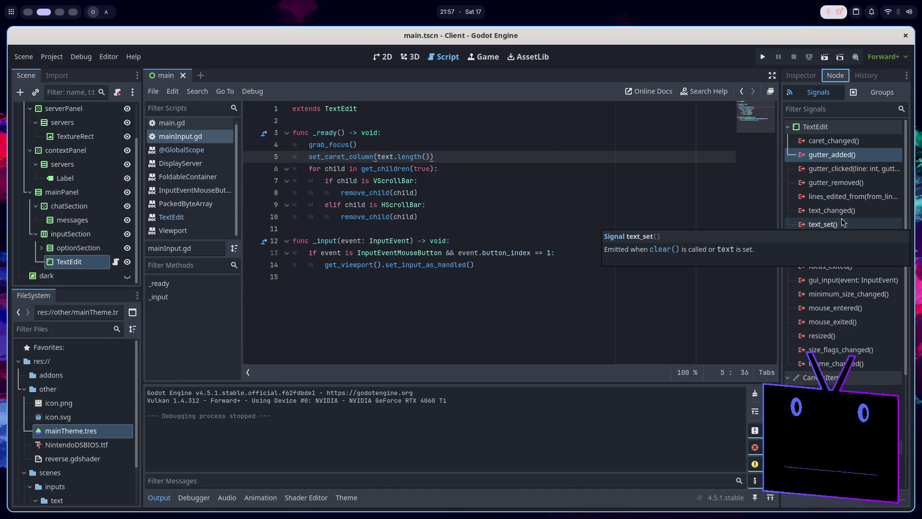
pyautogui.click(848, 213)
pyautogui.moveTo(847, 213)
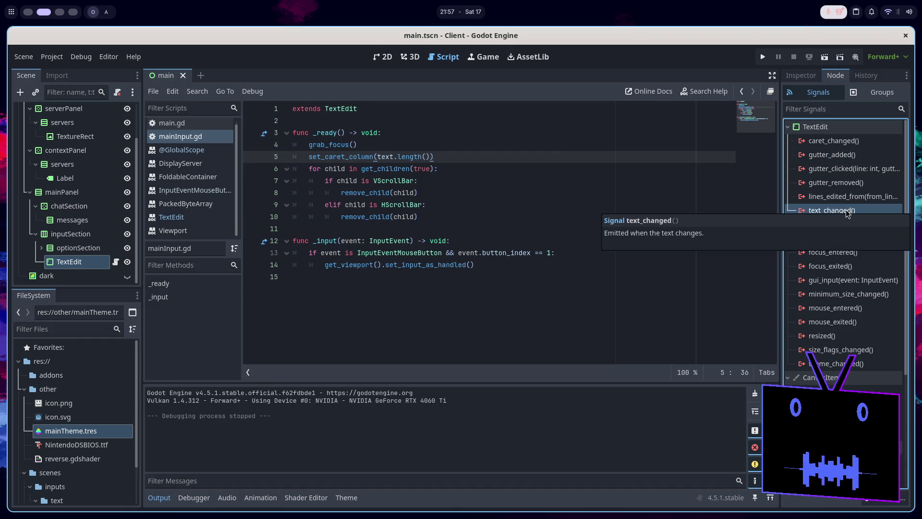
pyautogui.click(349, 300)
pyautogui.press('Return')
# Add func _text_changed() -> void: with a pass body at the end of the script and save.
pyautogui.write('func ')
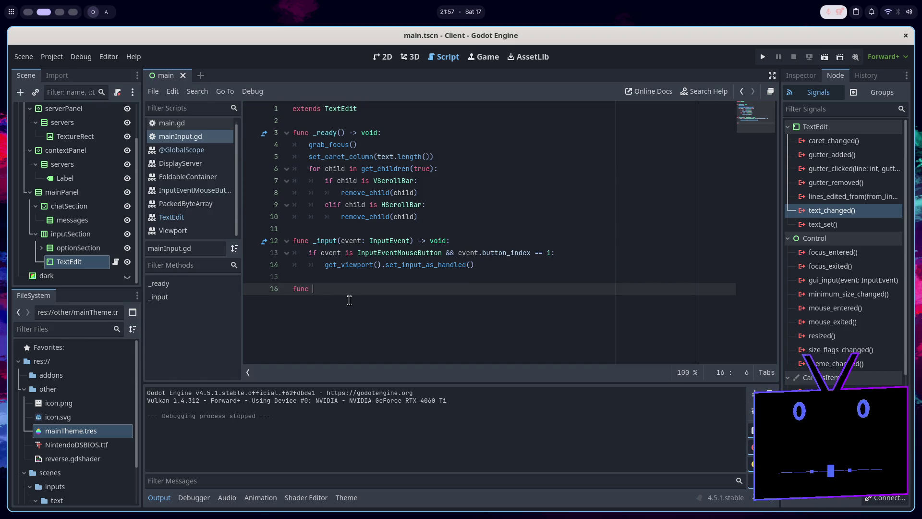
pyautogui.write('_text_changed(')
pyautogui.press('Return')
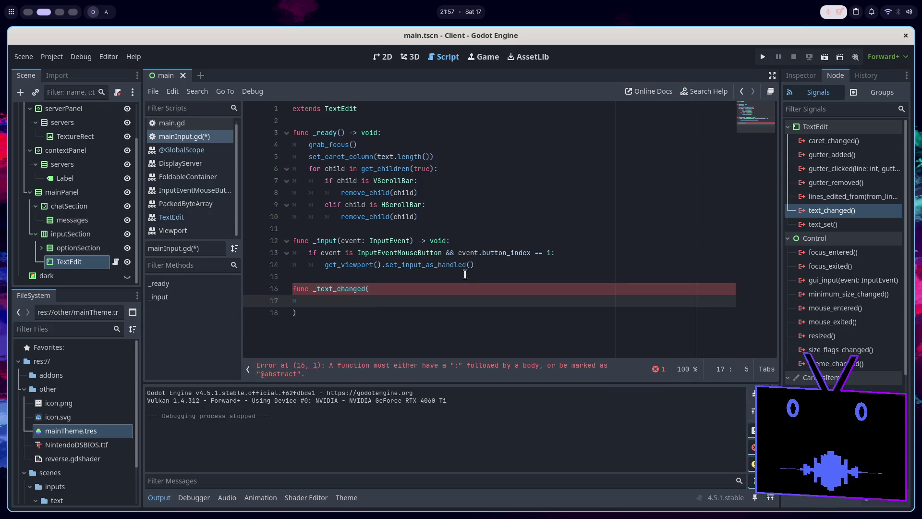
pyautogui.hotkey('ctrl', 'z')
pyautogui.hotkey('ctrl', 'z')
pyautogui.hotkey('ctrl', 'shift', 'z')
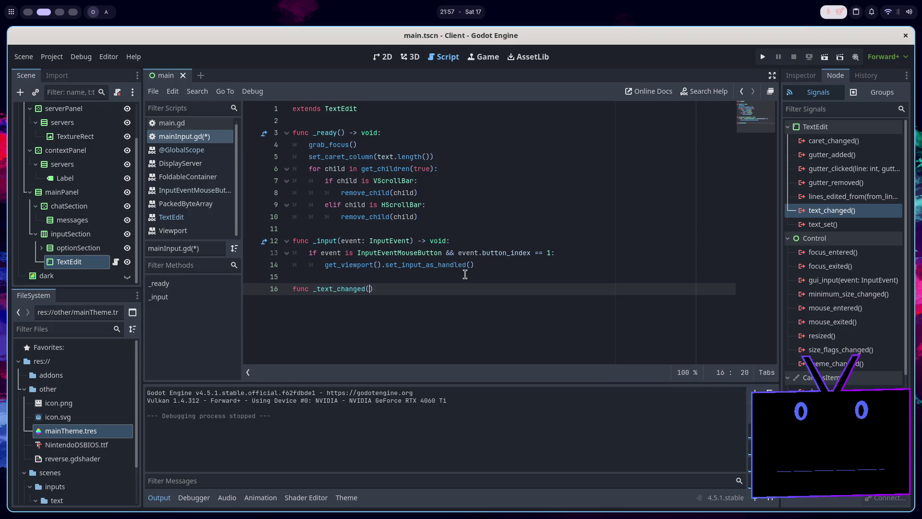
pyautogui.write('-> void:pa')
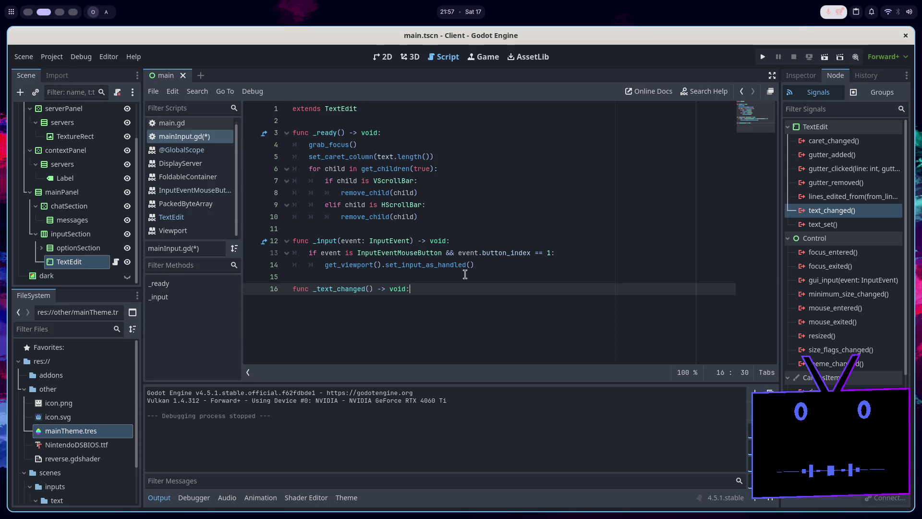
pyautogui.press('BackSpace')
pyautogui.press('BackSpace')
pyautogui.press('Return')
pyautogui.write('pass')
pyautogui.hotkey('ctrl', 's')
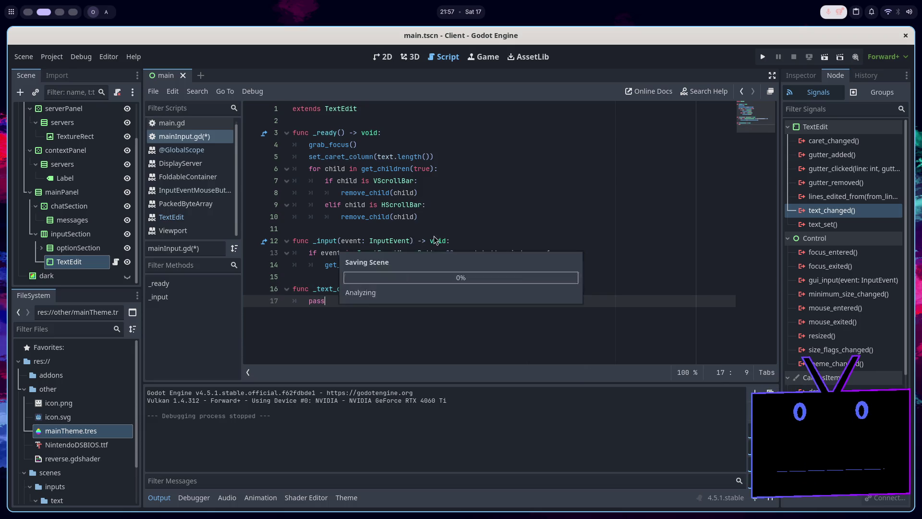
# Add text_changed.connect(_text_changed) in _ready and save.
pyautogui.click(448, 158)
pyautogui.press('Return')
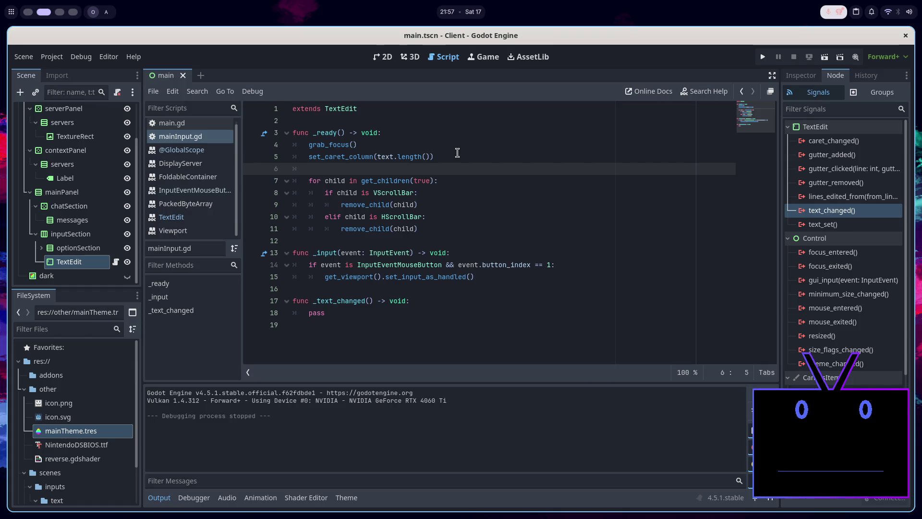
pyautogui.write('text')
pyautogui.press('Down')
pyautogui.press('Return')
pyautogui.write('.')
pyautogui.press('Return')
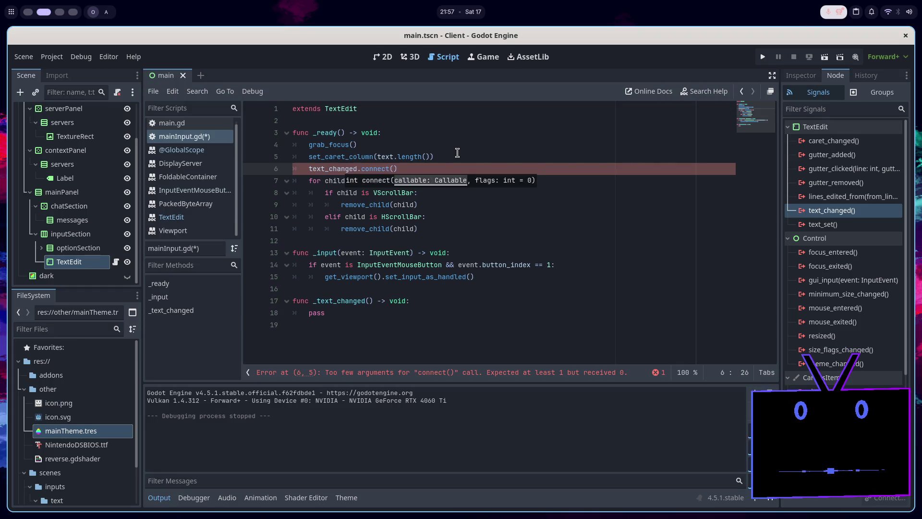
pyautogui.write('_te')
pyautogui.press('Return')
pyautogui.hotkey('ctrl', 's')
# Replace _text_changed's placeholder pass with an empty indented body line.
pyautogui.moveTo(332, 314); pyautogui.dragTo(423, 304)
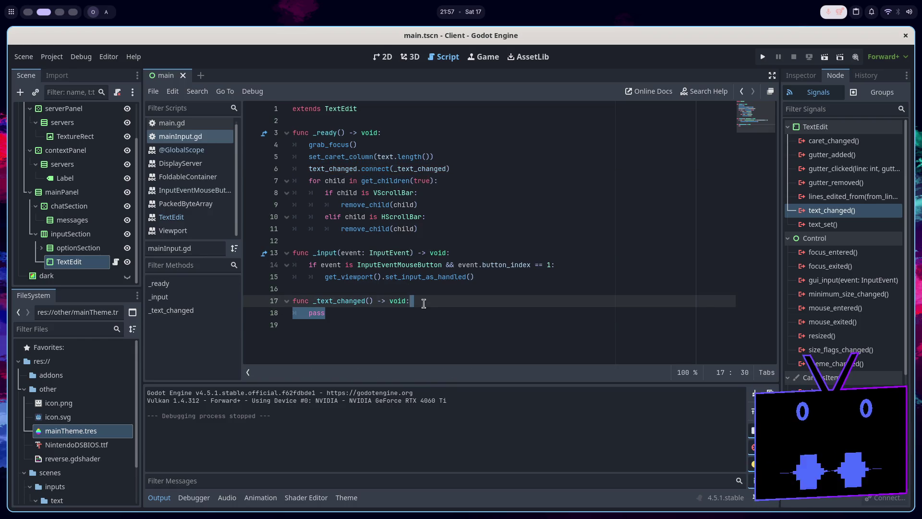
pyautogui.press('BackSpace')
pyautogui.press('Return')
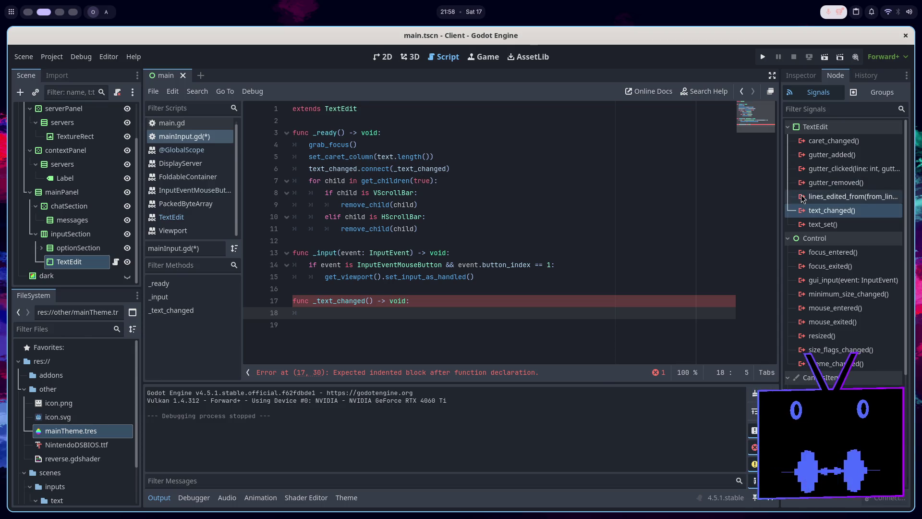
pyautogui.moveTo(802, 198)
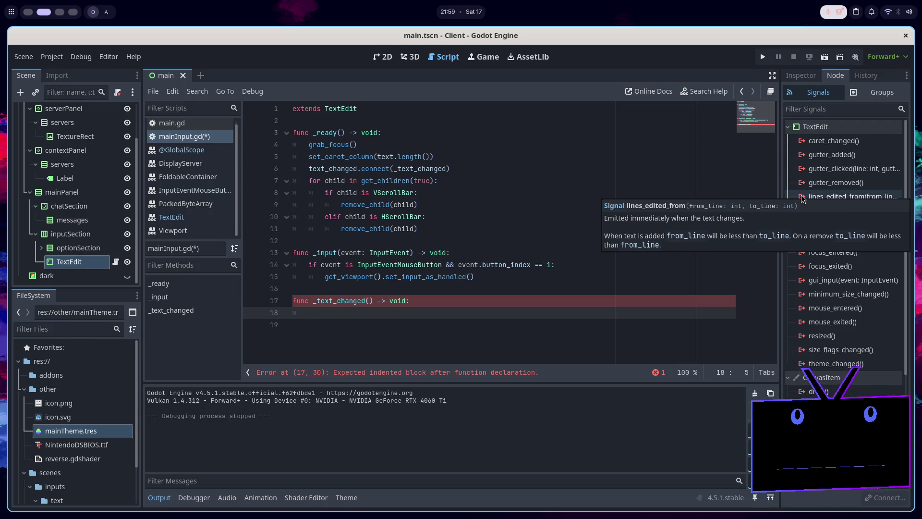
pyautogui.click(831, 210)
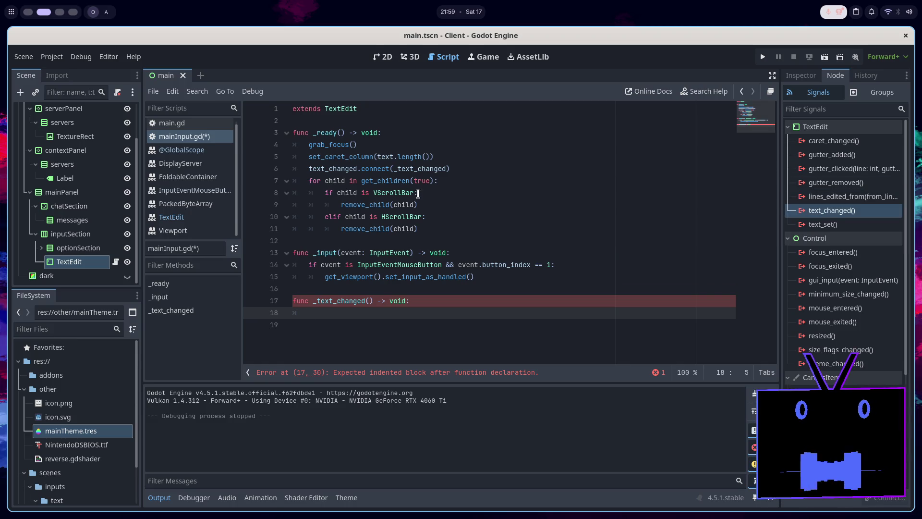
# Change the signal on line 6 from text_changed to lines_edited_from.
pyautogui.click(346, 170)
pyautogui.doubleClick(345, 170)
pyautogui.write('line')
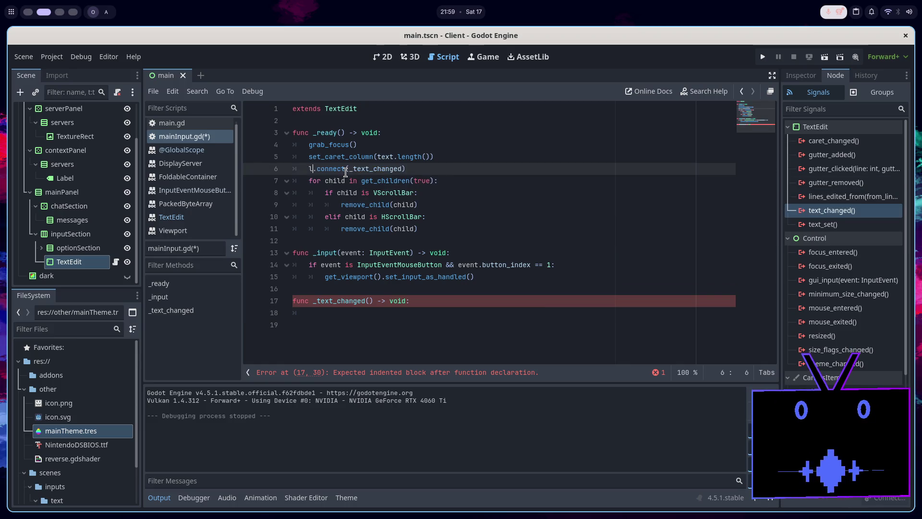
pyautogui.press('Return')
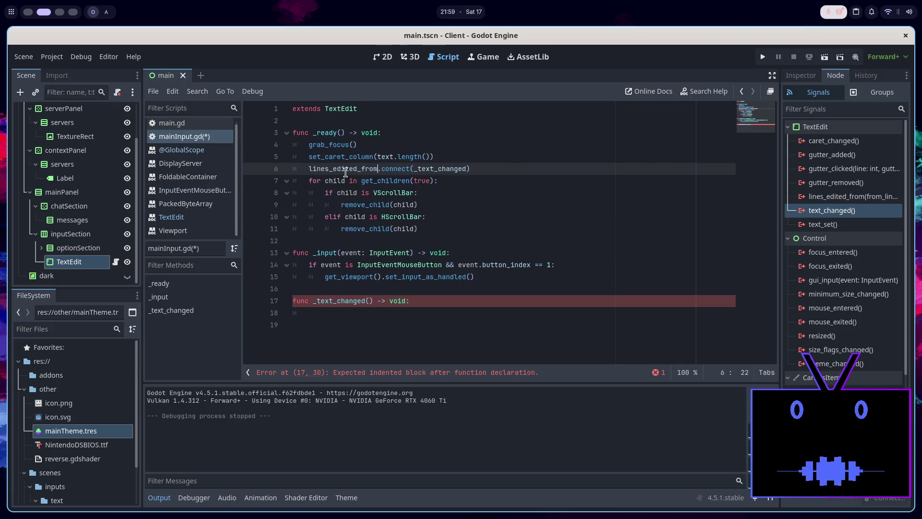
# Give _text_changed the parameters from_line: int, to_line: int and start its body line.
pyautogui.click(369, 301)
pyautogui.write('from')
pyautogui.write('_line')
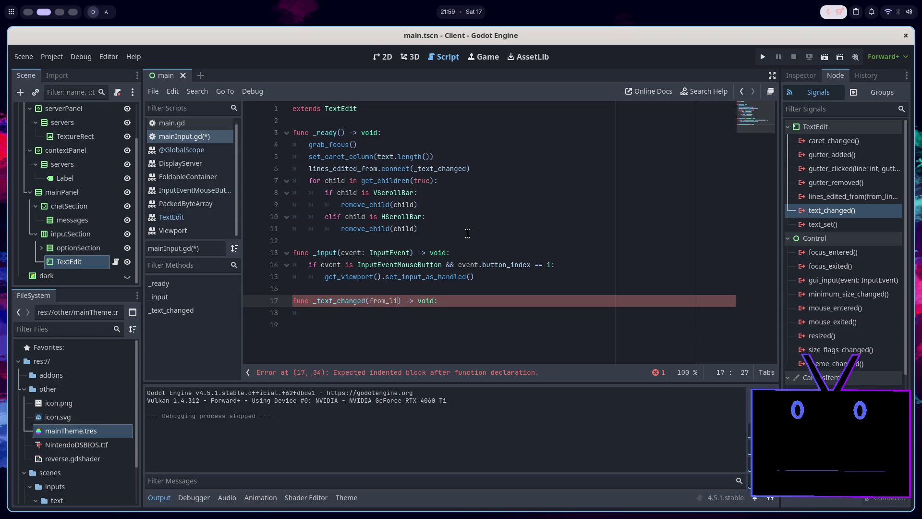
pyautogui.write(' :')
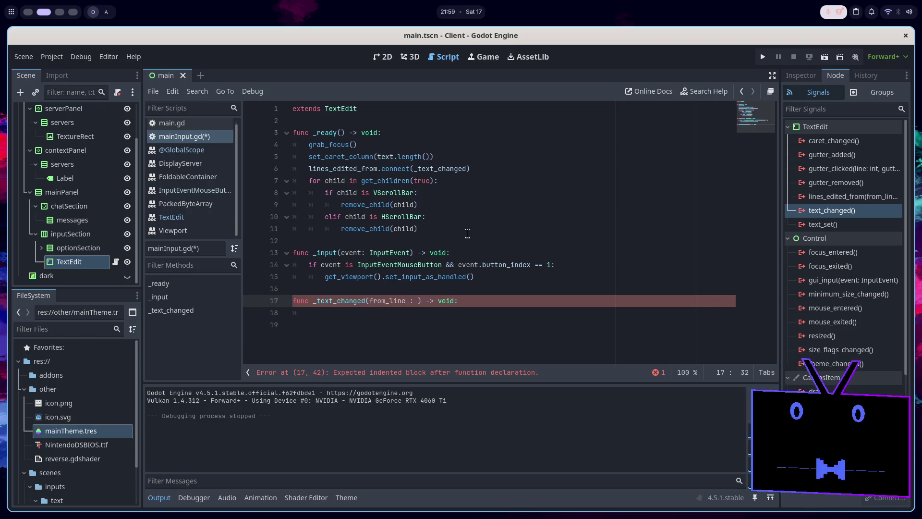
pyautogui.moveTo(824, 198)
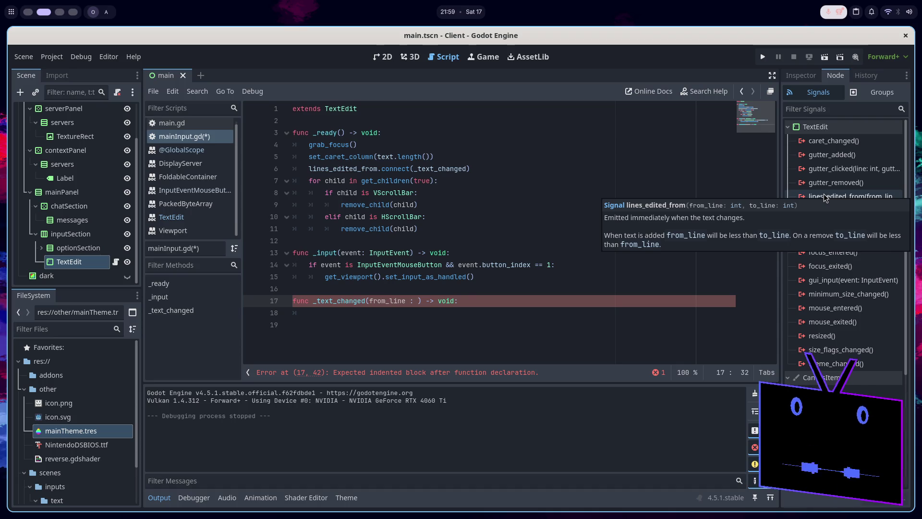
pyautogui.write('int')
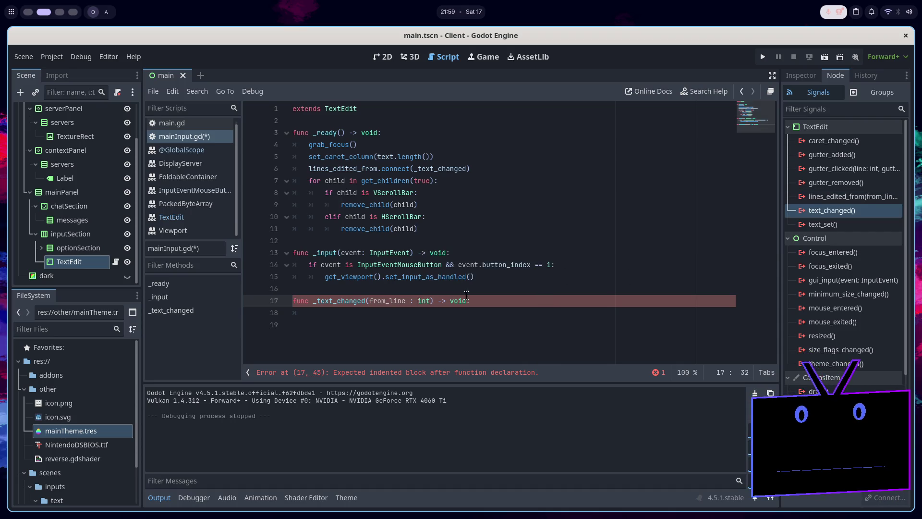
pyautogui.press('BackSpace')
pyautogui.press('Right')
pyautogui.press('Right')
pyautogui.write(', to_line')
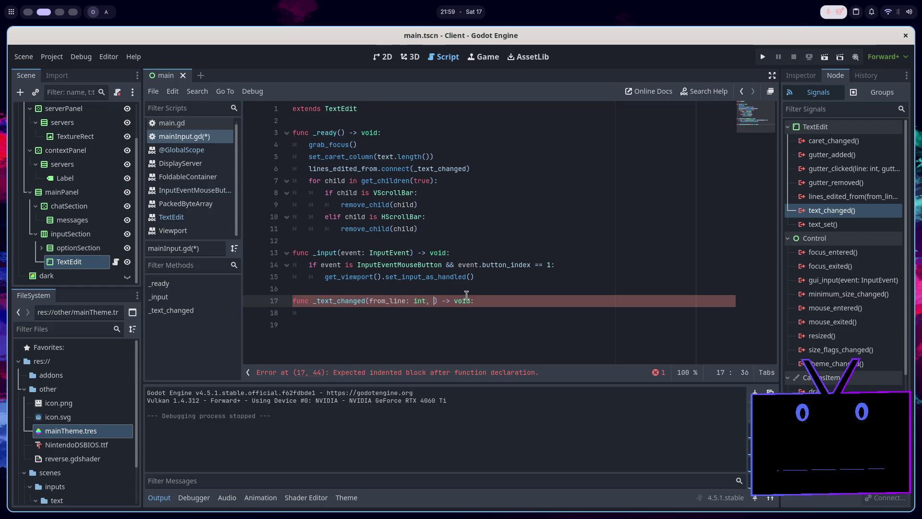
pyautogui.write(': int')
pyautogui.click(537, 298)
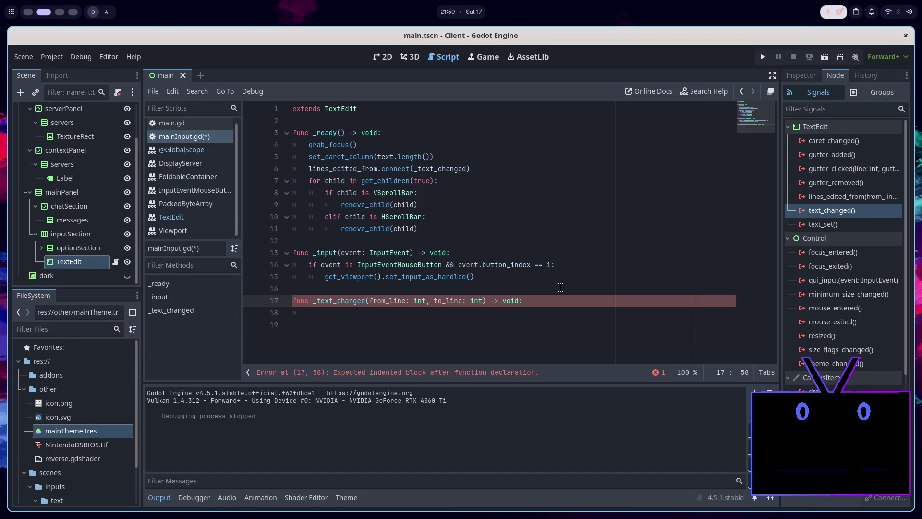
pyautogui.press('Return')
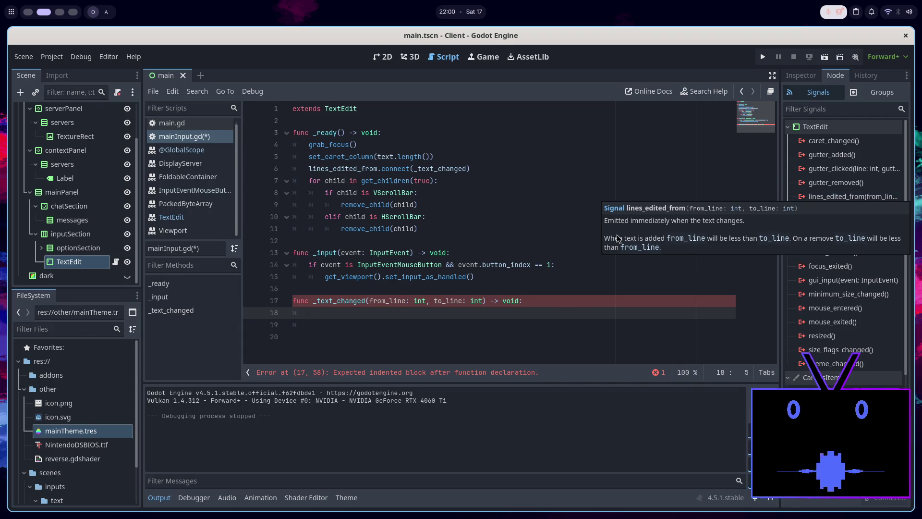
# Add 'if from_line < to_line: #if text added' with a pass body and save mainInput.gd.
pyautogui.write('if fr')
pyautogui.press('Return')
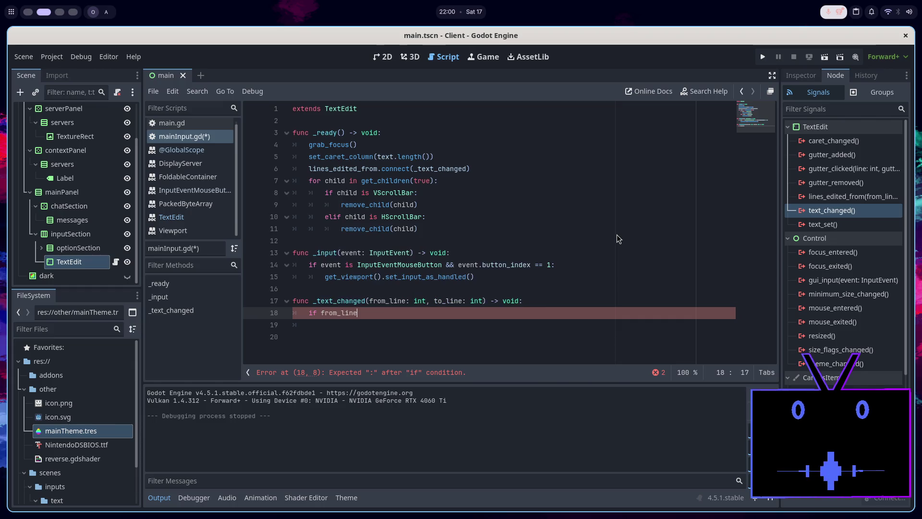
pyautogui.write('to_line')
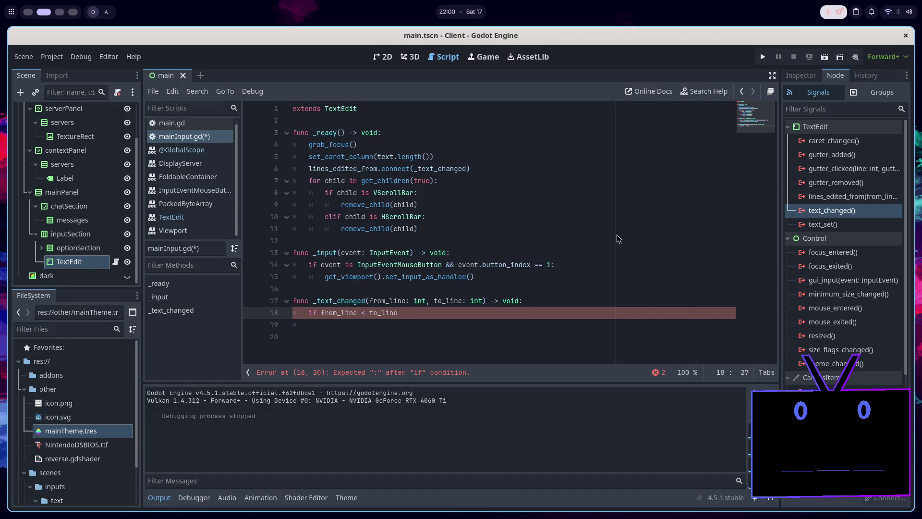
pyautogui.write(': #')
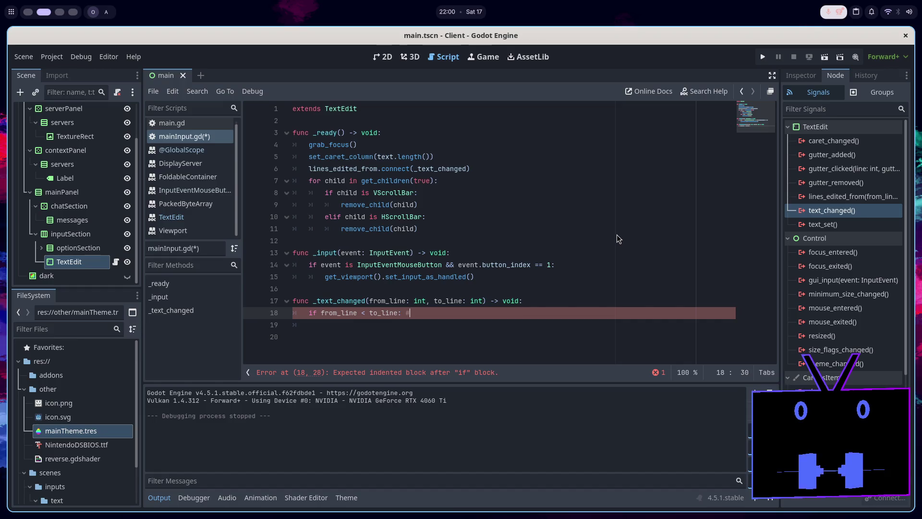
pyautogui.write('ded')
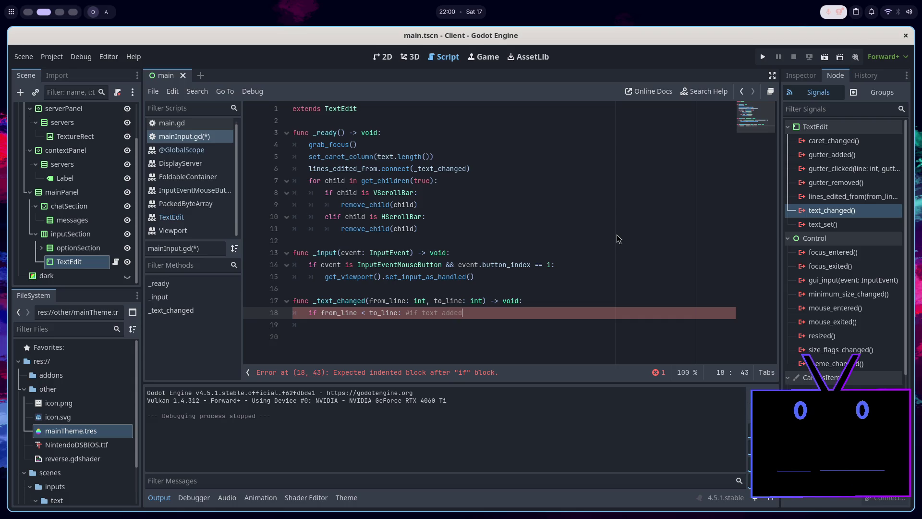
pyautogui.press('Return')
pyautogui.write('pass')
pyautogui.hotkey('ctrl', 's')
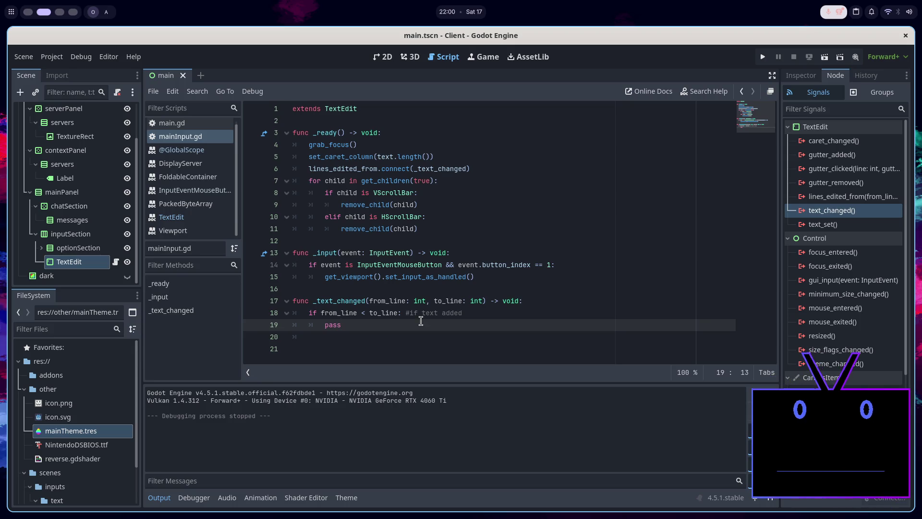
pyautogui.doubleClick(395, 300)
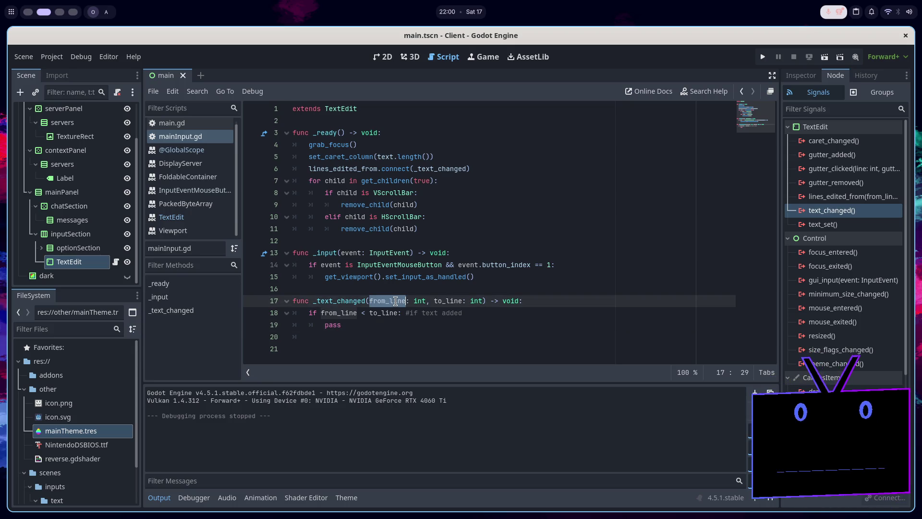
# Run the client, narrow its window to watch the input text rewrap, then stop the run.
pyautogui.click(388, 58)
pyautogui.scroll(5, 486, 310)
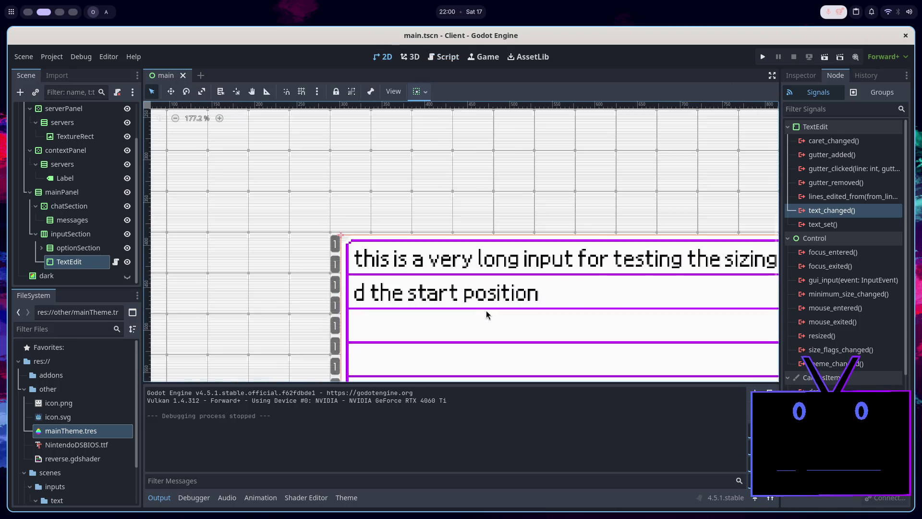
pyautogui.scroll(-6, 370, 278)
pyautogui.click(824, 57)
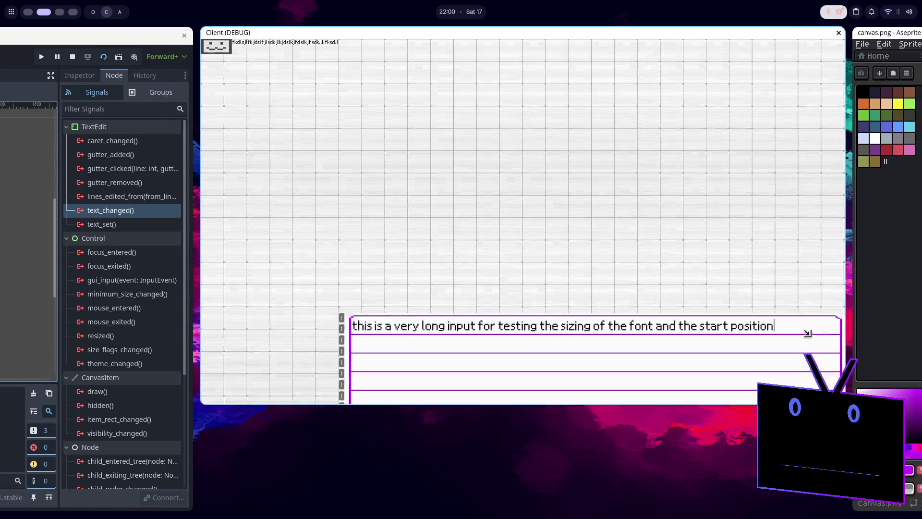
pyautogui.moveTo(709, 281)
pyautogui.mouseDown()
pyautogui.moveTo(519, 304)
pyautogui.moveTo(782, 275)
pyautogui.moveTo(596, 305)
pyautogui.mouseUp()
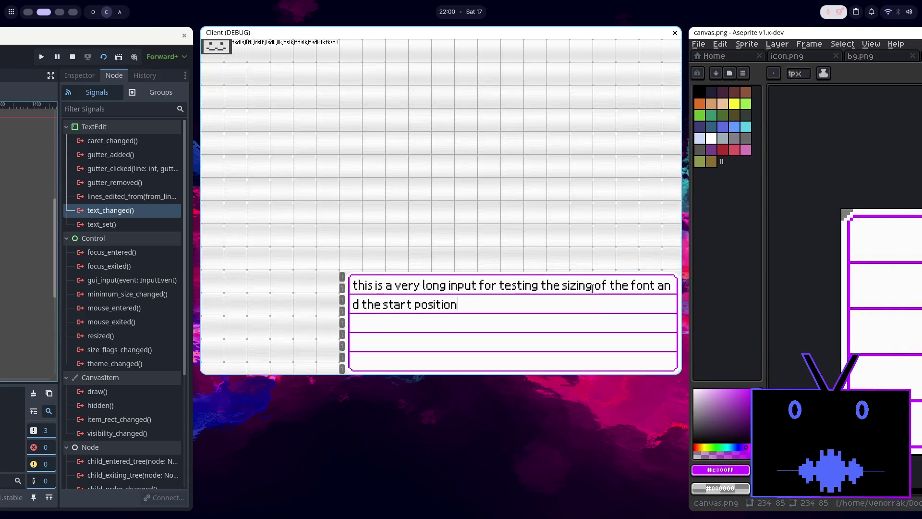
pyautogui.press('super+1')
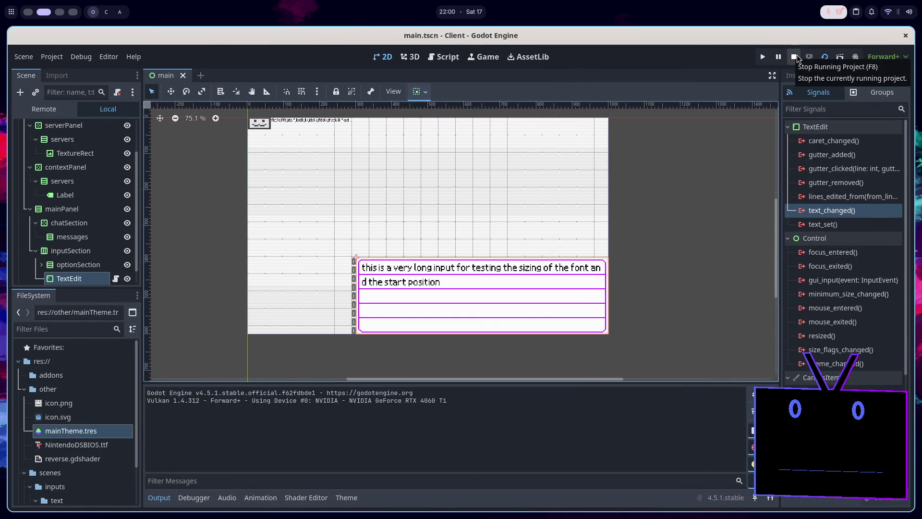
pyautogui.click(796, 56)
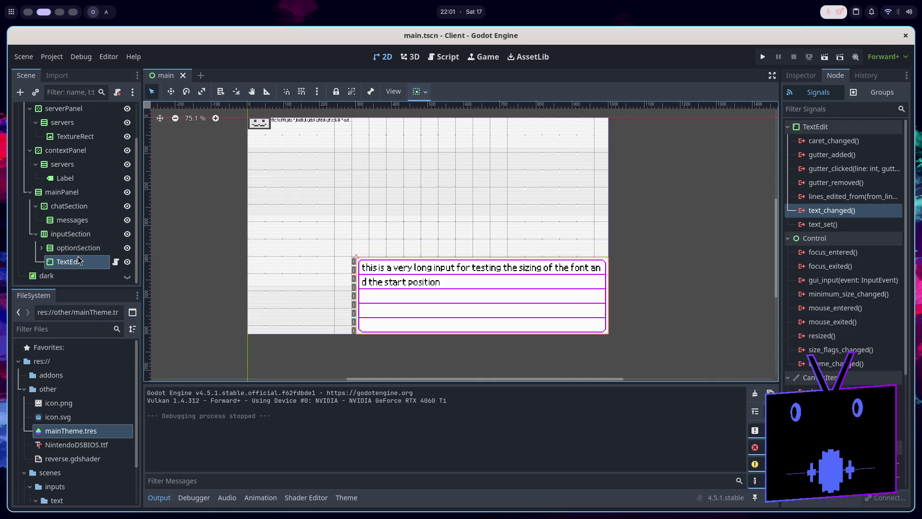
# Copy the TextEdit's Transform Size into its Custom Minimum Size, making it 699 × 212.
pyautogui.click(420, 91)
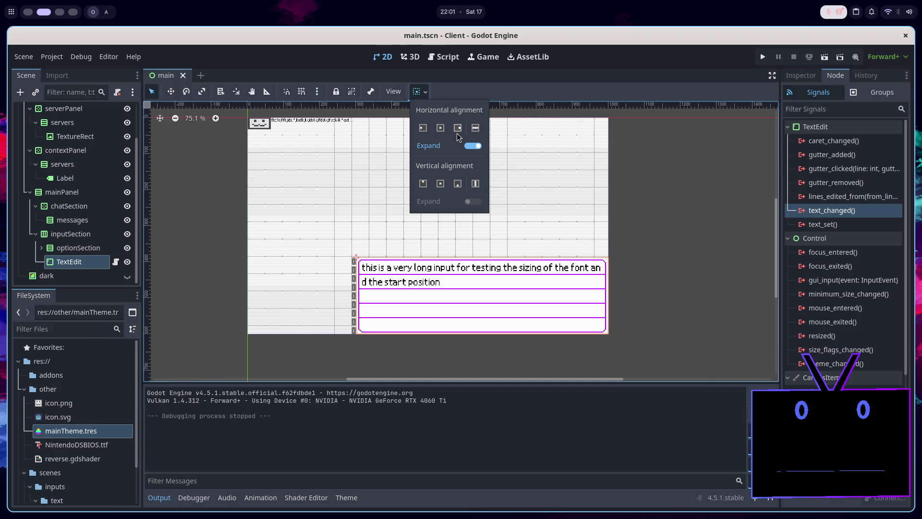
pyautogui.click(450, 122)
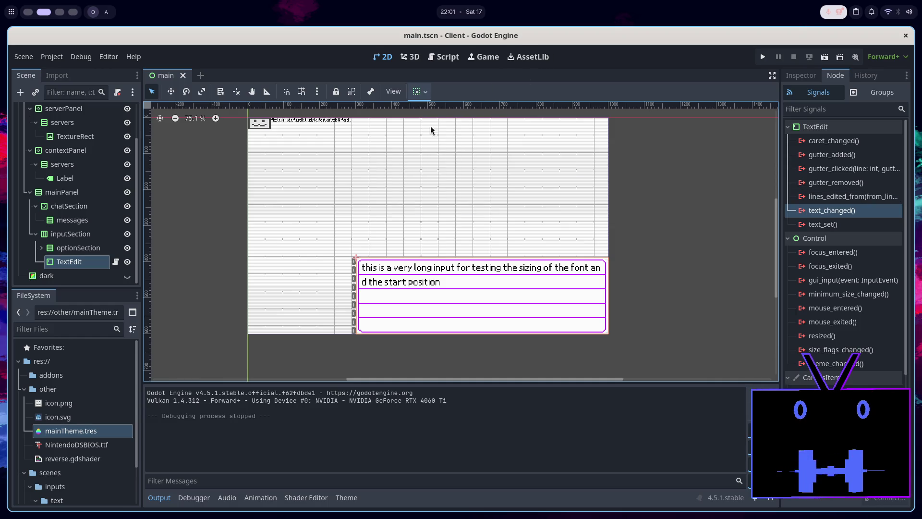
pyautogui.click(800, 76)
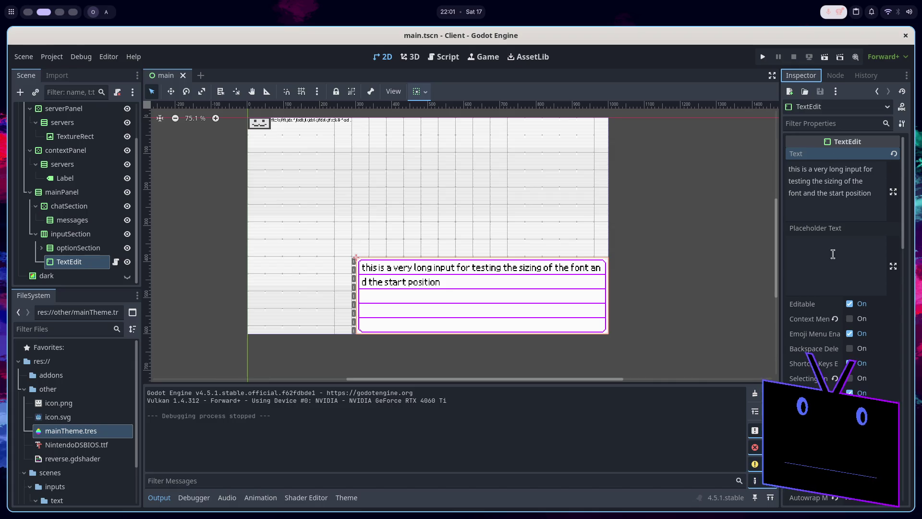
pyautogui.scroll(-10, 858, 172)
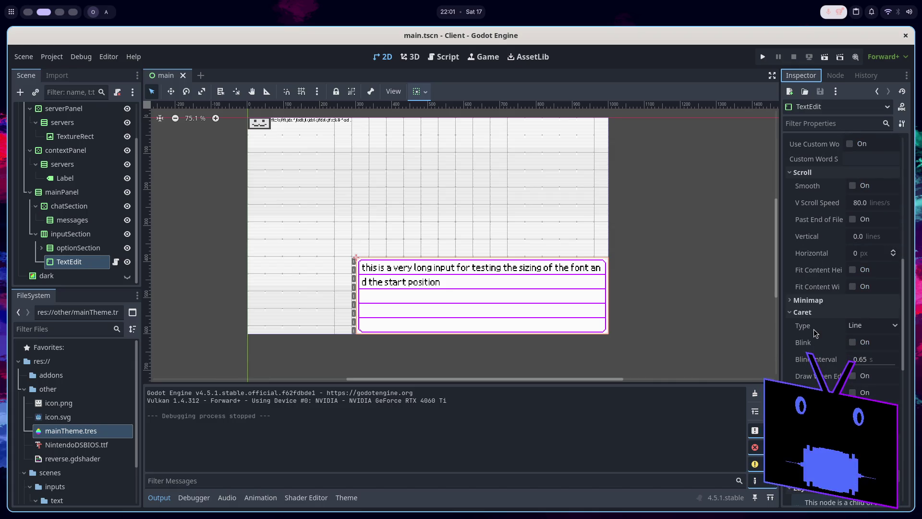
pyautogui.scroll(-5, 826, 341)
pyautogui.click(828, 328)
pyautogui.click(830, 328)
pyautogui.click(828, 316)
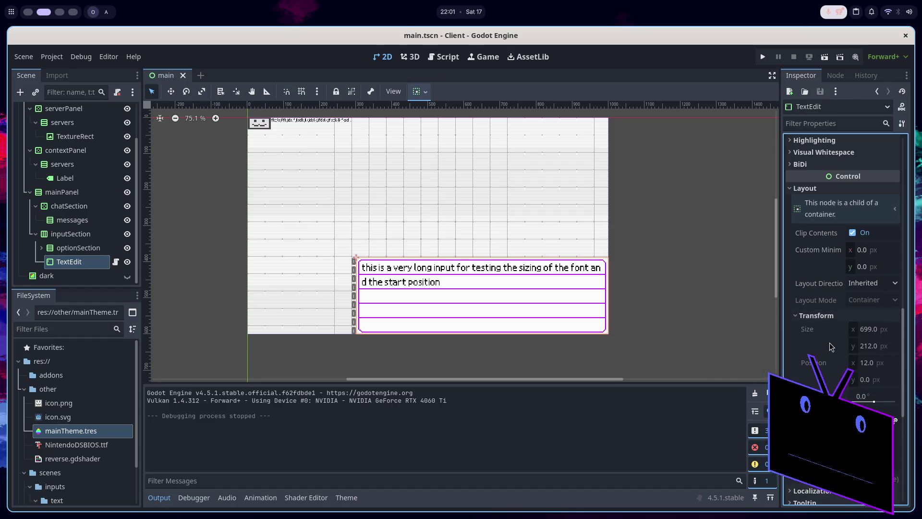
pyautogui.click(830, 332)
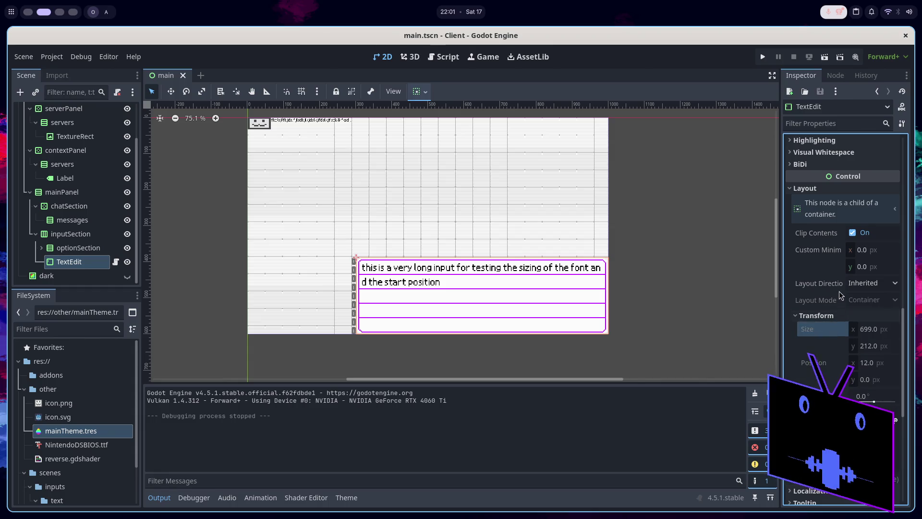
pyautogui.rightClick(806, 250)
pyautogui.click(816, 277)
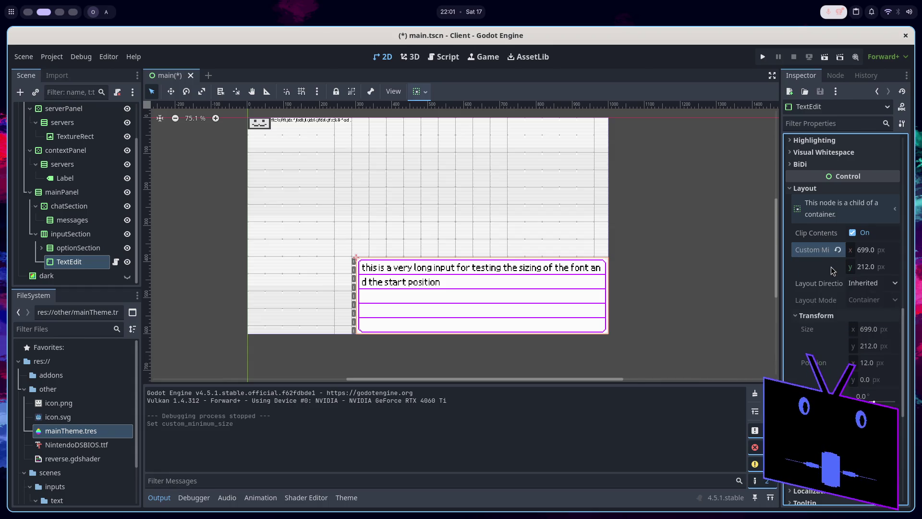
# Turn off the TextEdit's horizontal expand and save the scene.
pyautogui.click(420, 92)
pyautogui.click(449, 145)
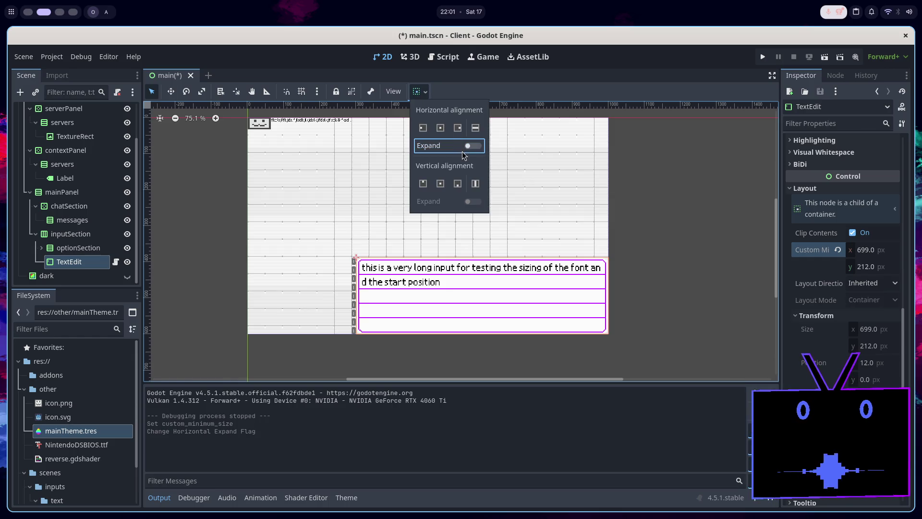
pyautogui.press('Escape')
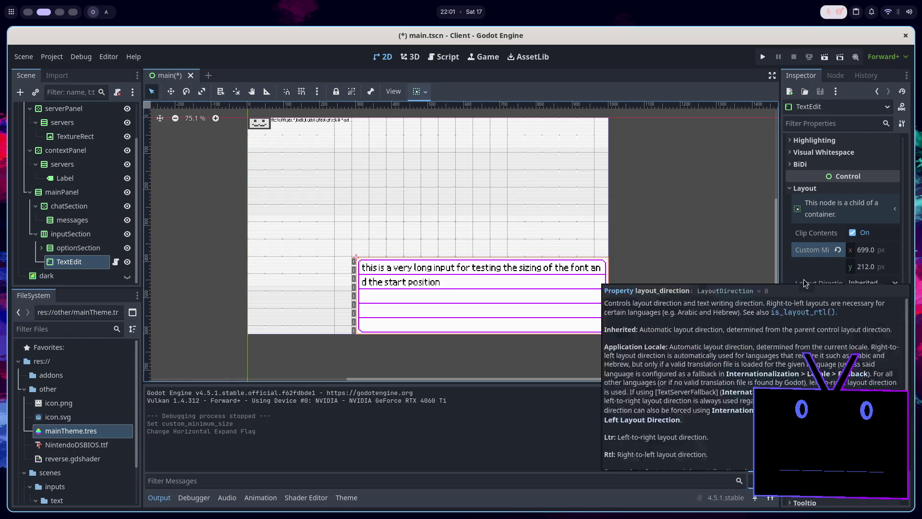
pyautogui.hotkey('ctrl', 's')
# Run the project to test the new sizing, then close the client.
pyautogui.click(824, 57)
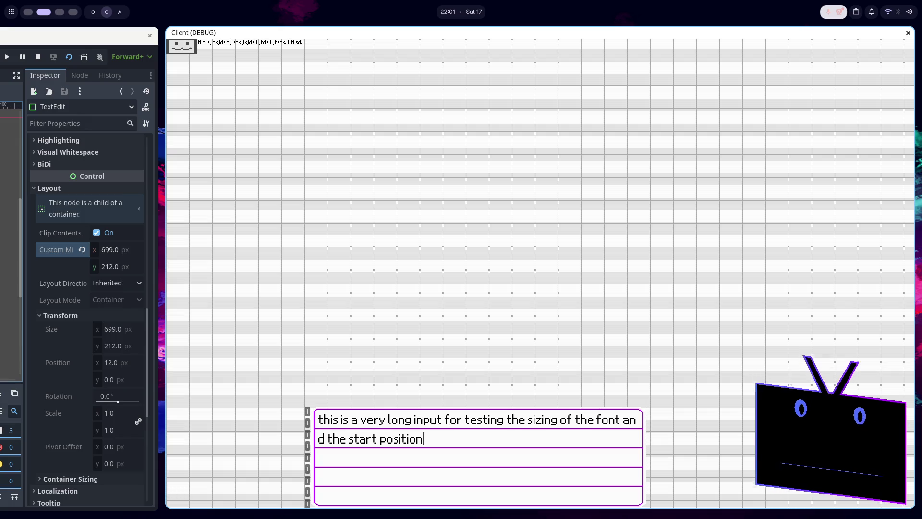
pyautogui.hotkey('alt', 'F4')
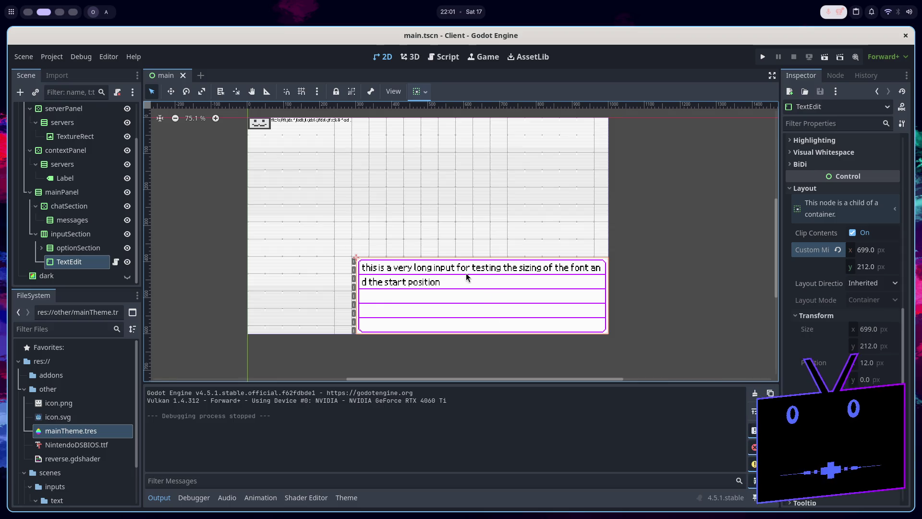
pyautogui.scroll(4, 460, 281)
pyautogui.scroll(1, 459, 281)
pyautogui.scroll(4, 471, 319)
pyautogui.scroll(-6, 423, 283)
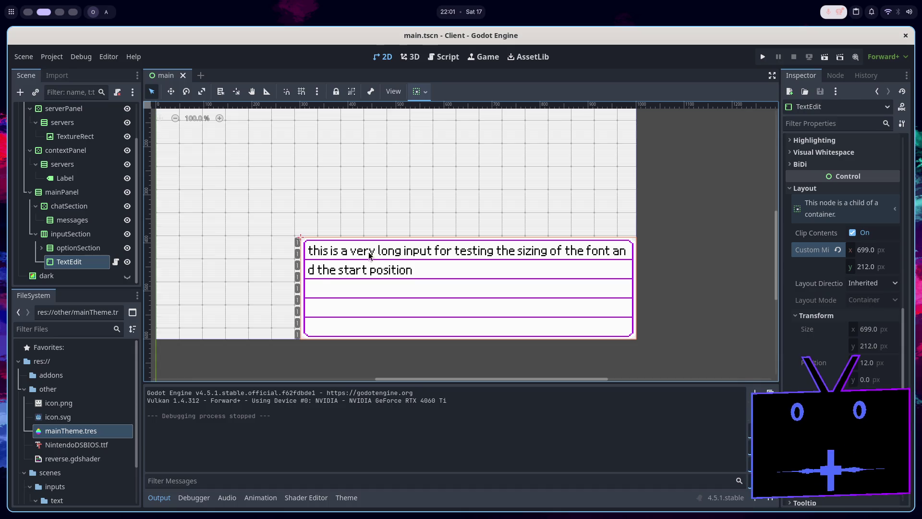
pyautogui.click(411, 57)
# Extend the condition to 'from_line < to_line && to_line > 4', save, and clear the pass line.
pyautogui.click(384, 57)
pyautogui.click(444, 57)
pyautogui.click(408, 325)
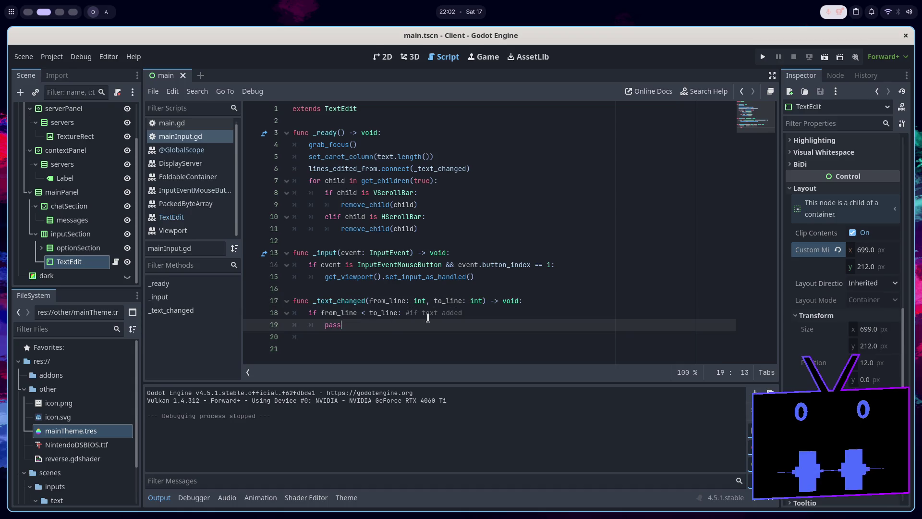
pyautogui.click(399, 313)
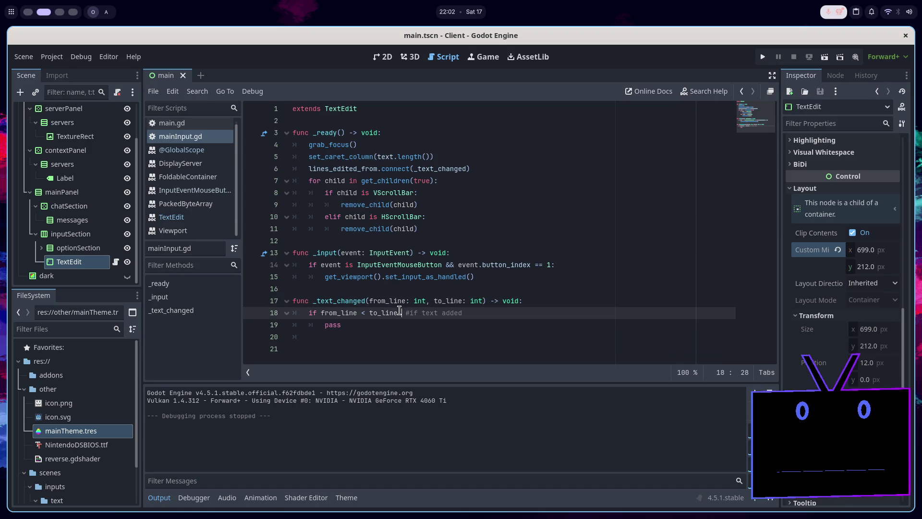
pyautogui.write('&& ')
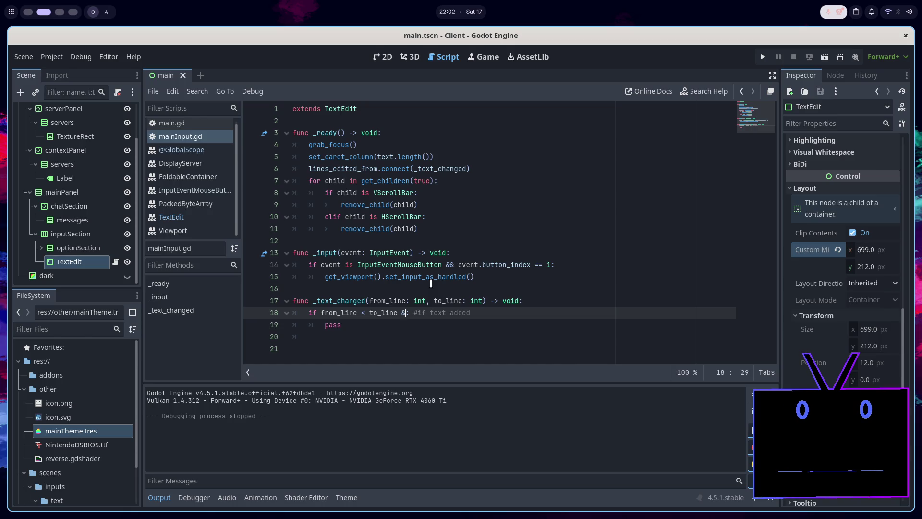
pyautogui.write('to_lin')
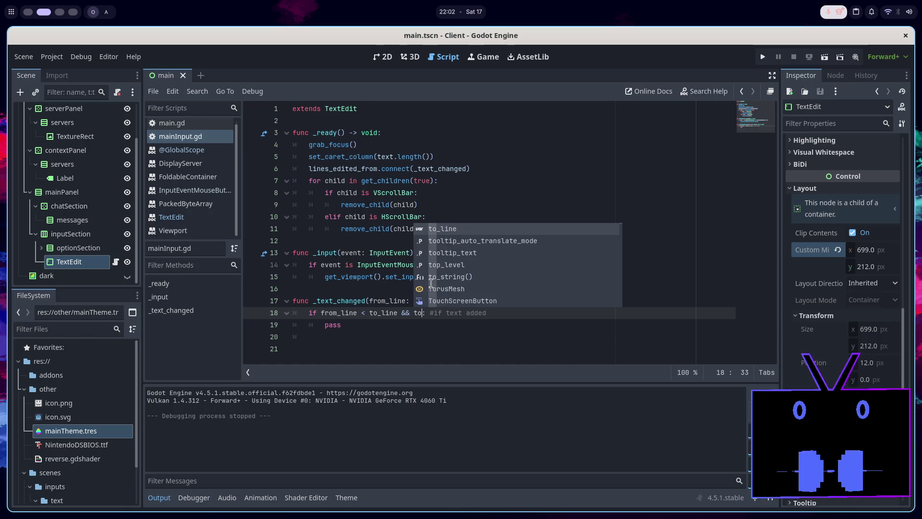
pyautogui.write('e >')
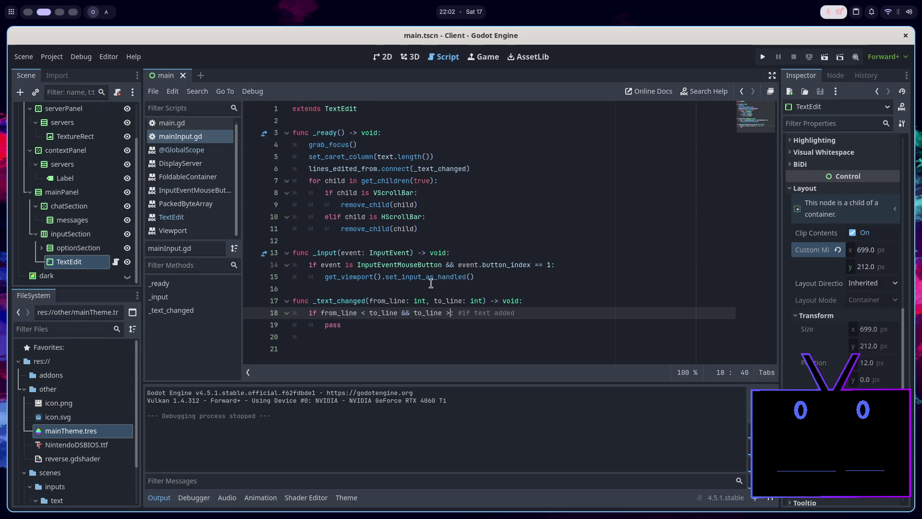
pyautogui.click(383, 57)
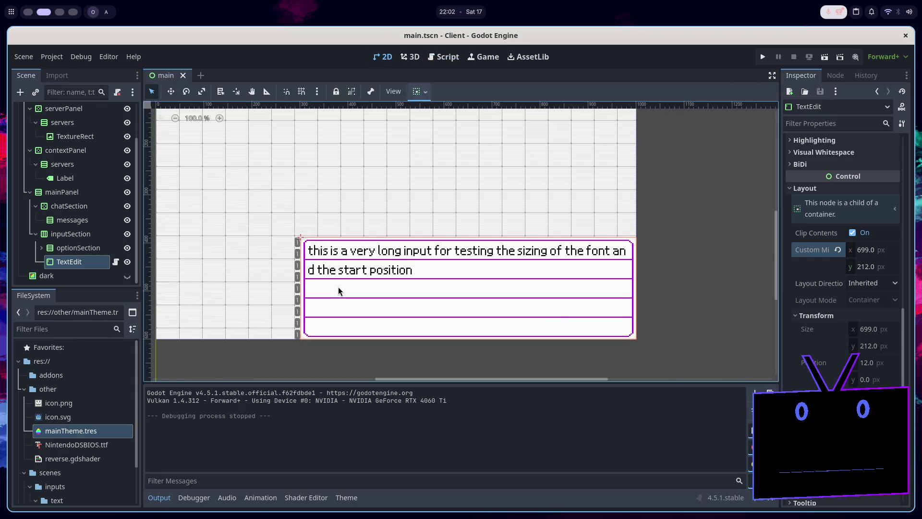
pyautogui.click(452, 55)
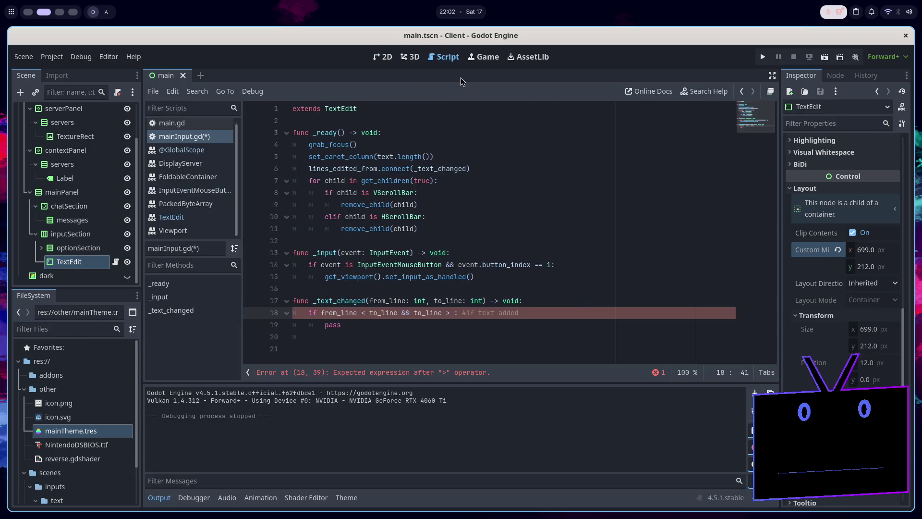
pyautogui.write('4')
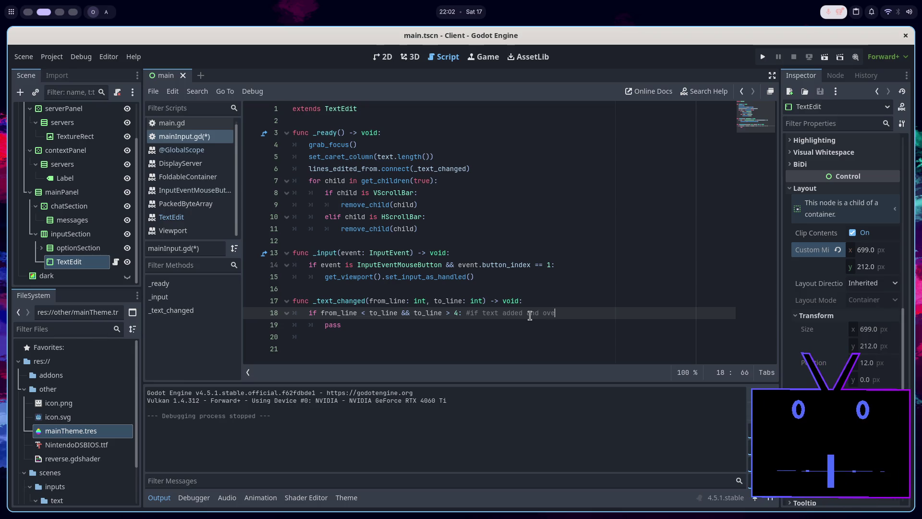
pyautogui.write('l,o')
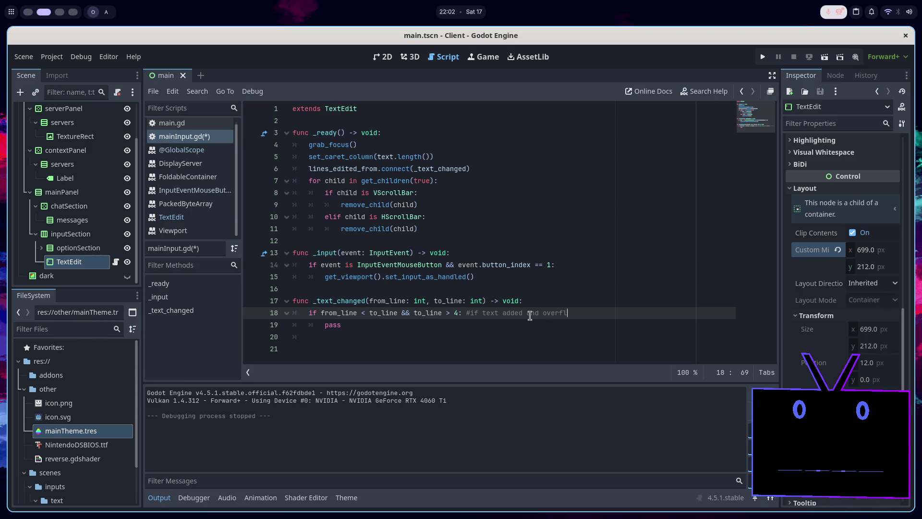
pyautogui.hotkey('ctrl', 's')
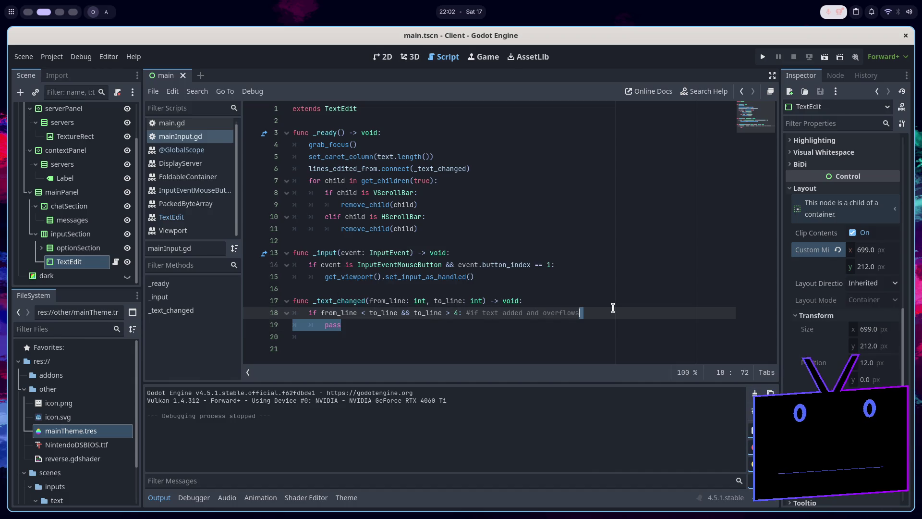
pyautogui.press('Return')
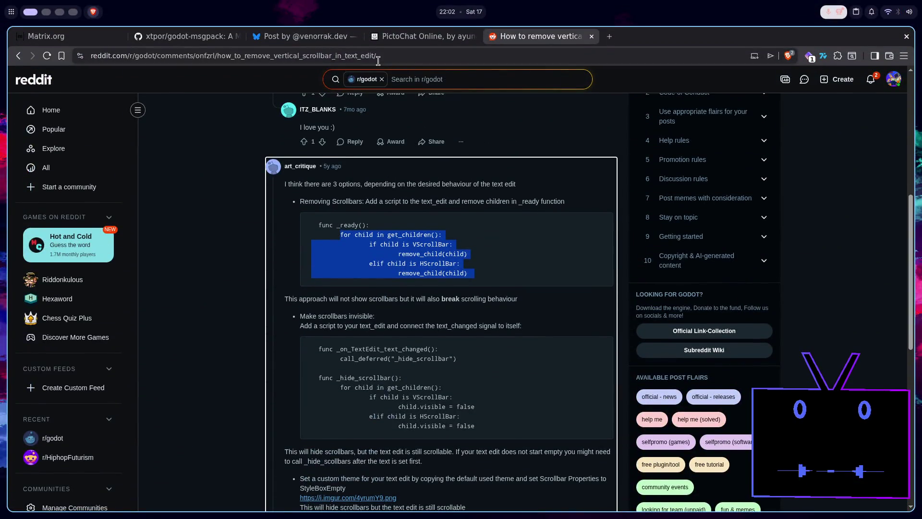
# Search 'limit number of line textedit godot' and read the expanded AI answer.
pyautogui.click(378, 62)
pyautogui.write('limit number ')
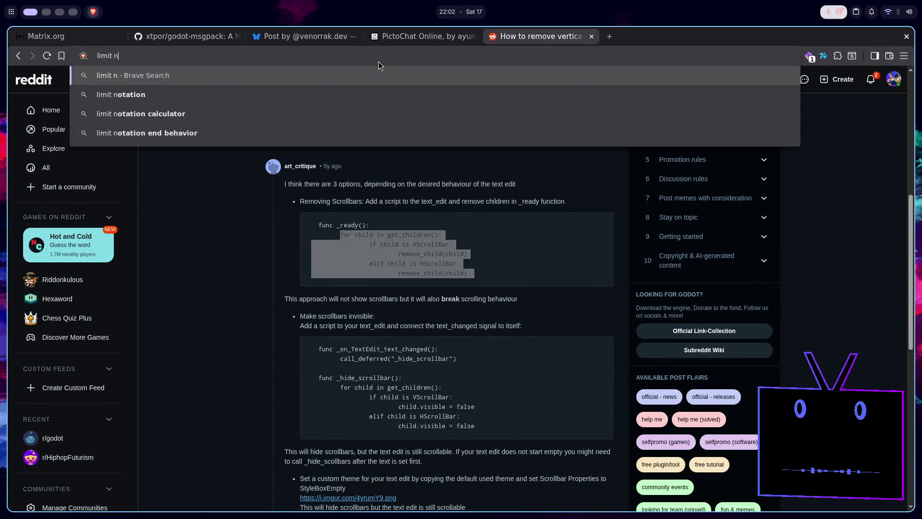
pyautogui.write('of l')
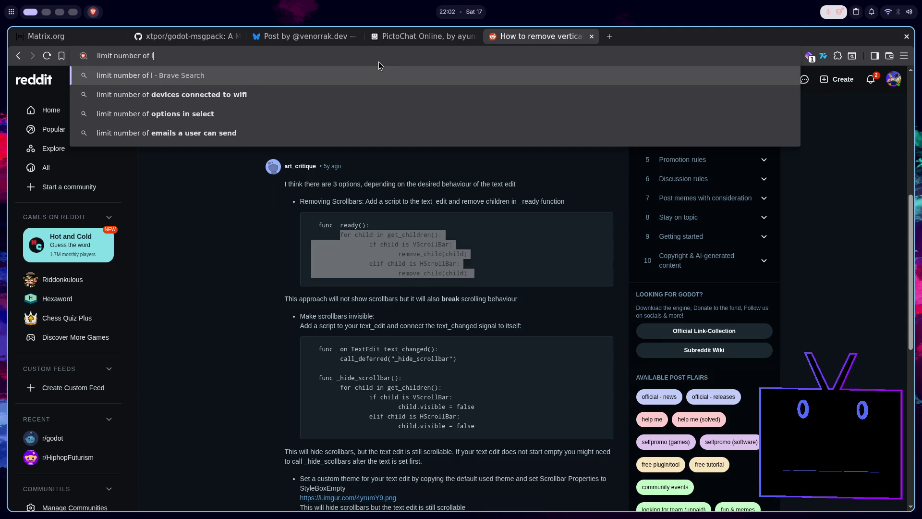
pyautogui.write('ine tex')
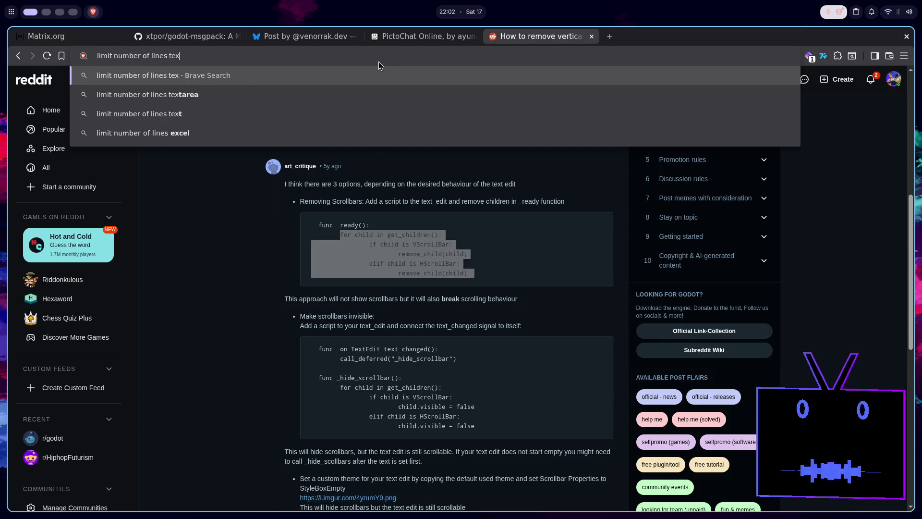
pyautogui.write('tedit godot')
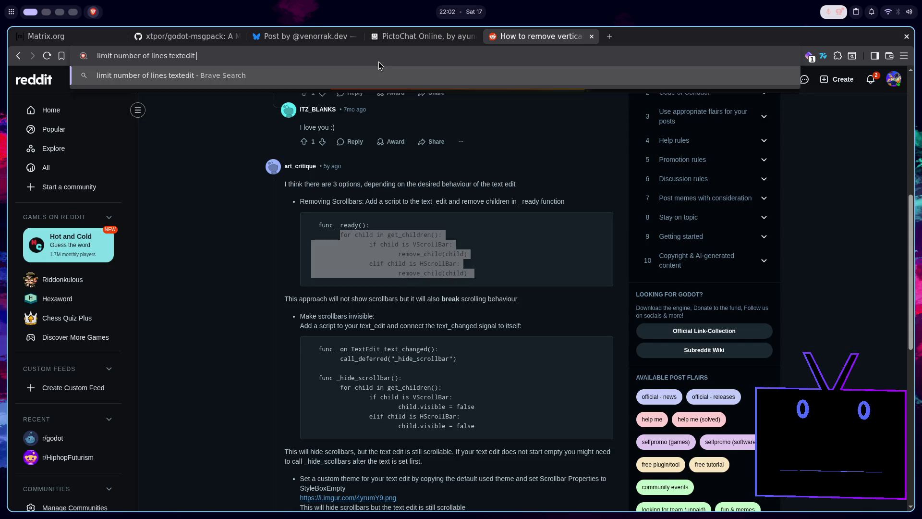
pyautogui.press('Return')
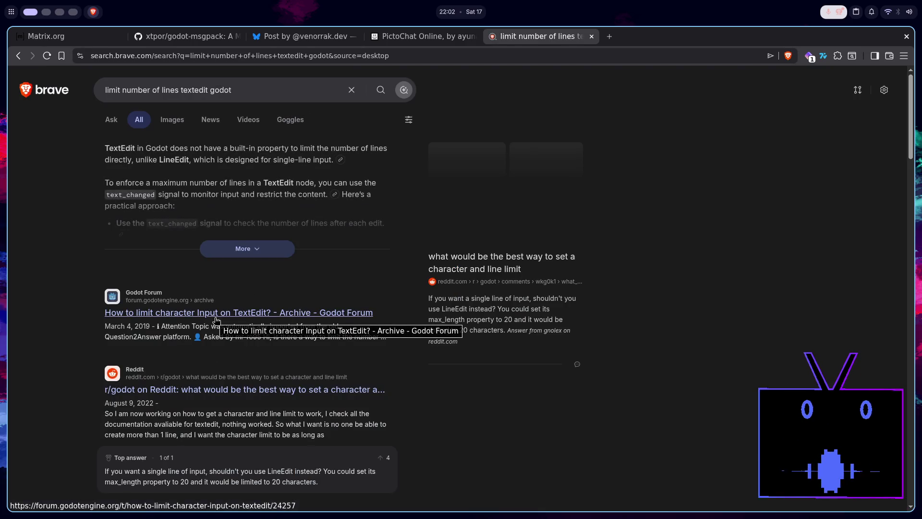
pyautogui.click(243, 255)
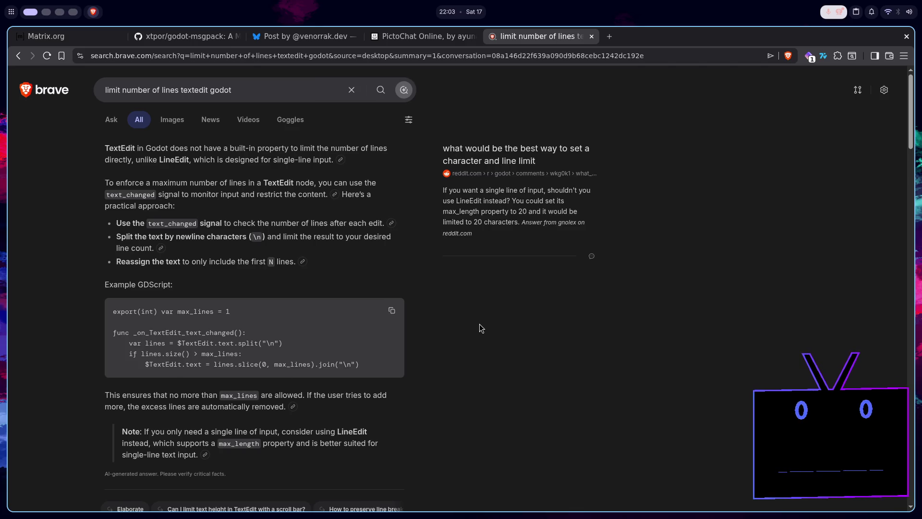
pyautogui.scroll(-5, 478, 322)
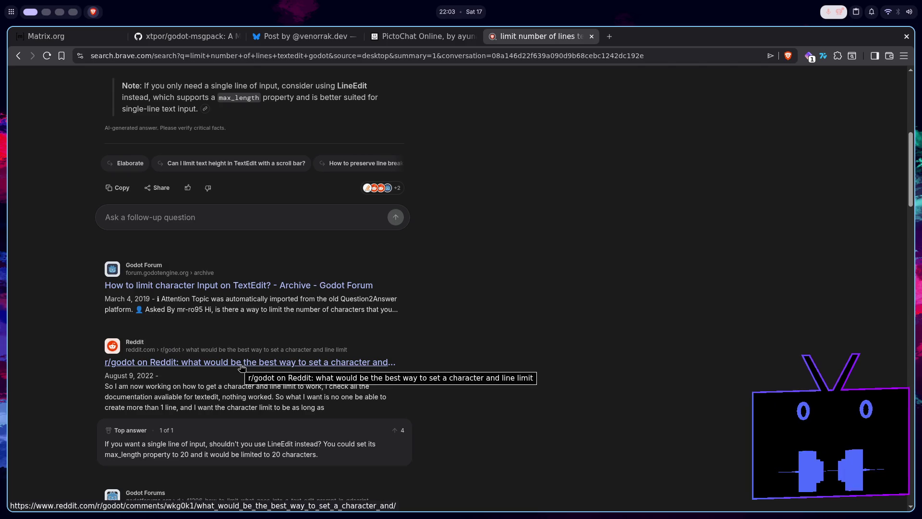
# Skim the Reddit thread on TextEdit limits, return to the results, then go back to Godot.
pyautogui.click(241, 366)
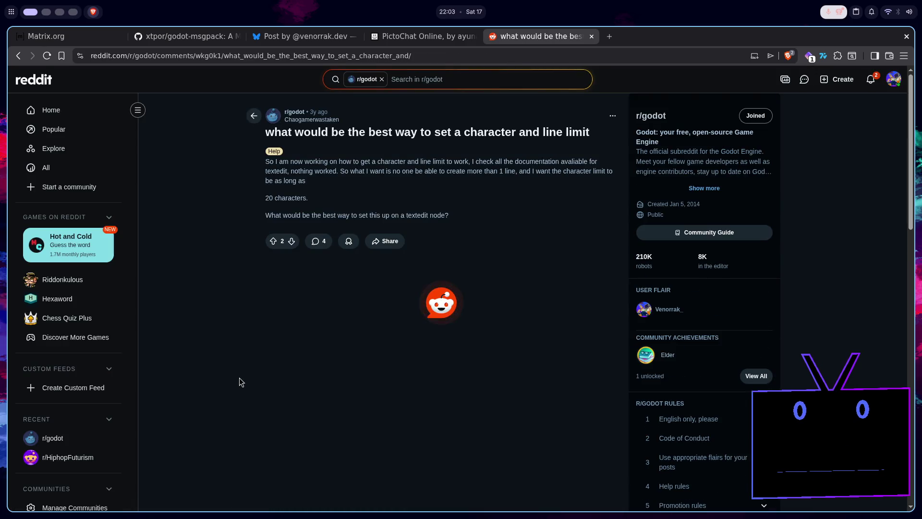
pyautogui.scroll(-5, 239, 384)
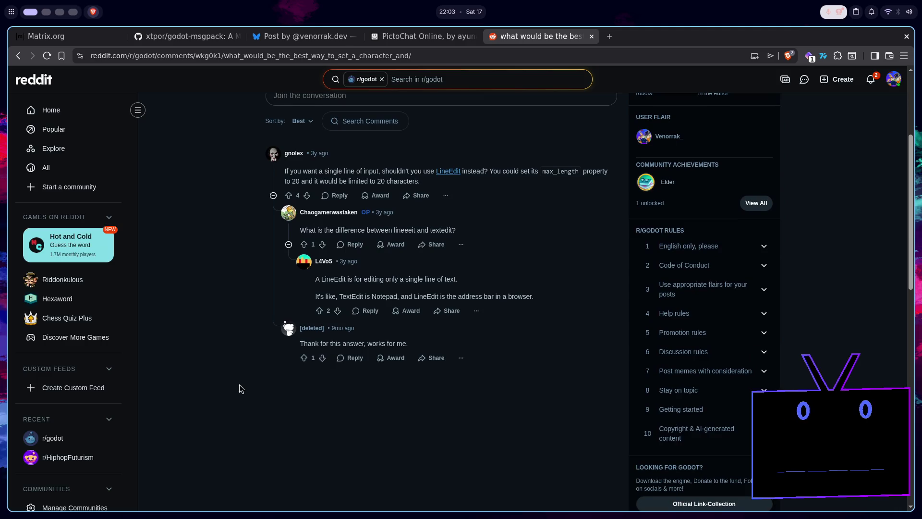
pyautogui.hotkey('alt', 'Left')
pyautogui.scroll(-2, 230, 381)
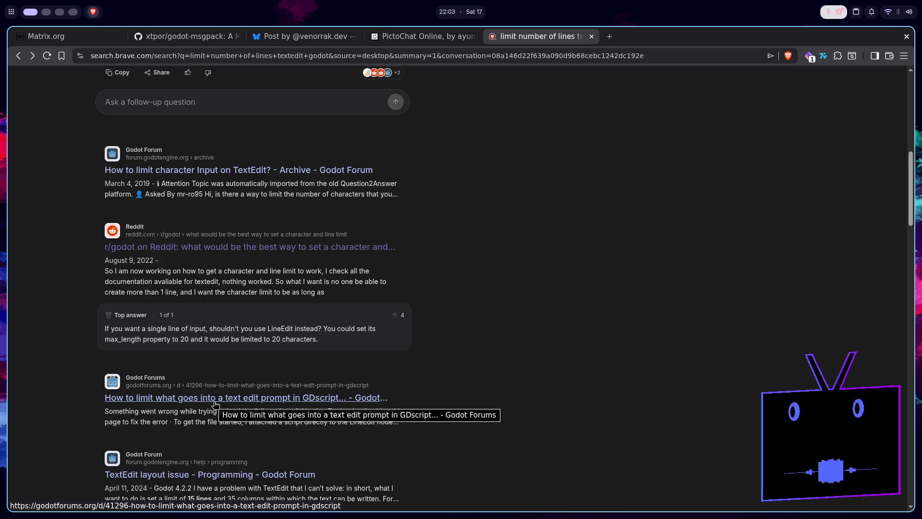
pyautogui.scroll(-3, 216, 405)
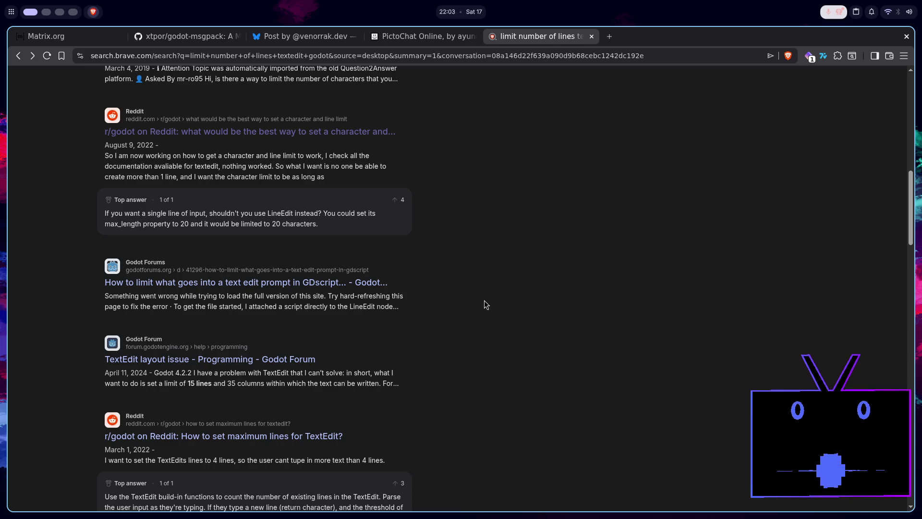
pyautogui.press('super+2')
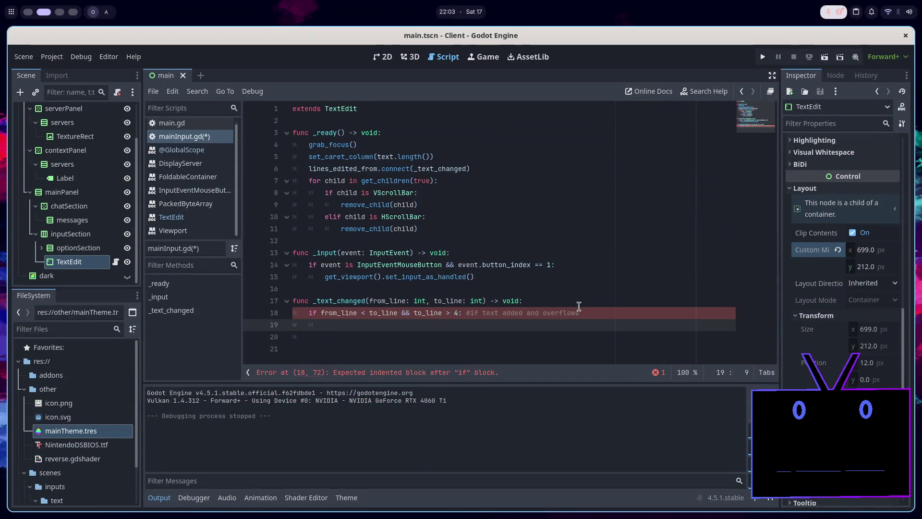
# Start a new if under the _text_changed header and comment out the old line-count condition.
pyautogui.click(588, 312)
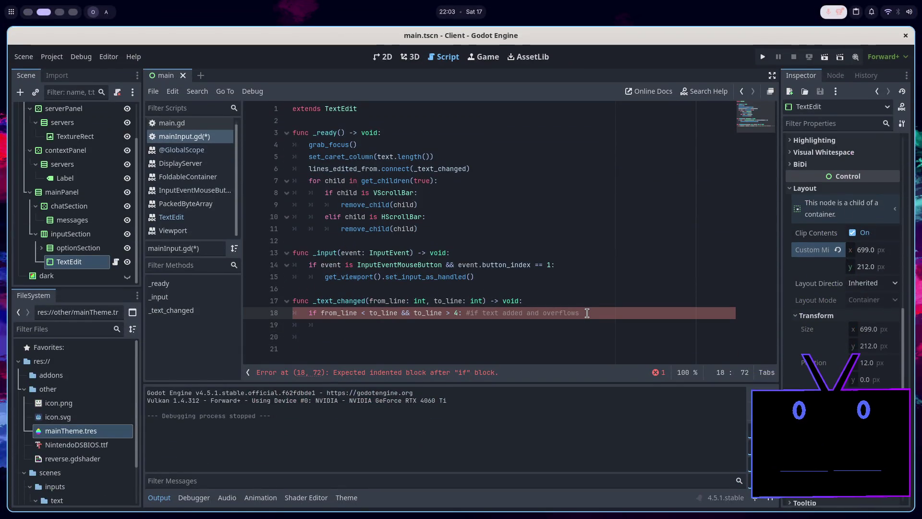
pyautogui.moveTo(484, 301)
pyautogui.mouseDown()
pyautogui.moveTo(470, 313)
pyautogui.moveTo(364, 314)
pyautogui.moveTo(367, 301)
pyautogui.mouseUp()
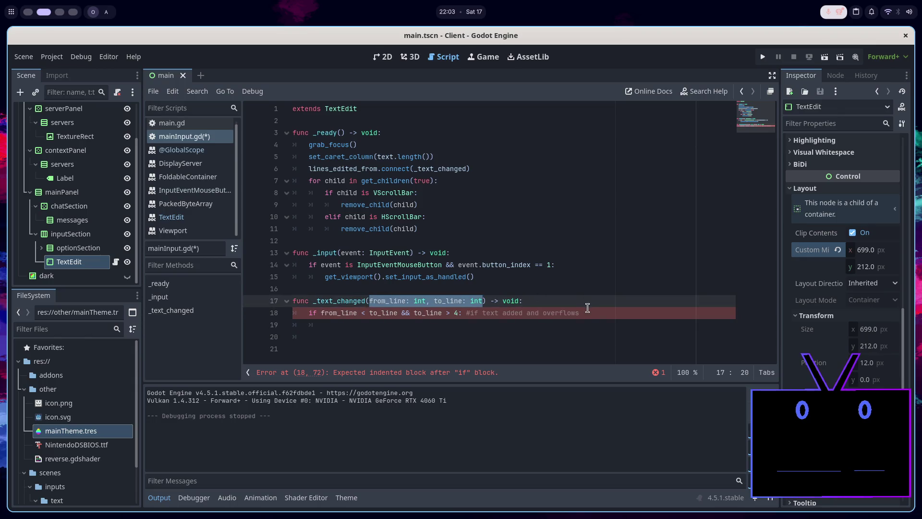
pyautogui.click(589, 312)
pyautogui.press('Down')
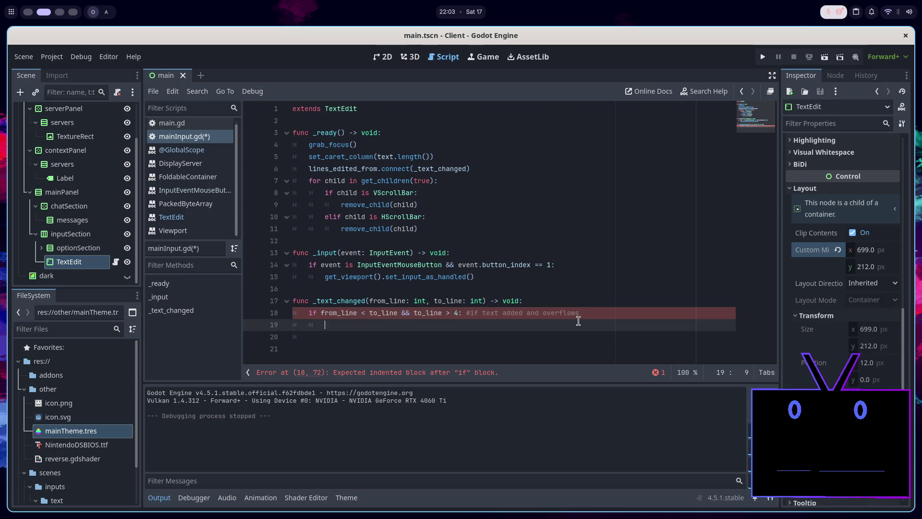
pyautogui.click(601, 303)
pyautogui.press('Return')
pyautogui.write('if')
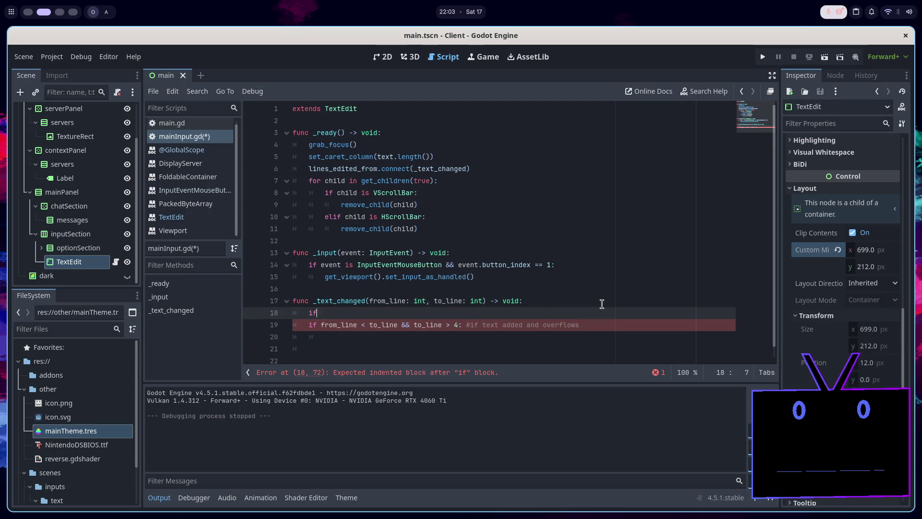
pyautogui.press('Down')
pyautogui.hotkey('ctrl', 'k')
pyautogui.press('Up')
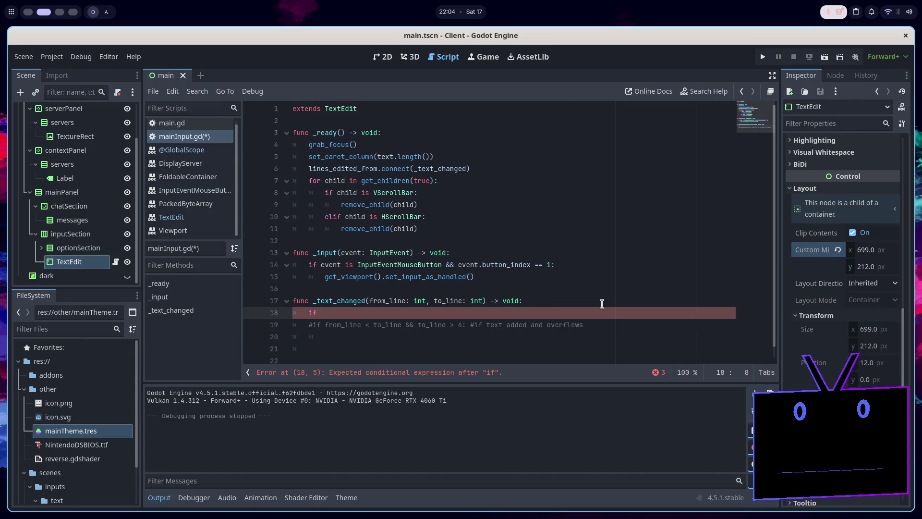
# Complete the condition as 'if text.length() > 200:'.
pyautogui.write('te')
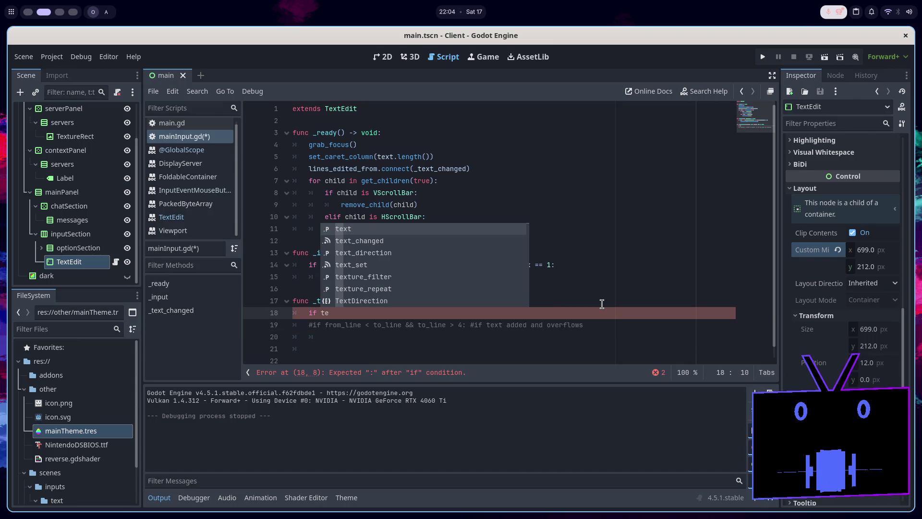
pyautogui.write('xt.len')
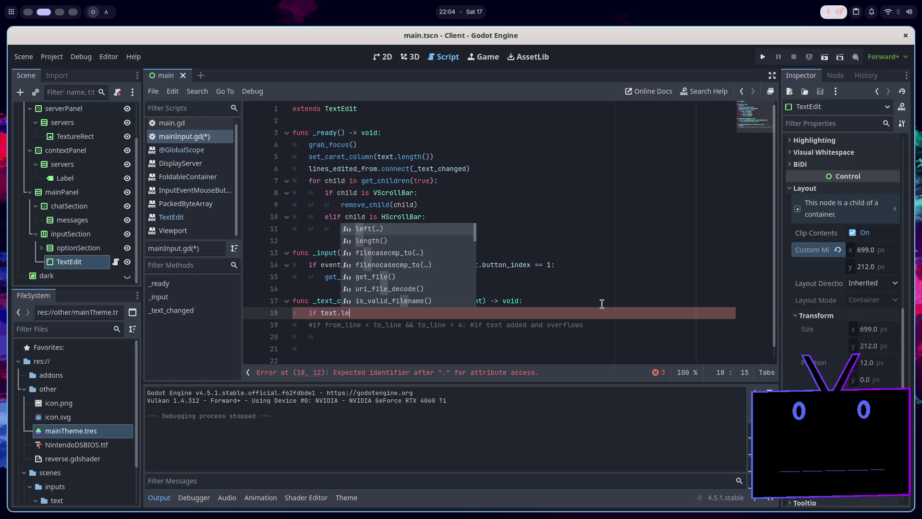
pyautogui.press('Return')
pyautogui.write('>')
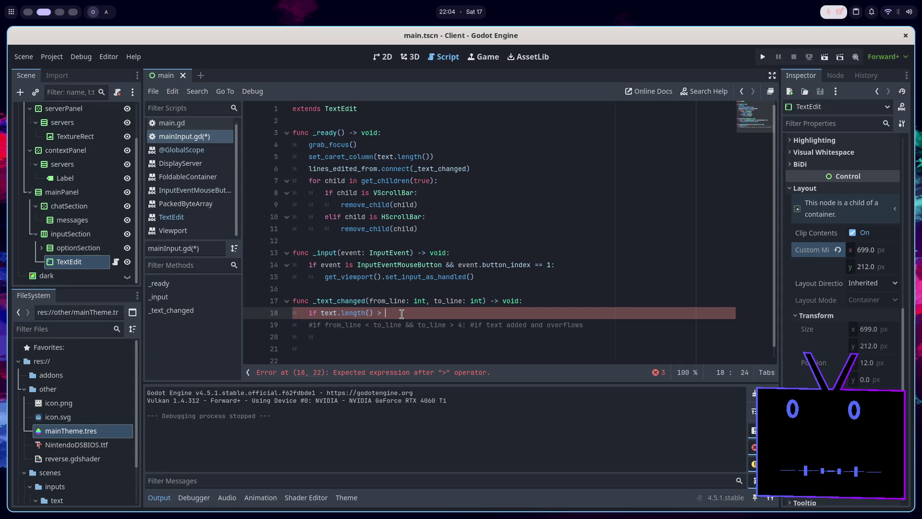
pyautogui.moveTo(418, 272)
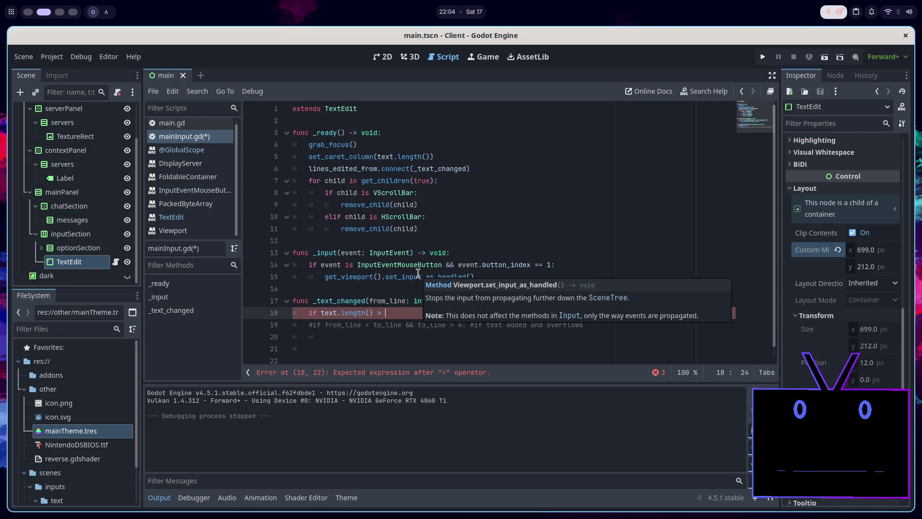
pyautogui.write('200')
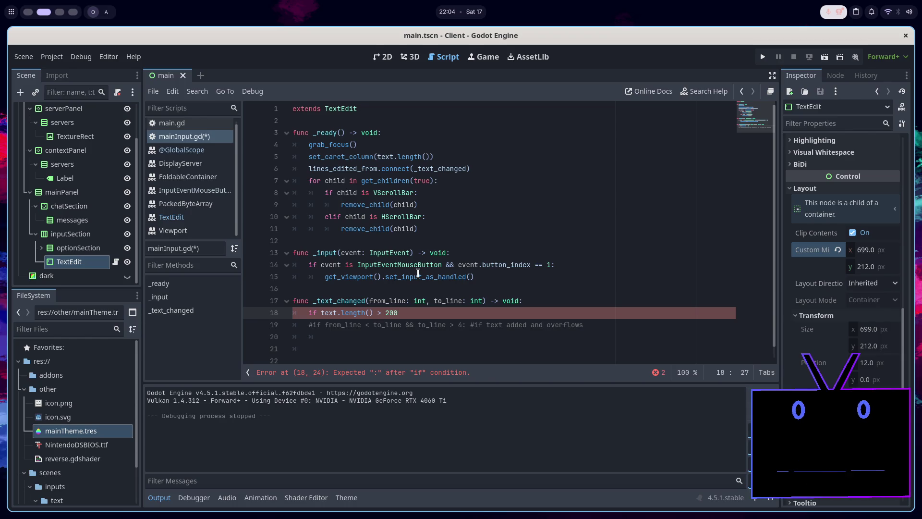
pyautogui.write(':')
pyautogui.press('Return')
# Write 'text = text.right(200)' as the if body and save mainInput.gd.
pyautogui.write('te')
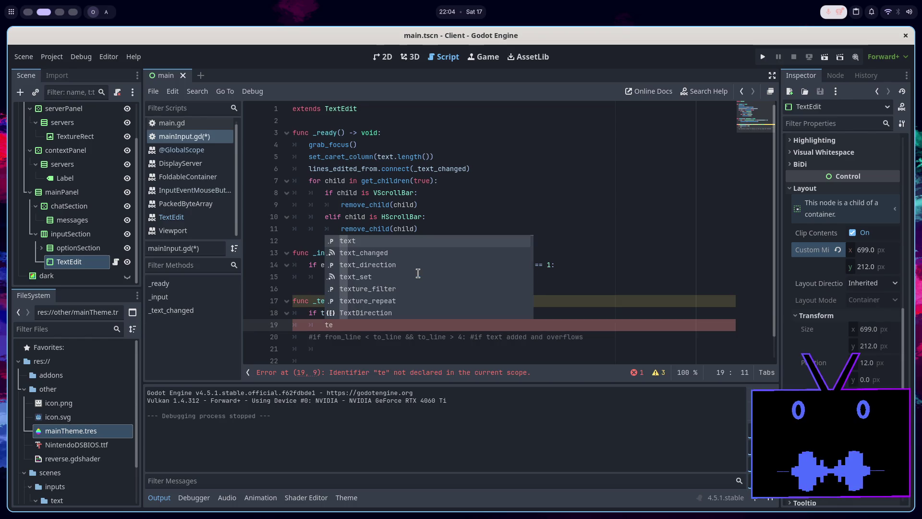
pyautogui.write('xt.')
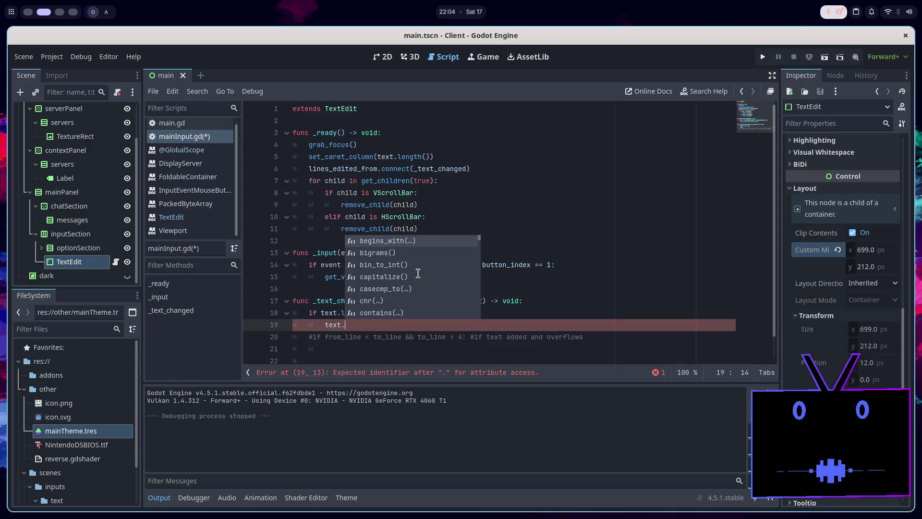
pyautogui.press('Down')
pyautogui.press('Down')
pyautogui.press('Down')
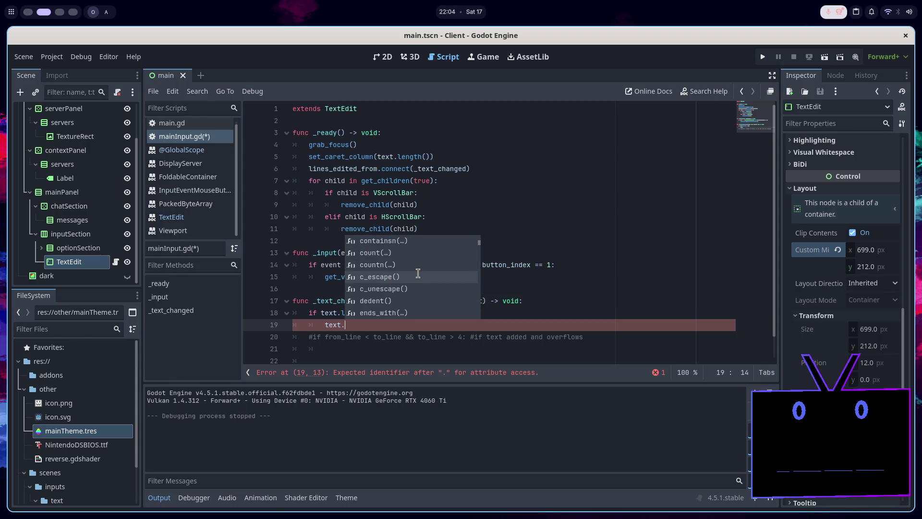
pyautogui.press('BackSpace')
pyautogui.write('= te')
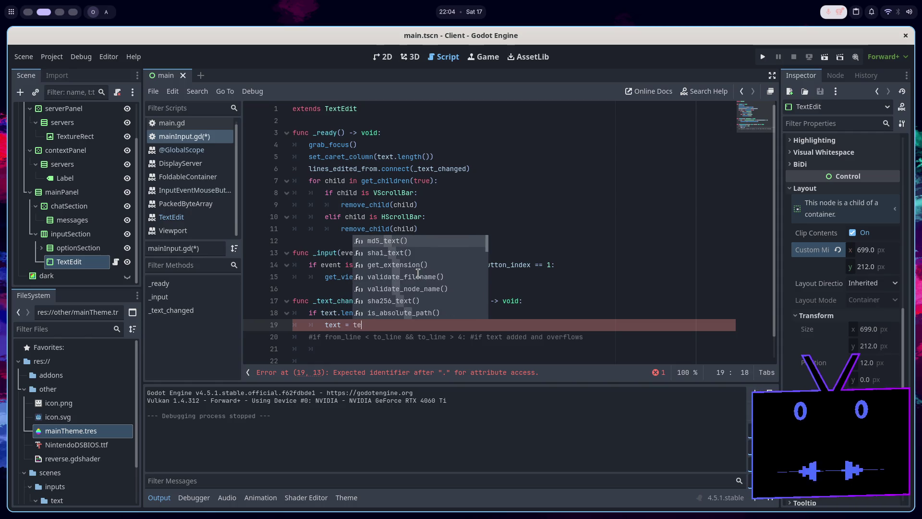
pyautogui.press('Return')
pyautogui.write('.')
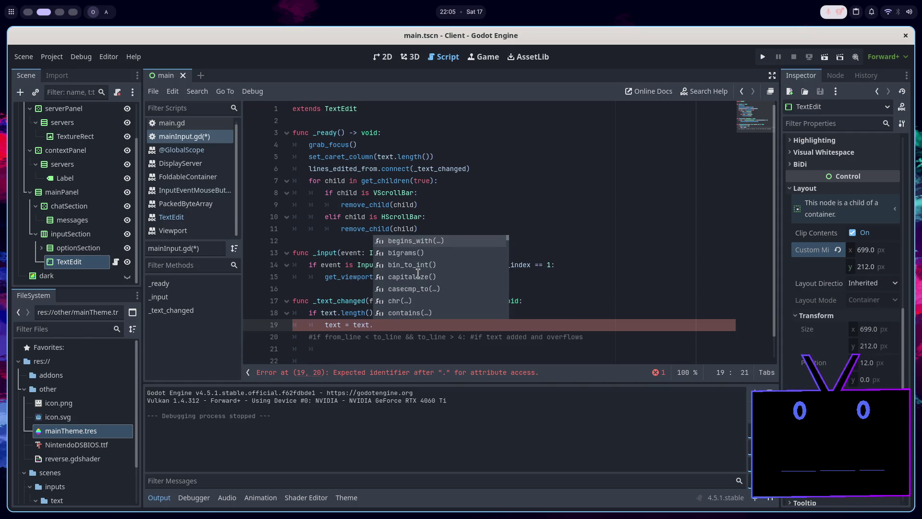
pyautogui.write('ri')
pyautogui.press('Return')
pyautogui.write('200)')
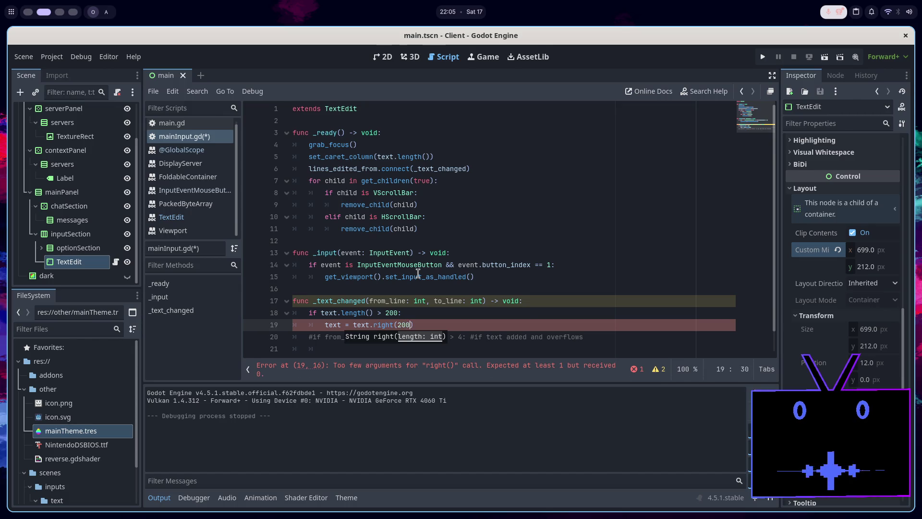
pyautogui.hotkey('ctrl', 's')
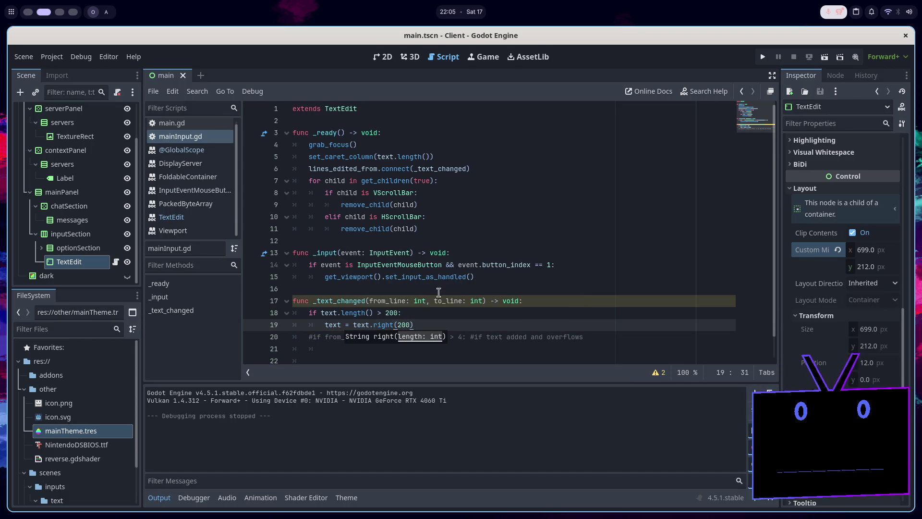
pyautogui.moveTo(482, 302); pyautogui.dragTo(369, 303)
# Delete the parameters from the _text_changed declaration.
pyautogui.press('BackSpace')
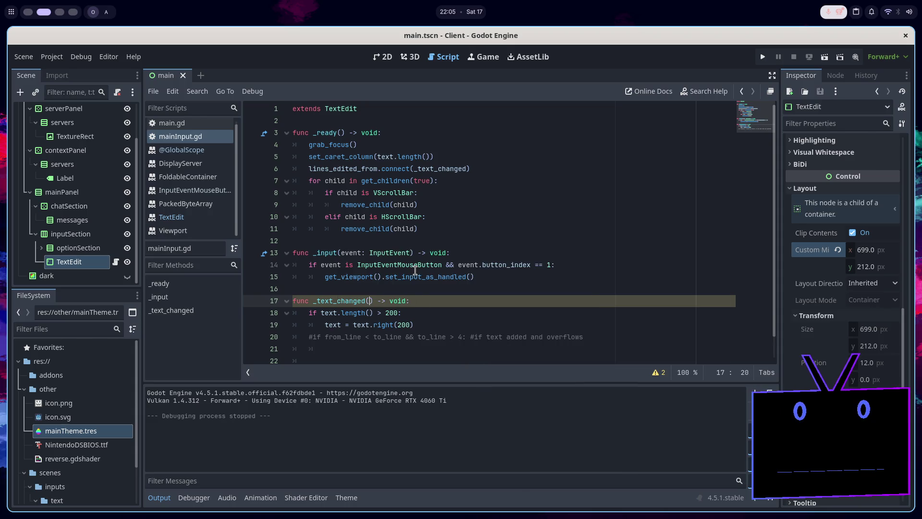
pyautogui.click(421, 301)
pyautogui.doubleClick(343, 301)
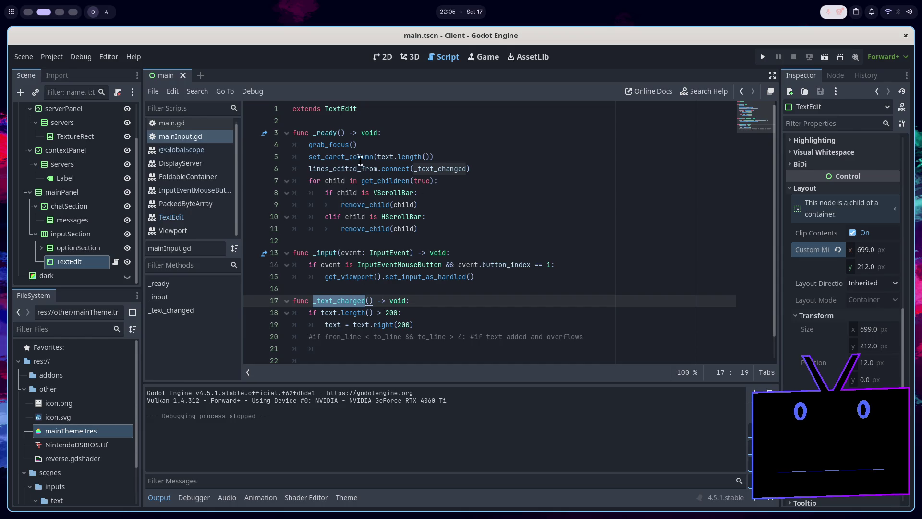
# Connect text_changed instead of lines_edited_from in _ready, then run the scene.
pyautogui.doubleClick(343, 168)
pyautogui.click(835, 76)
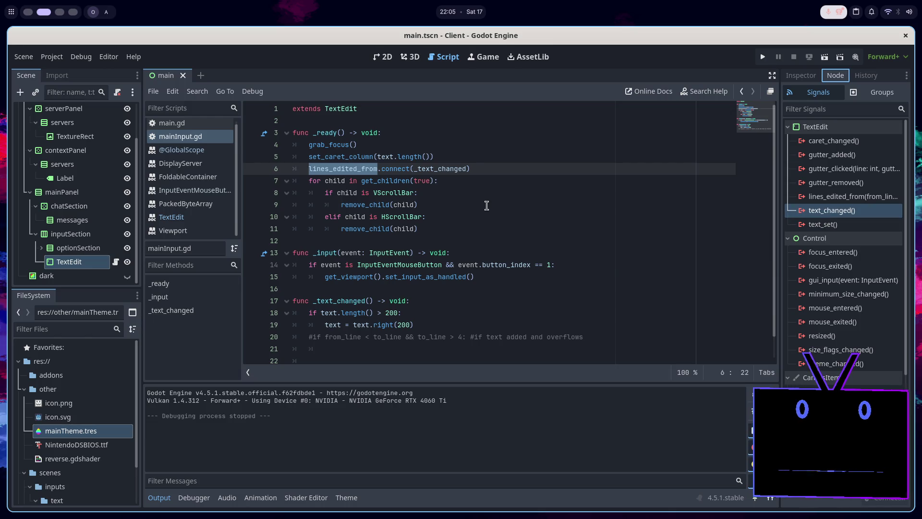
pyautogui.write('text_changed')
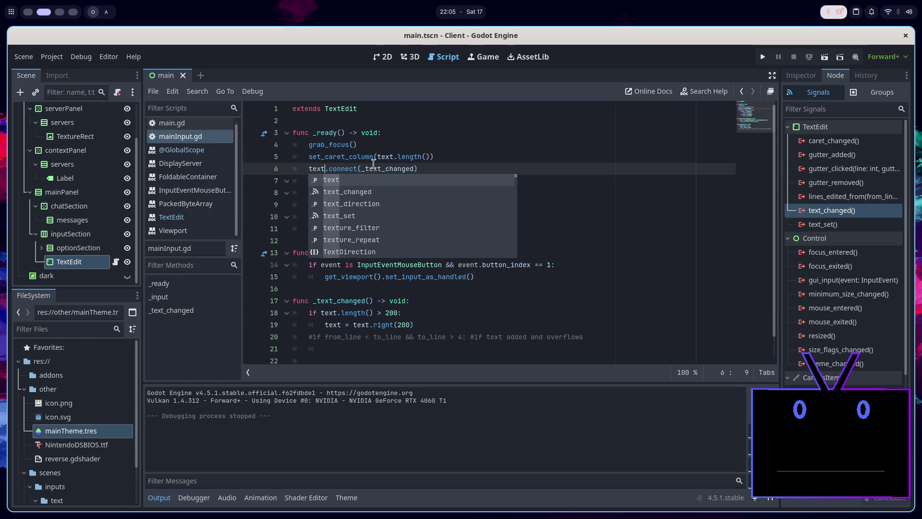
pyautogui.press('Return')
pyautogui.click(825, 56)
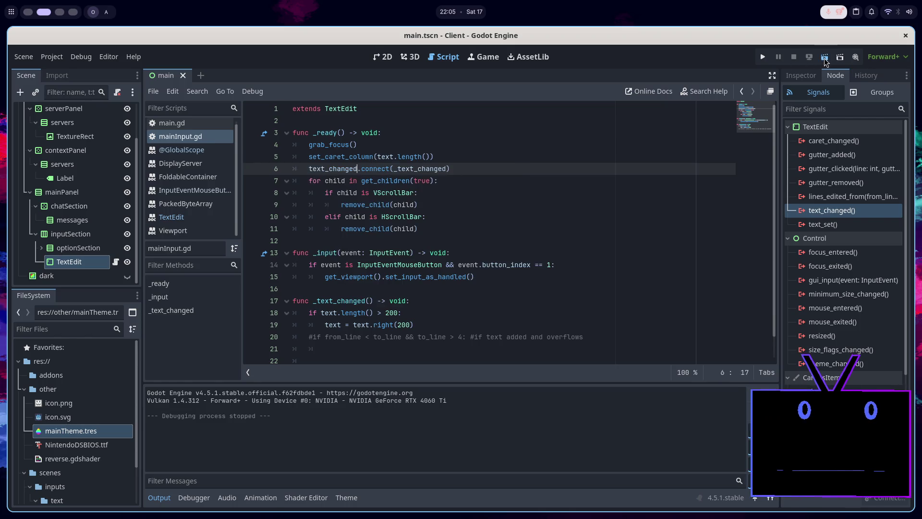
# Type a long string in the client's input box to confirm early characters get trimmed, then close it.
pyautogui.write('fjdlkjlkjlkjlk')
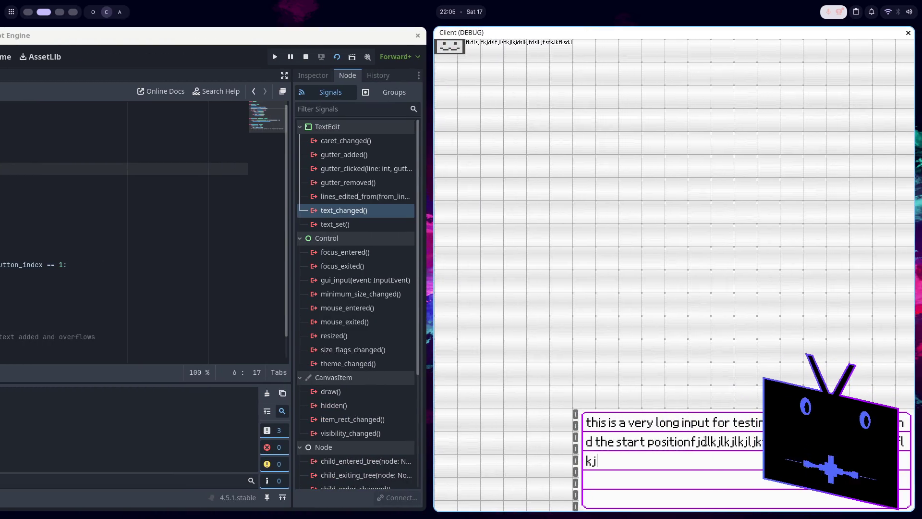
pyautogui.write('jsdlkfjlsdkjfl:kjdslkfjsdlkjflksd')
pyautogui.write('lkfjlkW')
pyautogui.write('WD::><')
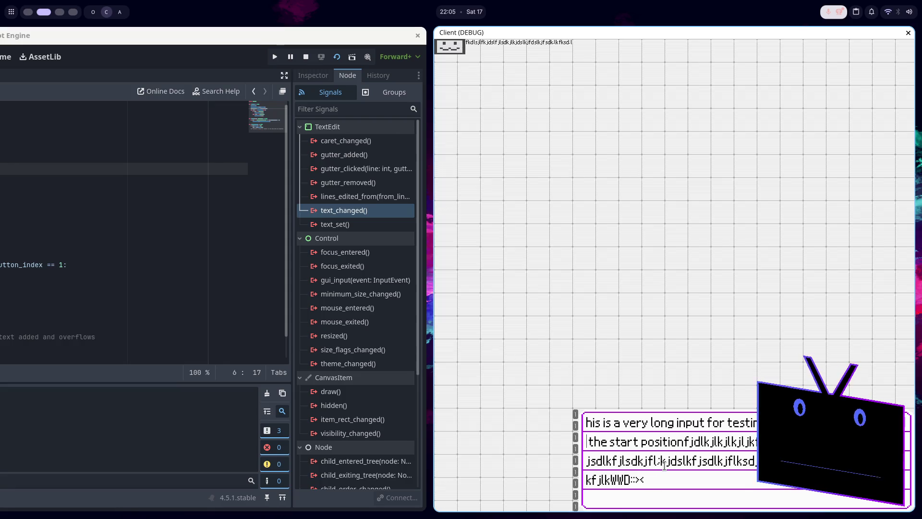
pyautogui.write('/')
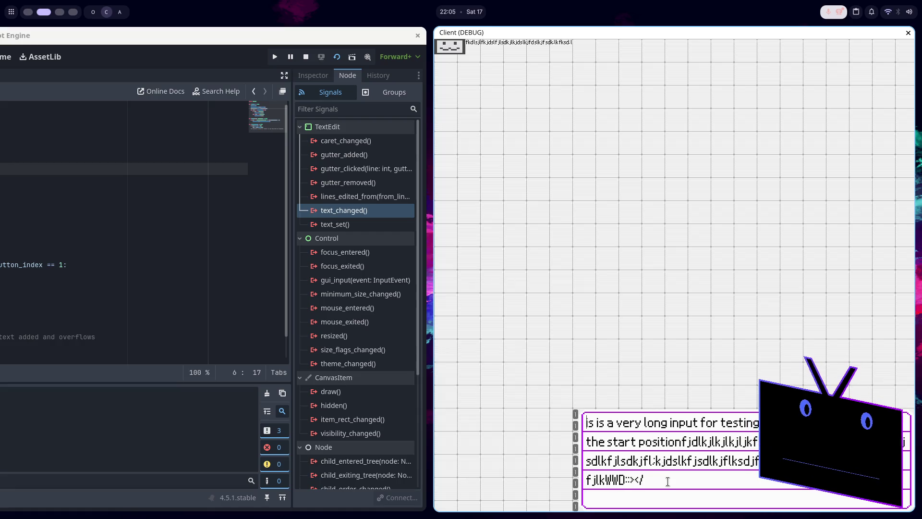
pyautogui.hotkey('alt', 'F4')
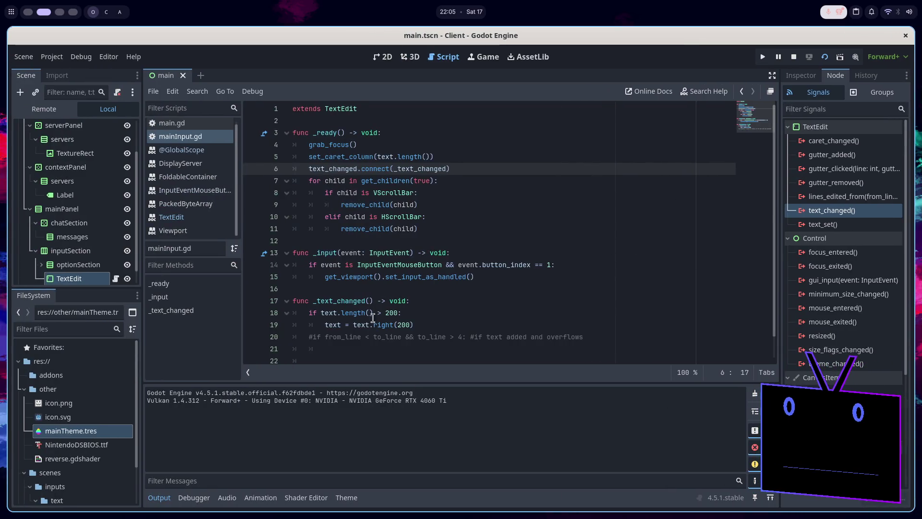
# Paste set_caret_column(text.length()) after the trimming line, indented inside the if block.
pyautogui.click(424, 325)
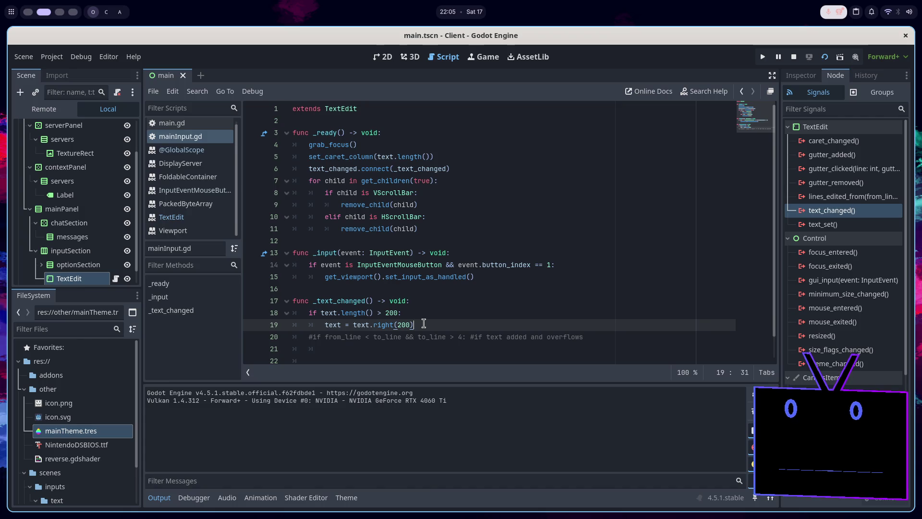
pyautogui.click(467, 155)
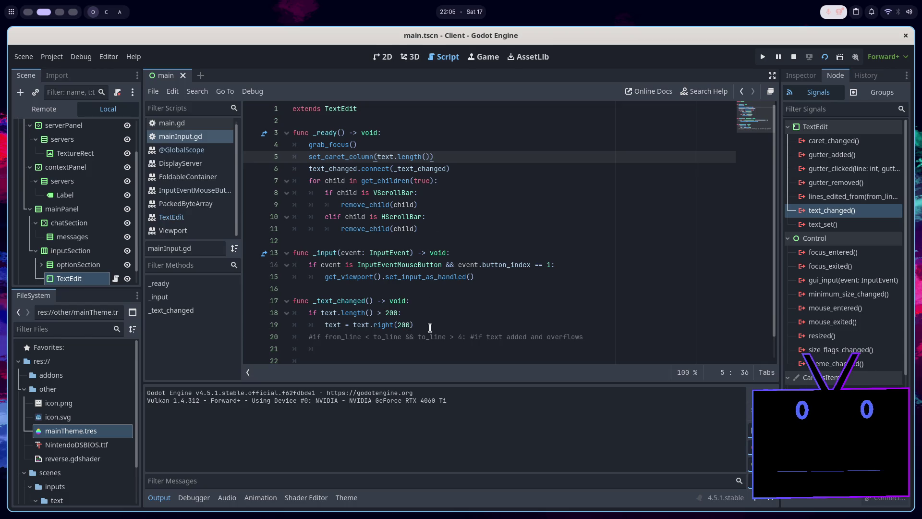
pyautogui.click(430, 325)
pyautogui.press('Return')
pyautogui.write('set_caret_column(text.length())')
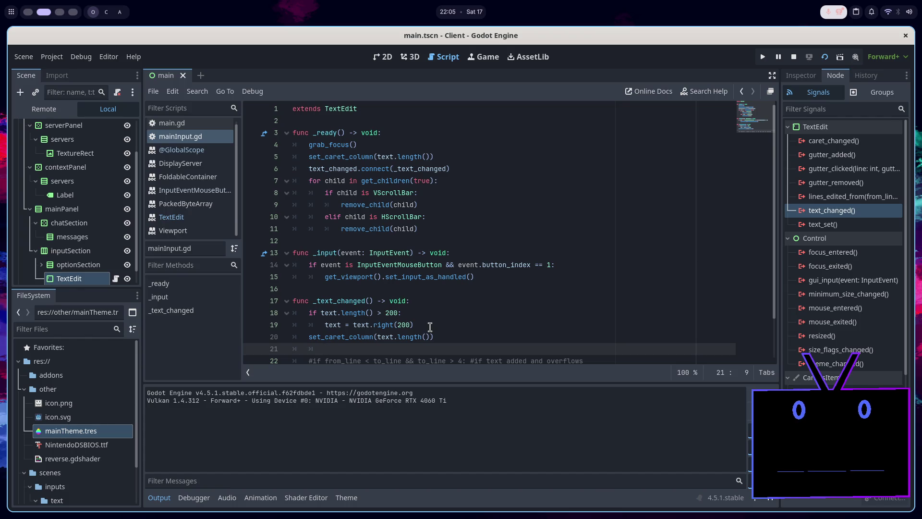
pyautogui.press('BackSpace')
pyautogui.press('Up')
pyautogui.press('Tab')
pyautogui.press('Down')
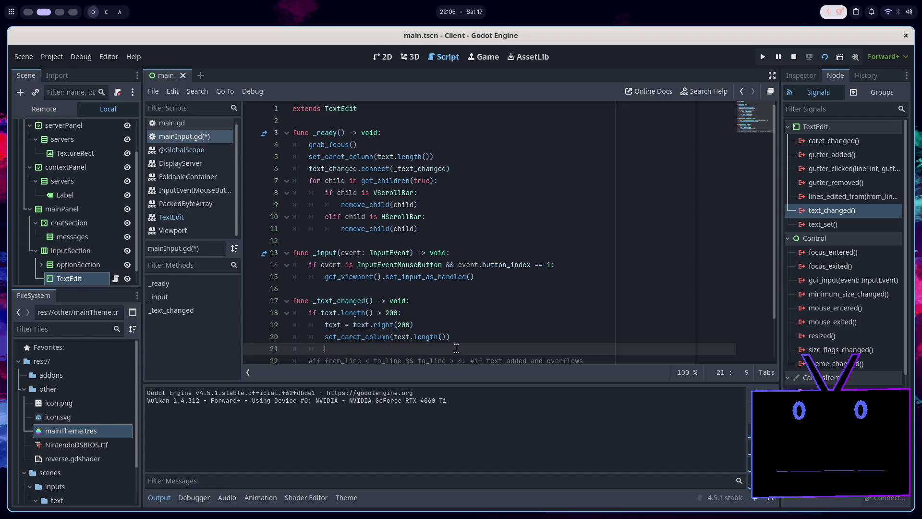
# Delete the commented-out line-count condition and save the script.
pyautogui.scroll(-2, 601, 310)
pyautogui.press('Down')
pyautogui.press('End')
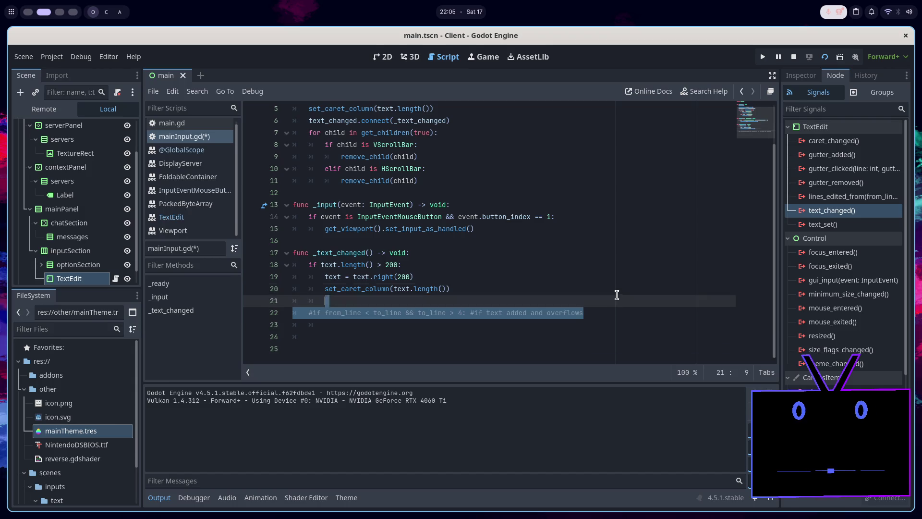
pyautogui.hotkey('shift', 'Up')
pyautogui.hotkey('shift', 'Up')
pyautogui.press('BackSpace')
pyautogui.hotkey('ctrl', 's')
# Add spacing before _text_changed and blank lines below the extends line.
pyautogui.scroll(2, 625, 288)
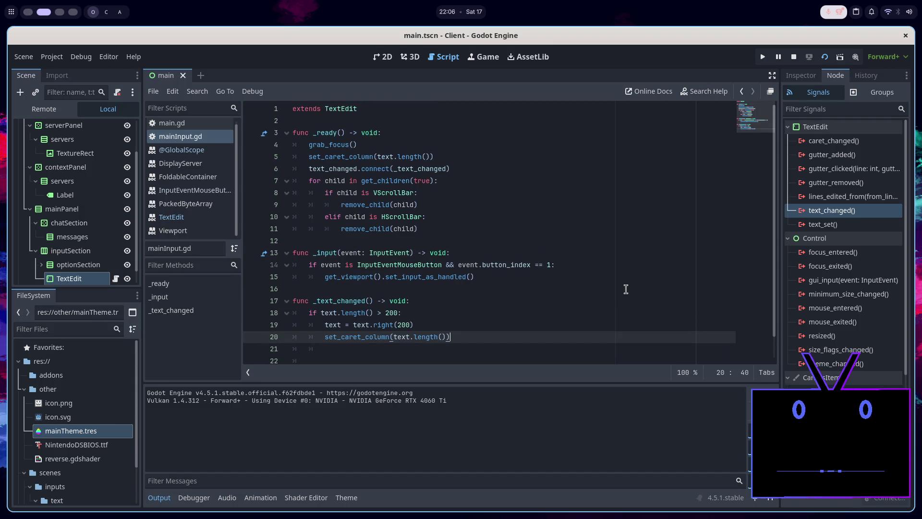
pyautogui.click(287, 181)
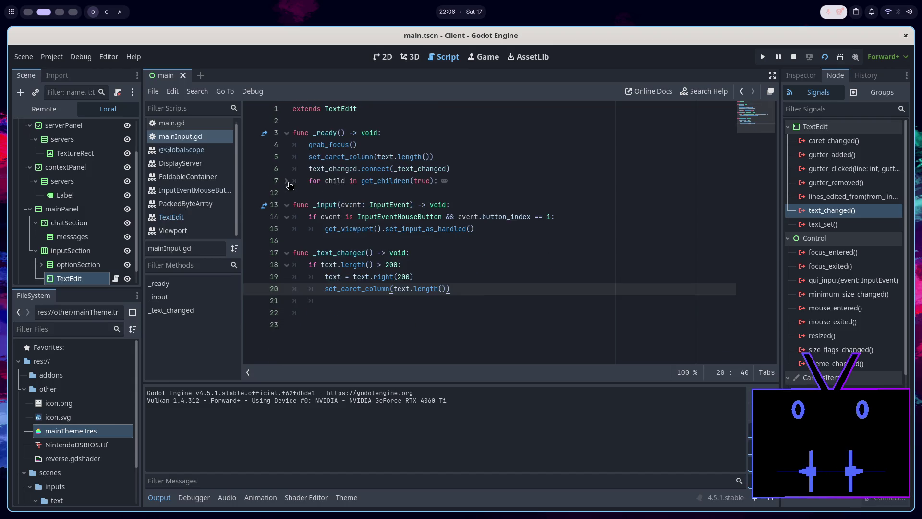
pyautogui.click(287, 181)
pyautogui.click(311, 287)
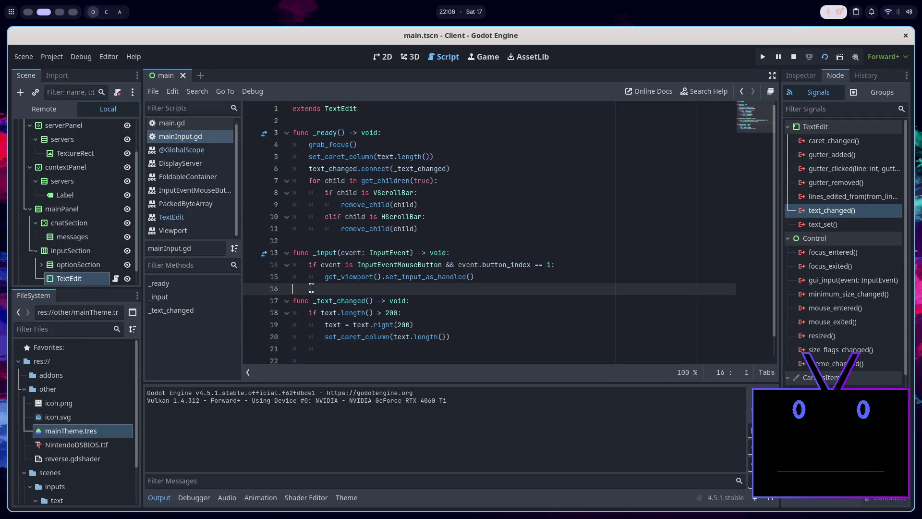
pyautogui.press('Return')
pyautogui.press('Return')
pyautogui.press('Up')
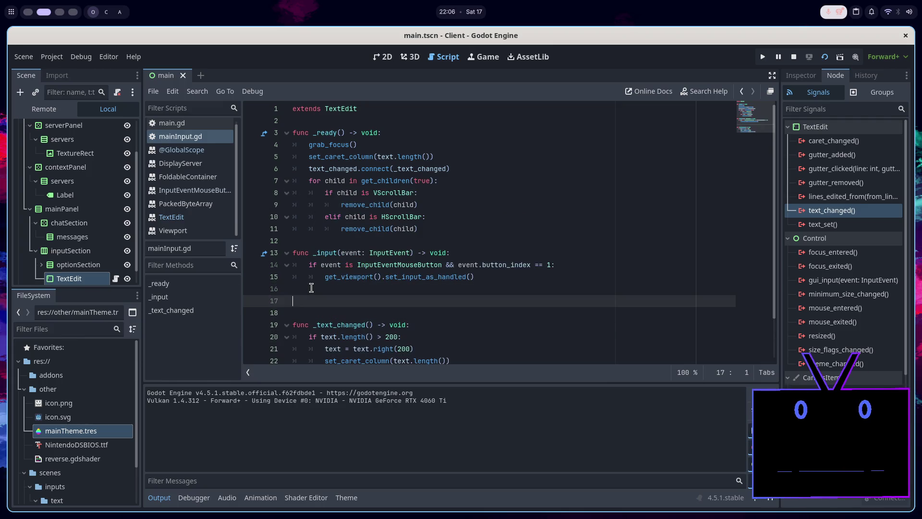
pyautogui.scroll(-1, 386, 274)
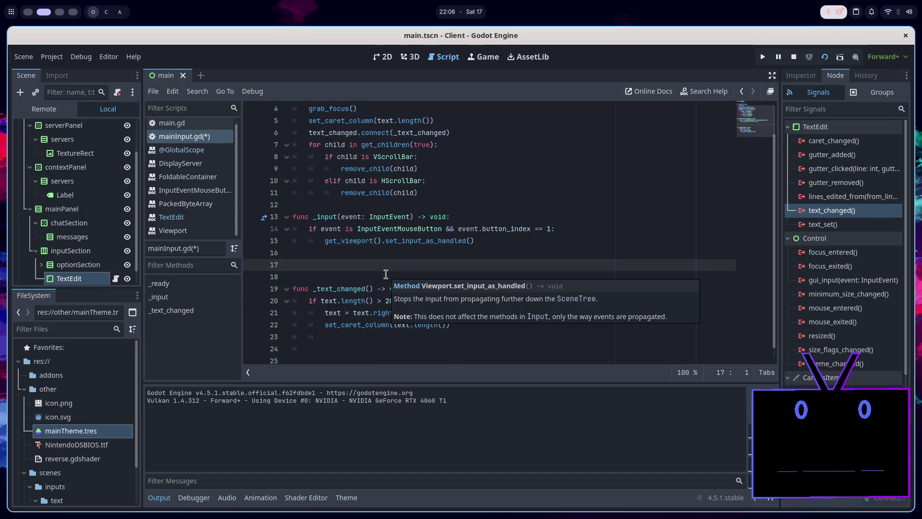
pyautogui.click(473, 330)
pyautogui.doubleClick(394, 301)
pyautogui.scroll(1, 399, 288)
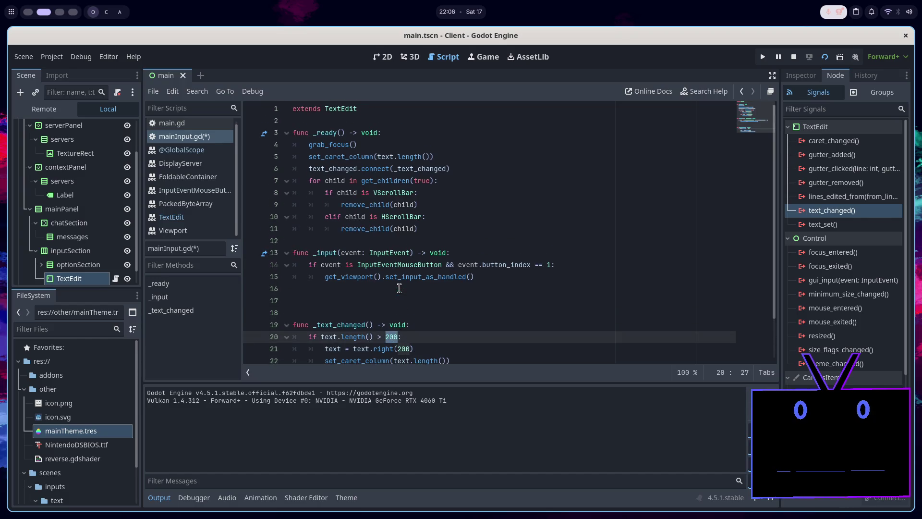
pyautogui.click(365, 117)
pyautogui.press('Return')
pyautogui.press('Return')
pyautogui.press('Up')
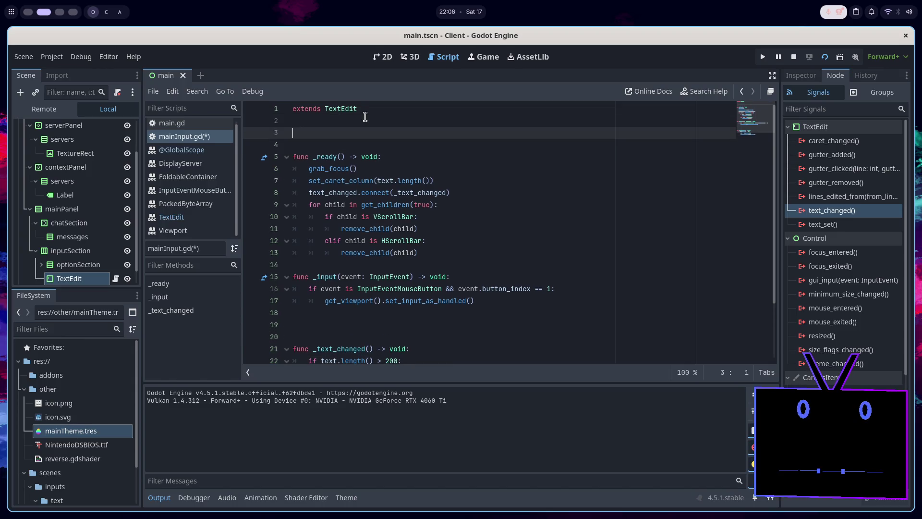
# Declare an exported characterLimit int defaulting to 300 on line 3 and save.
pyautogui.write('@export c')
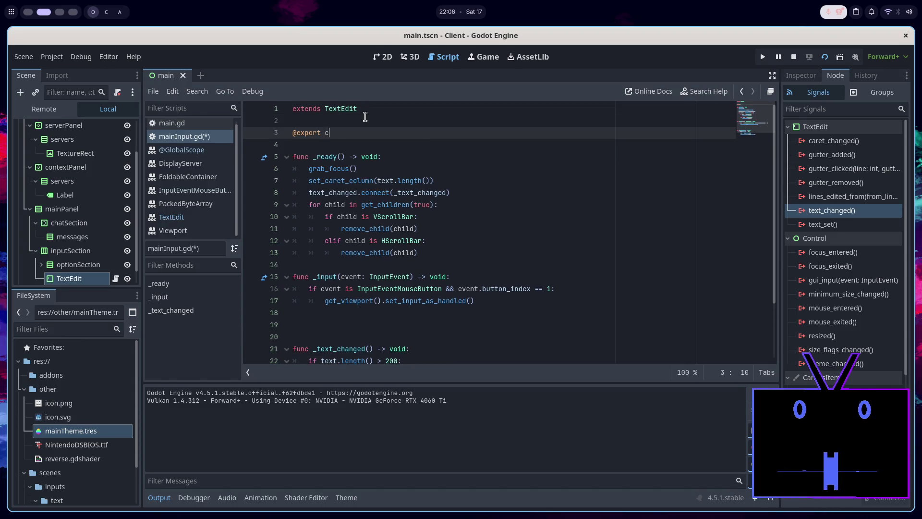
pyautogui.write('haracterL')
pyautogui.write('ini')
pyautogui.write('mit ')
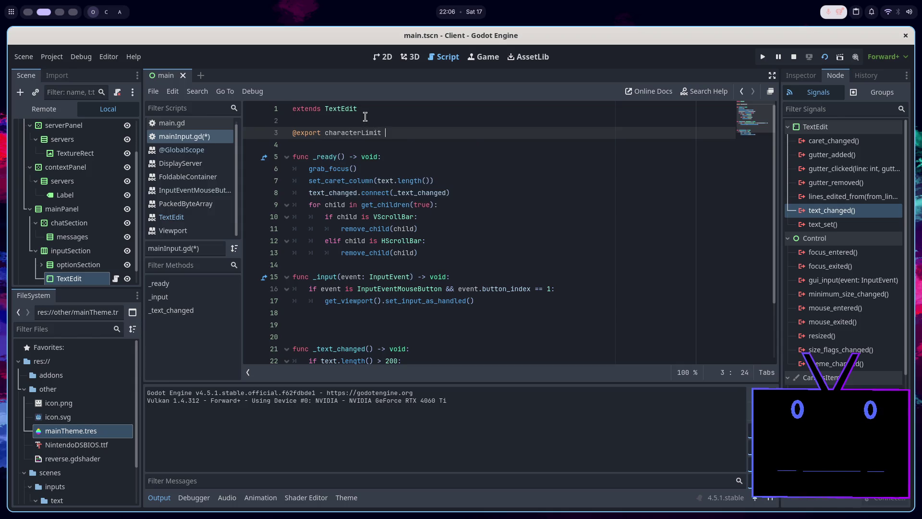
pyautogui.write(': int =')
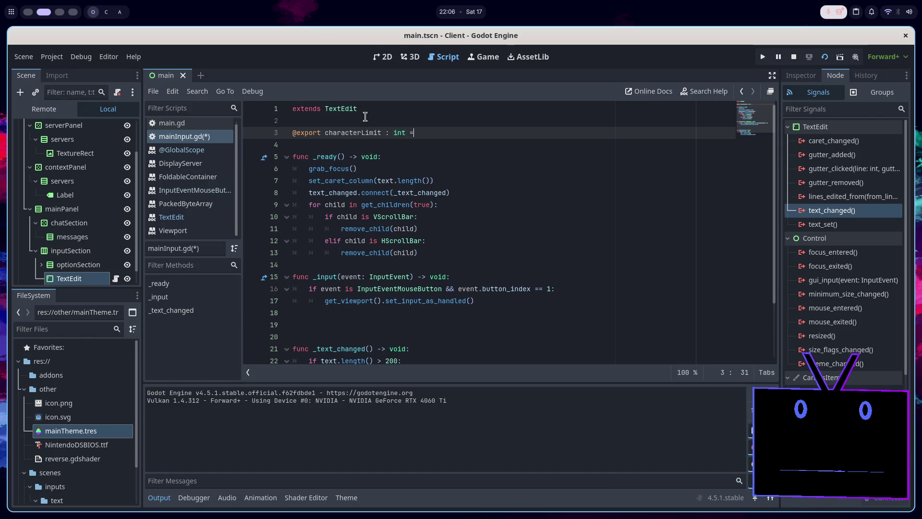
pyautogui.write(' 200')
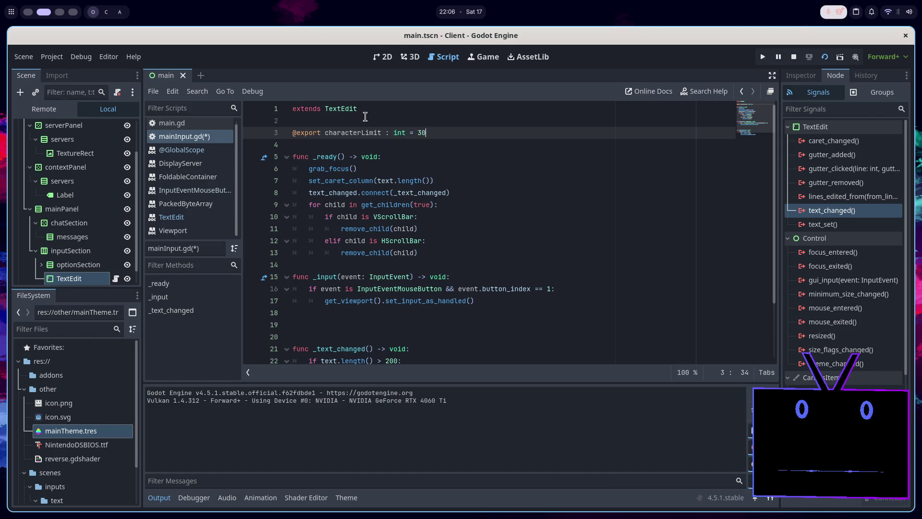
pyautogui.hotkey('ctrl', 's')
pyautogui.scroll(-2, 365, 116)
pyautogui.scroll(2, 353, 144)
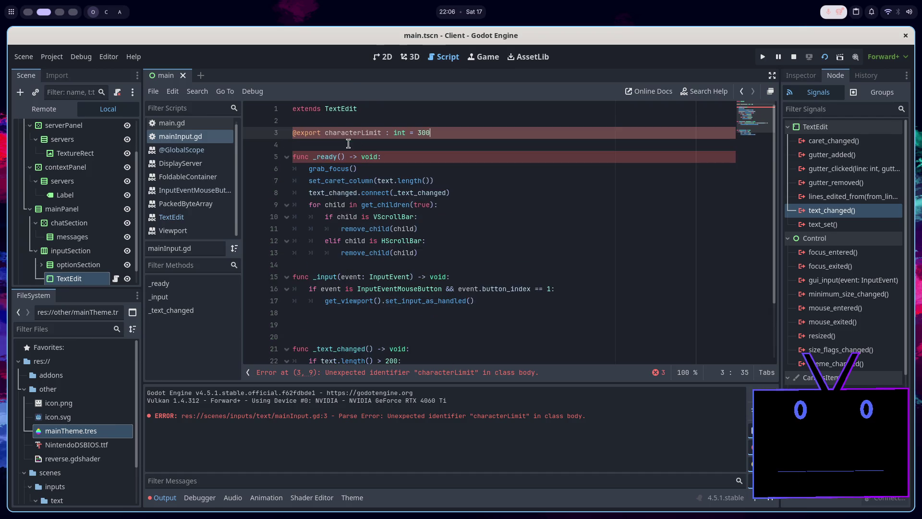
# Replace both hard-coded 200s in _text_changed with characterLimit and save.
pyautogui.doubleClick(344, 133)
pyautogui.hotkey('ctrl', 'c')
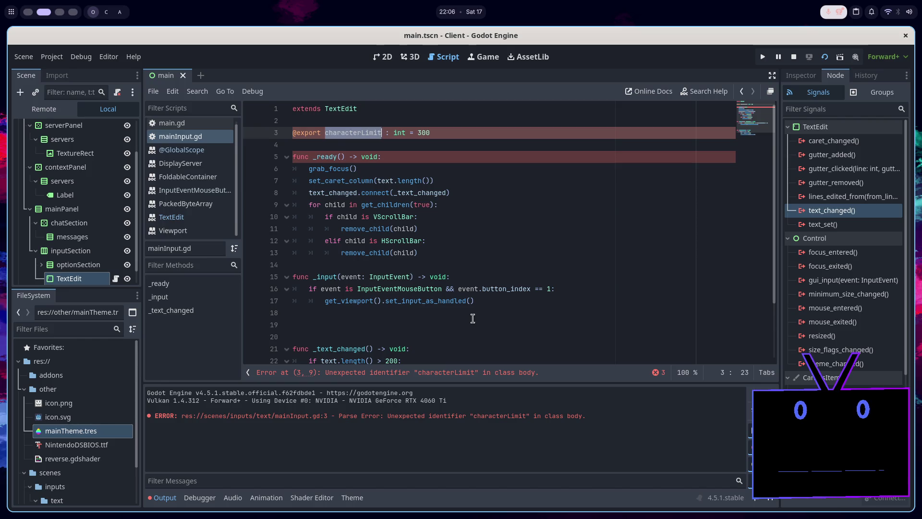
pyautogui.scroll(-2, 472, 319)
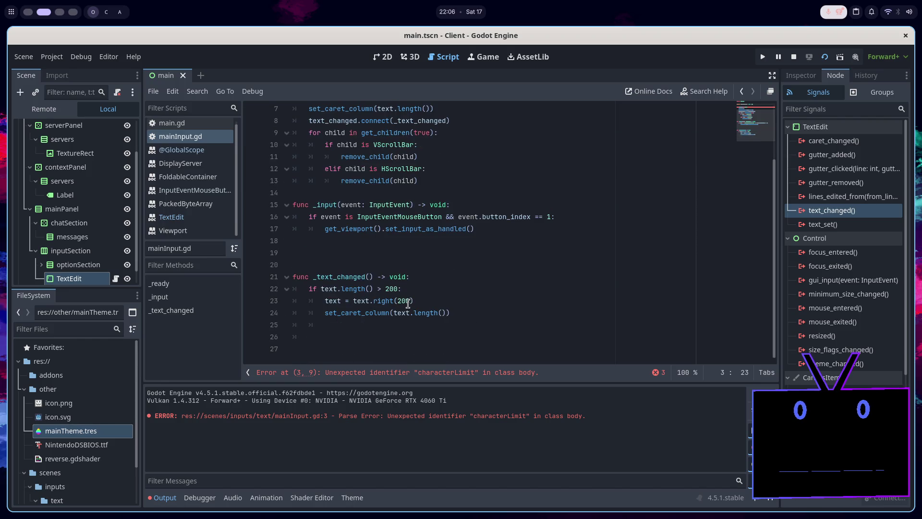
pyautogui.doubleClick(392, 288)
pyautogui.hotkey('ctrl', 'v')
pyautogui.doubleClick(405, 301)
pyautogui.hotkey('ctrl', 'v')
pyautogui.hotkey('ctrl', 's')
# Begin fixing the parse error in the line 3 characterLimit declaration.
pyautogui.scroll(2, 463, 301)
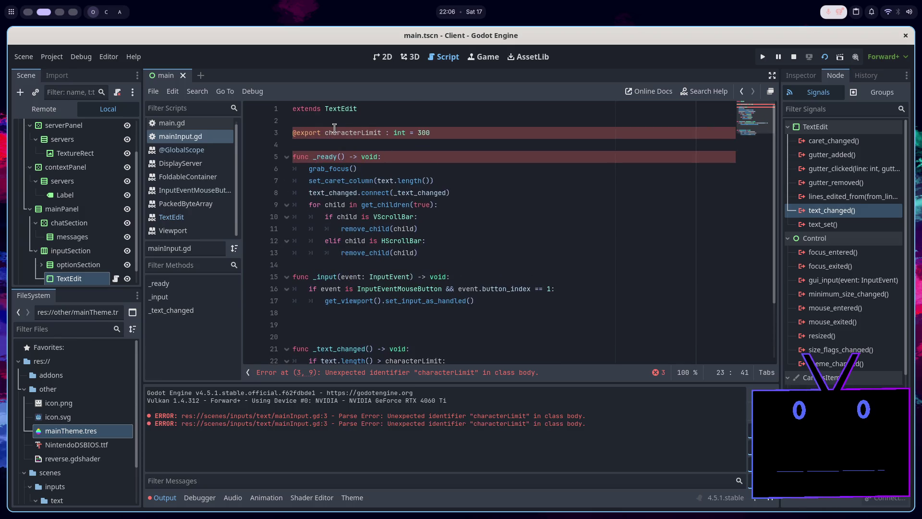
pyautogui.click(321, 132)
pyautogui.press('BackSpace')
pyautogui.write('t')
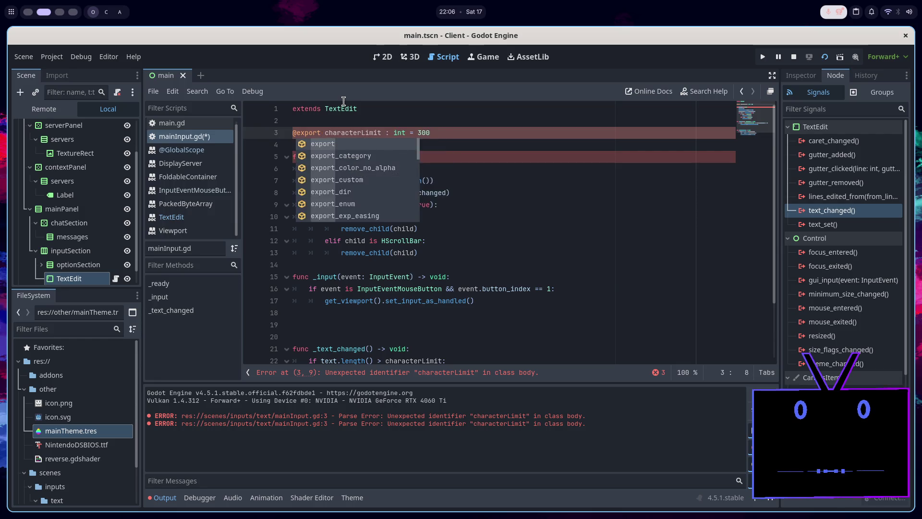
pyautogui.write('////^\\')
pyautogui.write('\\')
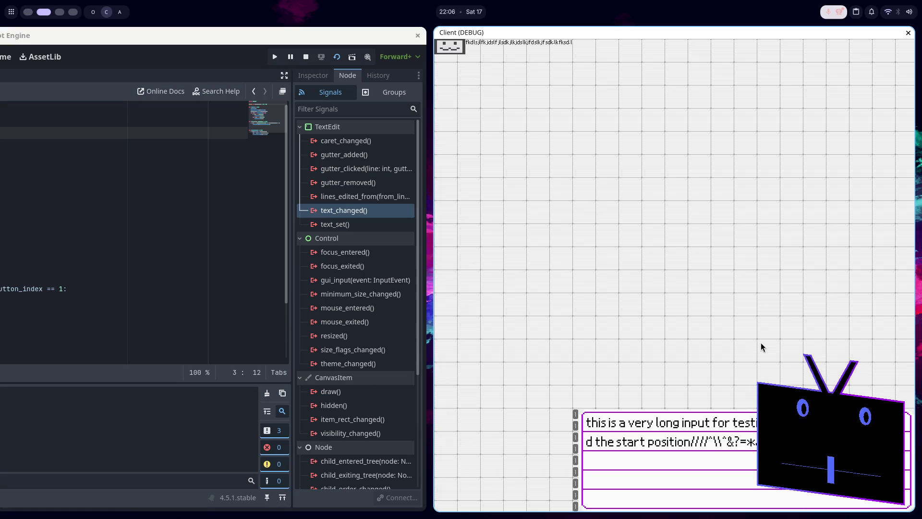
pyautogui.write('***********************')
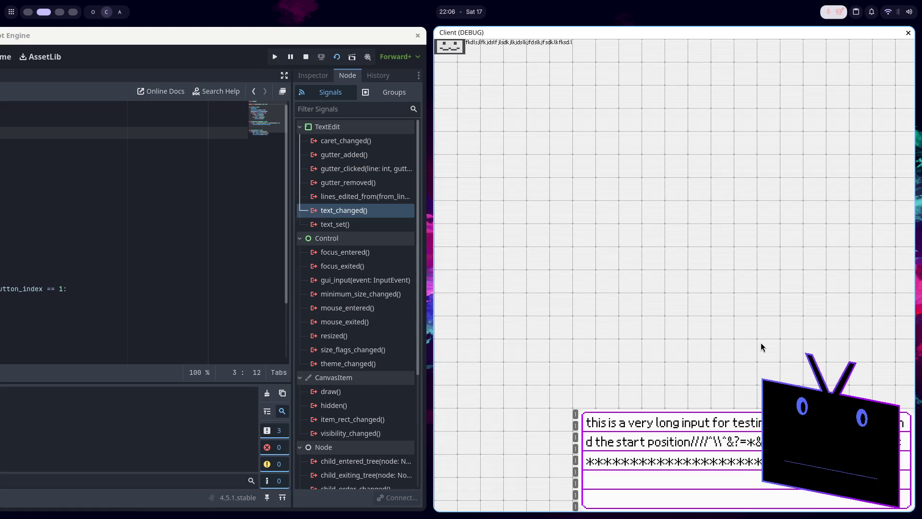
pyautogui.write('***********************')
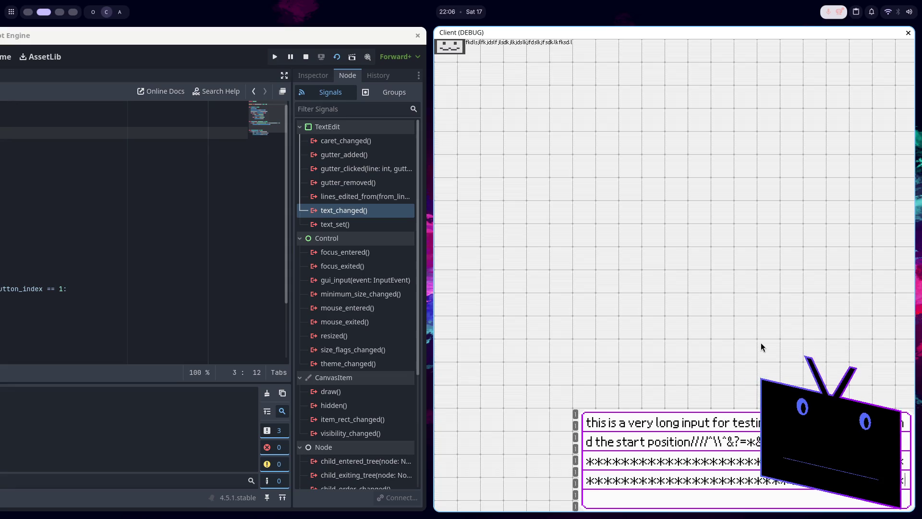
pyautogui.write('*************************')
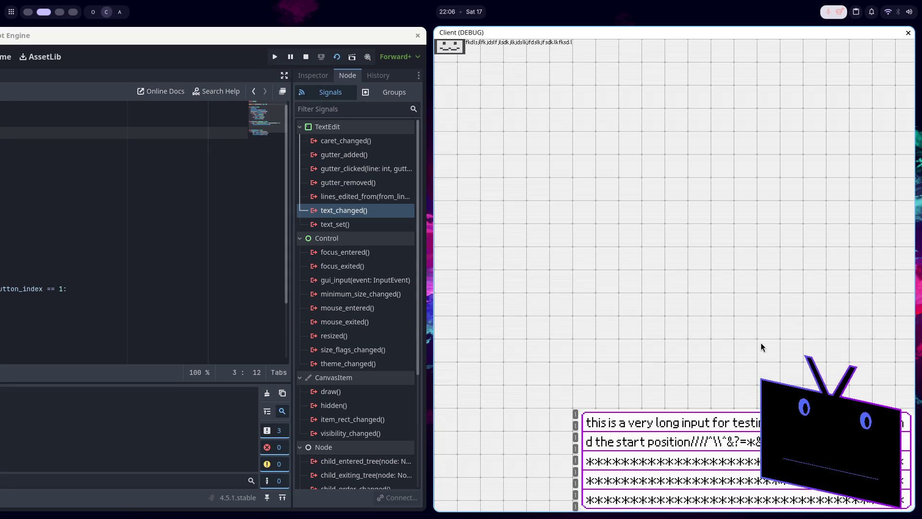
# Stop the running client and set the TextEdit's Character Limit to 250 in the Inspector.
pyautogui.click(302, 62)
pyautogui.press('F8')
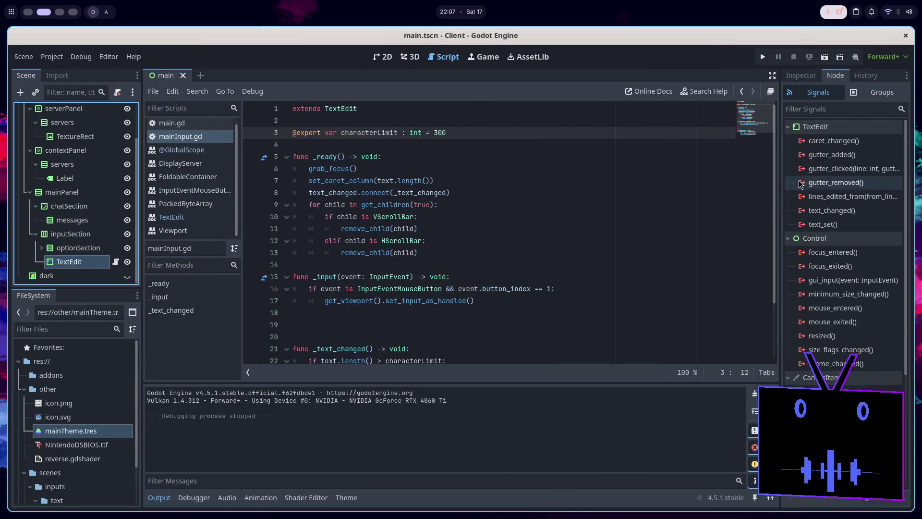
pyautogui.click(800, 75)
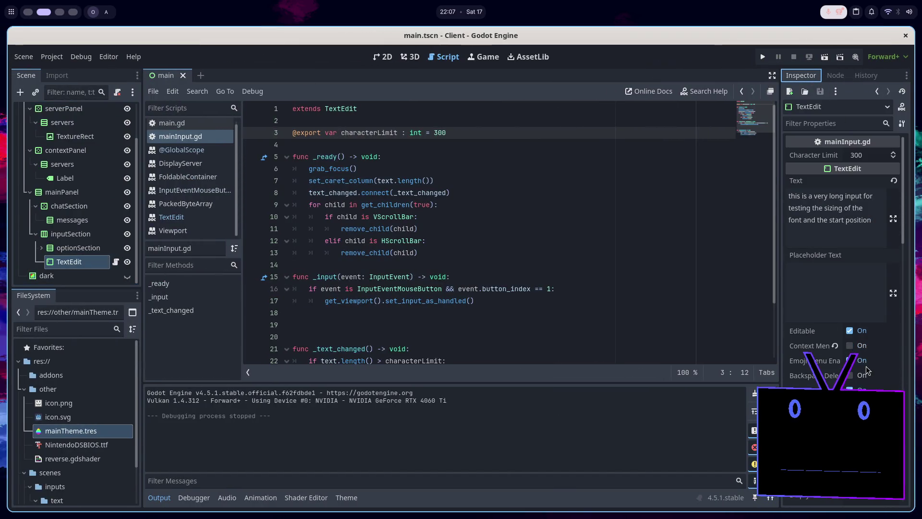
pyautogui.click(875, 155)
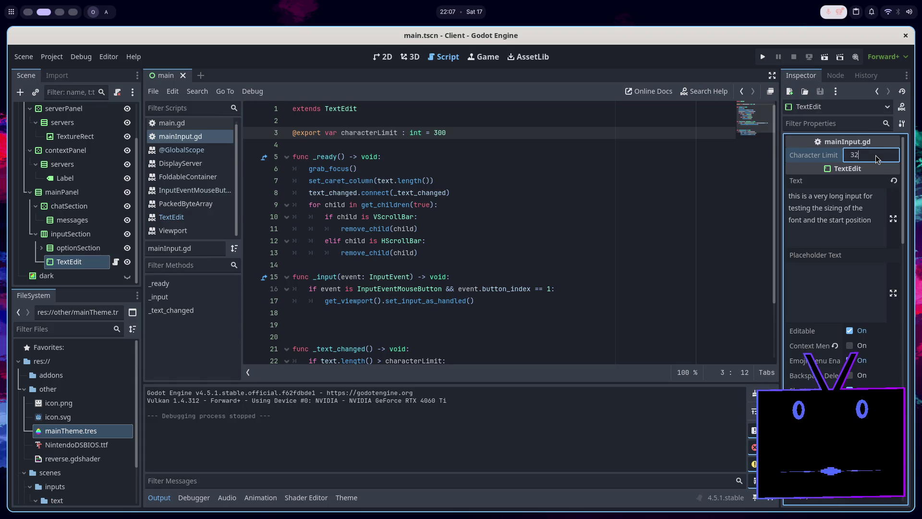
pyautogui.write('250')
pyautogui.press('Return')
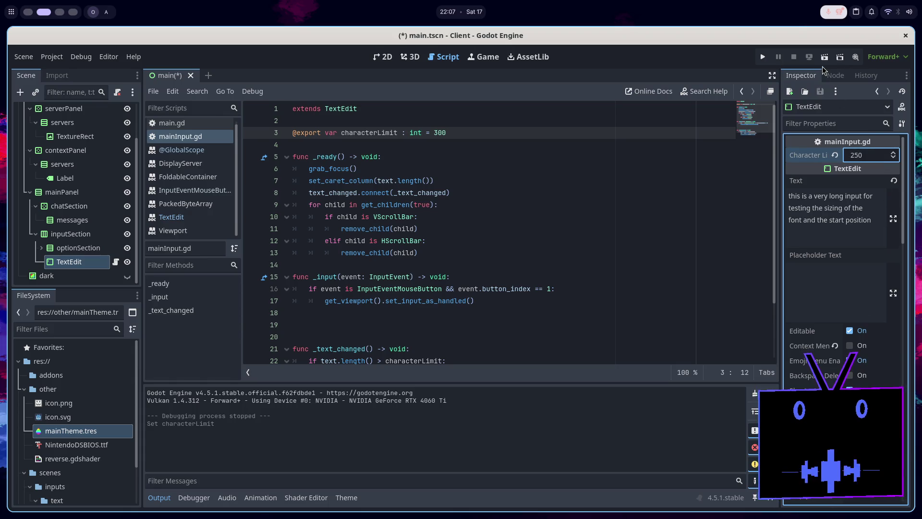
# Clear the TextEdit's default Text, save the scene, and relaunch the client.
pyautogui.click(893, 218)
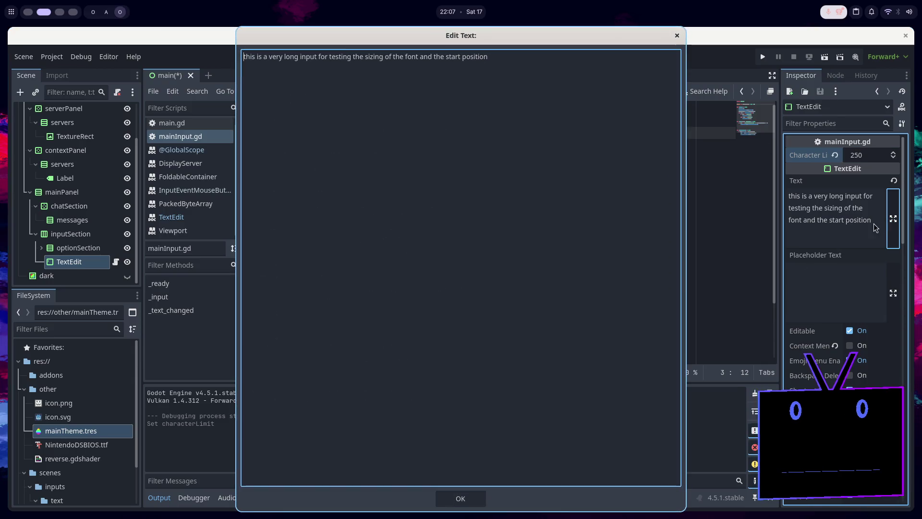
pyautogui.click(460, 499)
pyautogui.click(865, 227)
pyautogui.hotkey('ctrl', 'a')
pyautogui.press('BackSpace')
pyautogui.hotkey('ctrl', 's')
pyautogui.click(824, 57)
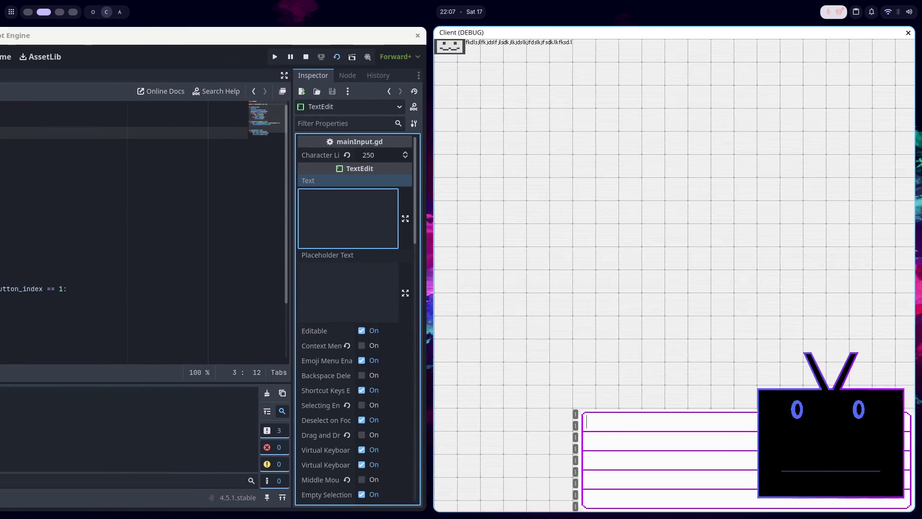
# Fill the empty input with asterisks until the 250-character limit stops it, then close the client.
pyautogui.write('********************')
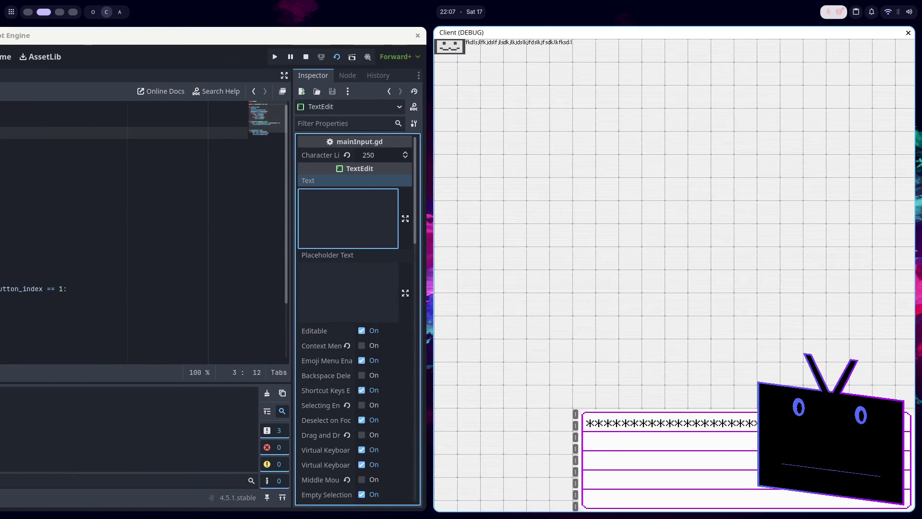
pyautogui.write('********************')
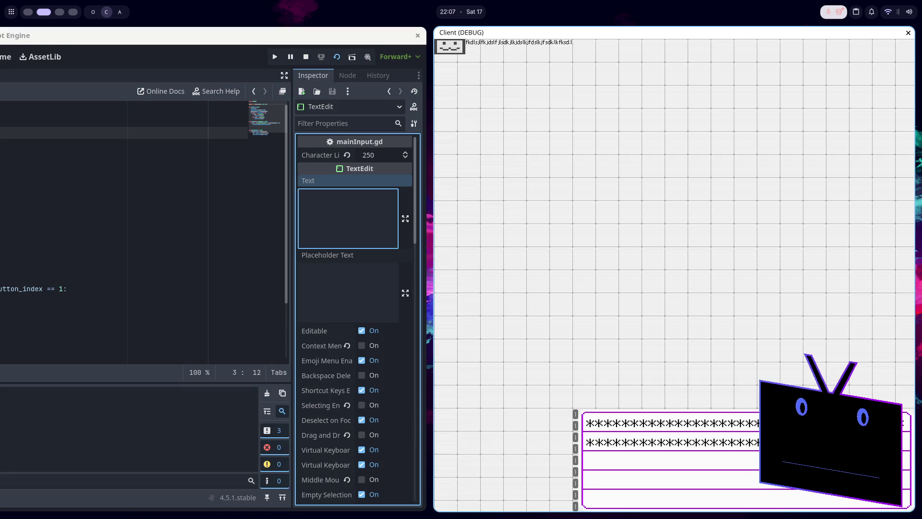
pyautogui.write('**********************************************************************')
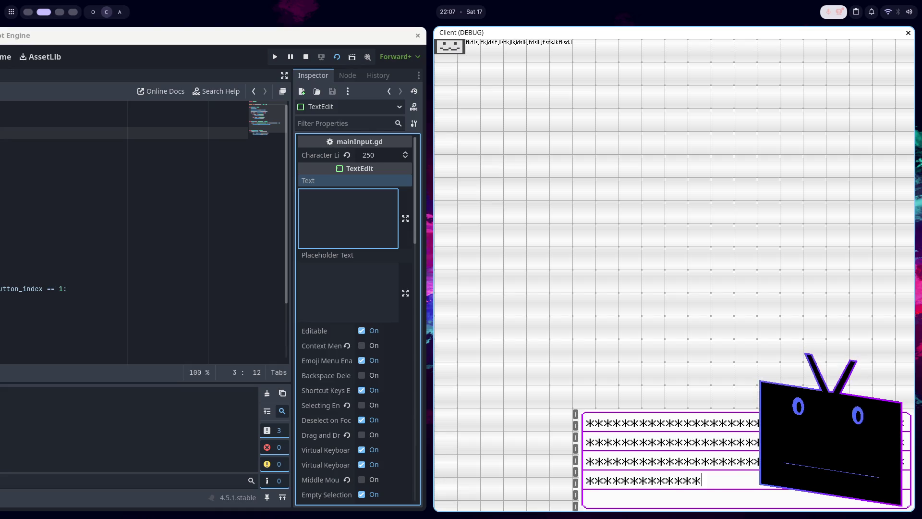
pyautogui.write('************')
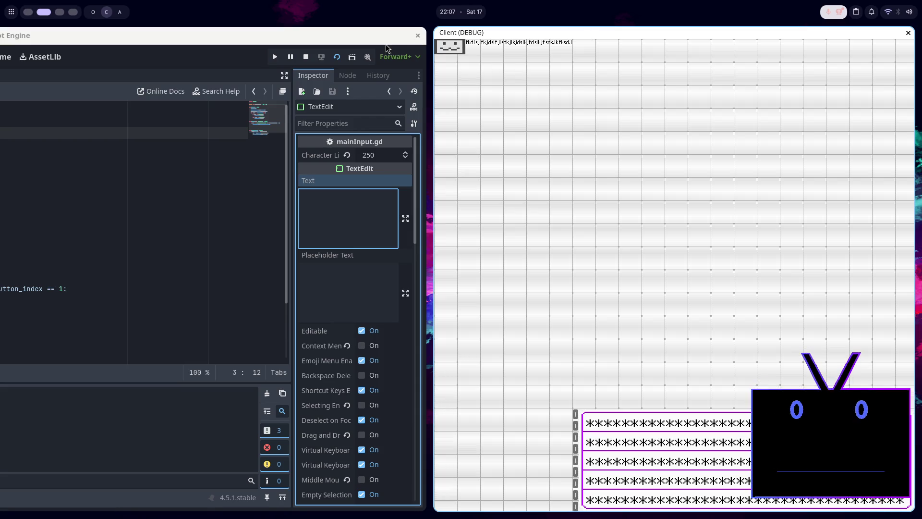
pyautogui.click(306, 57)
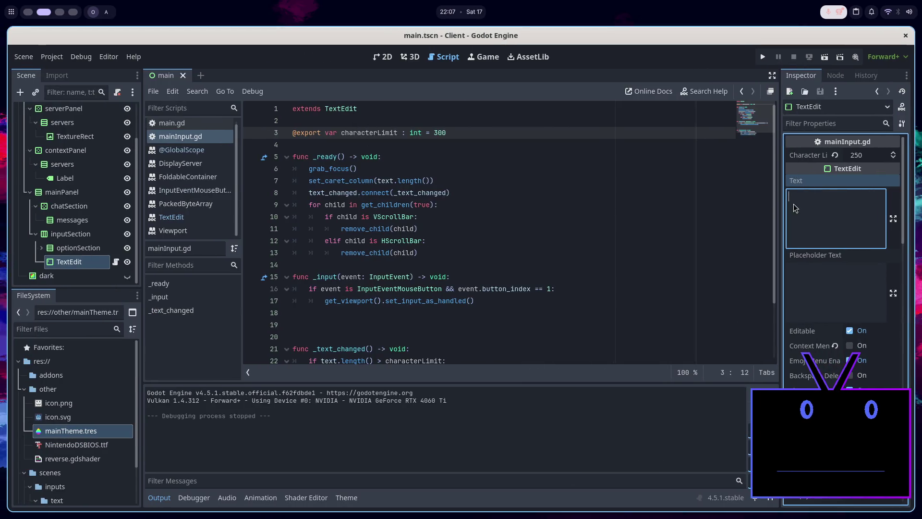
# Set Character Limit to 200, run main.tscn, and fill the input with asterisks to test it.
pyautogui.click(870, 155)
pyautogui.write('200')
pyautogui.press('Return')
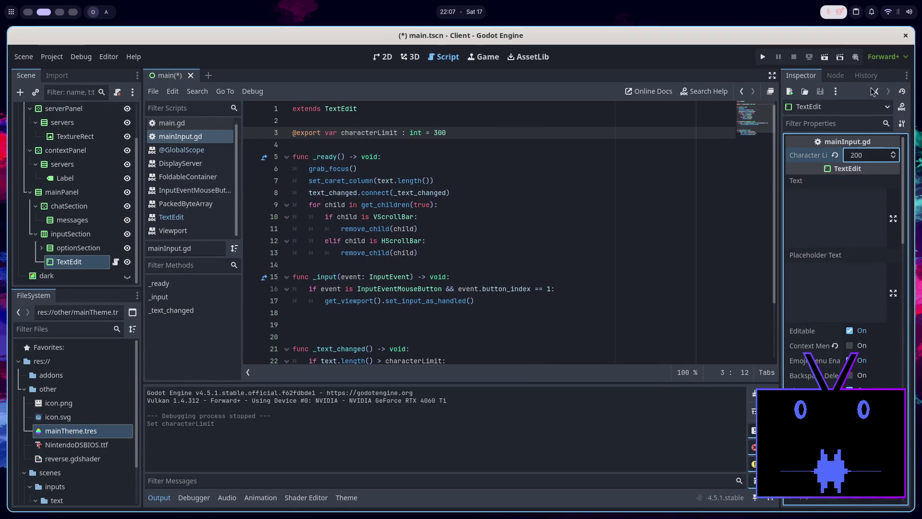
pyautogui.click(839, 57)
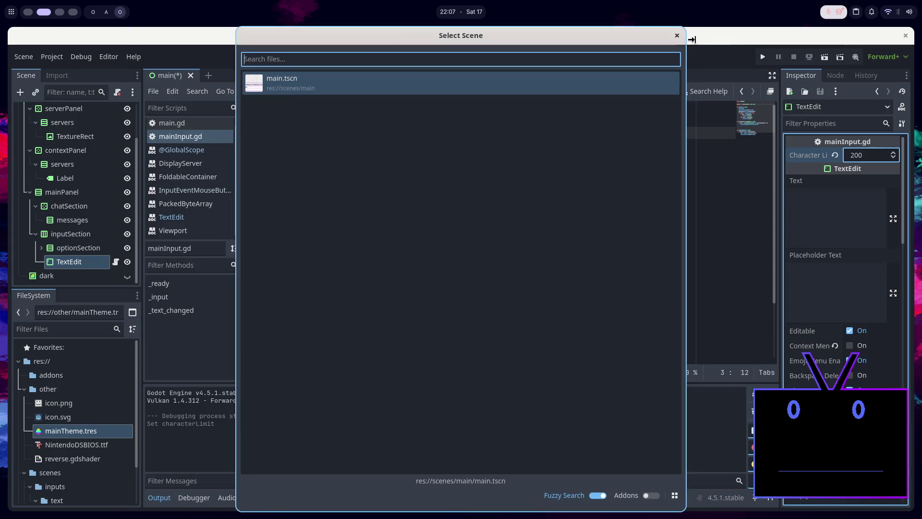
pyautogui.press('Return')
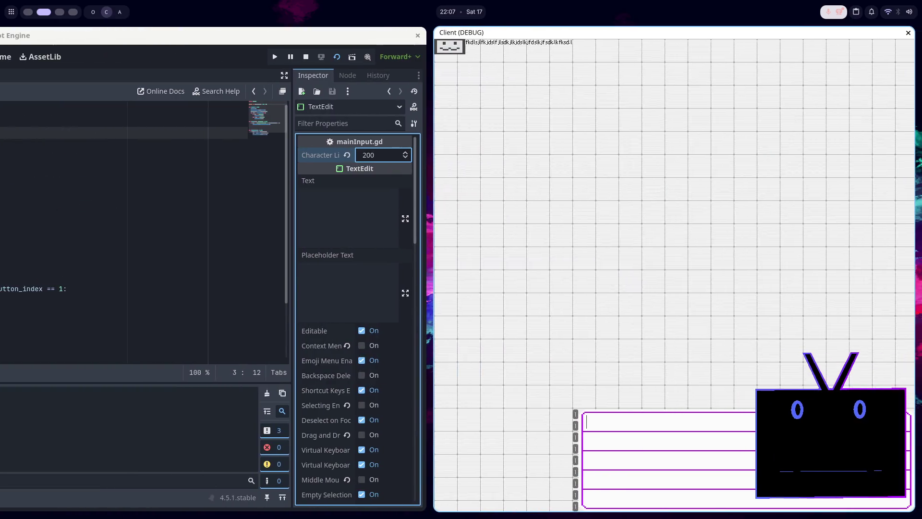
pyautogui.write('*********************')
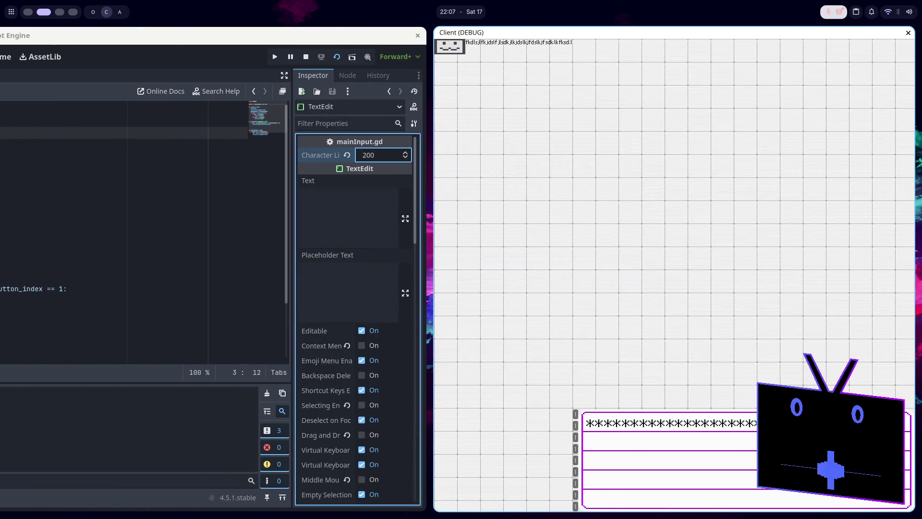
pyautogui.write('***************************************************')
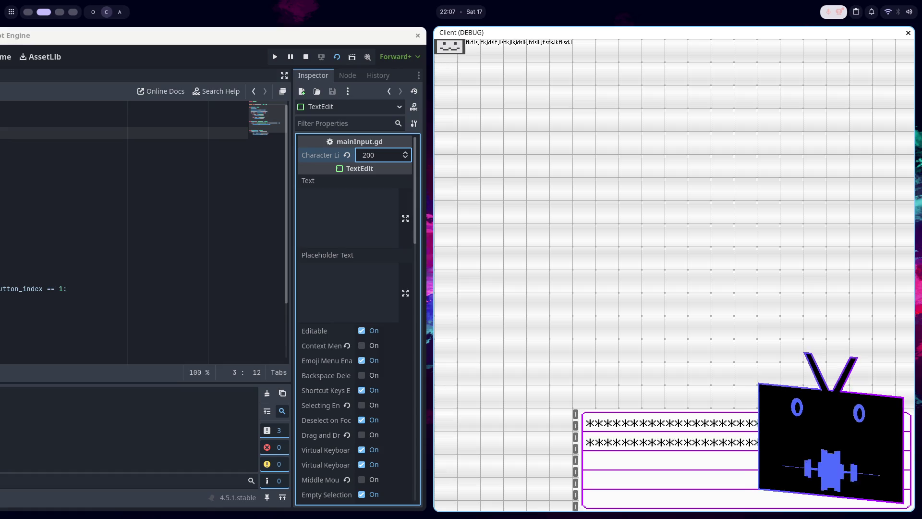
pyautogui.write('************************************************************')
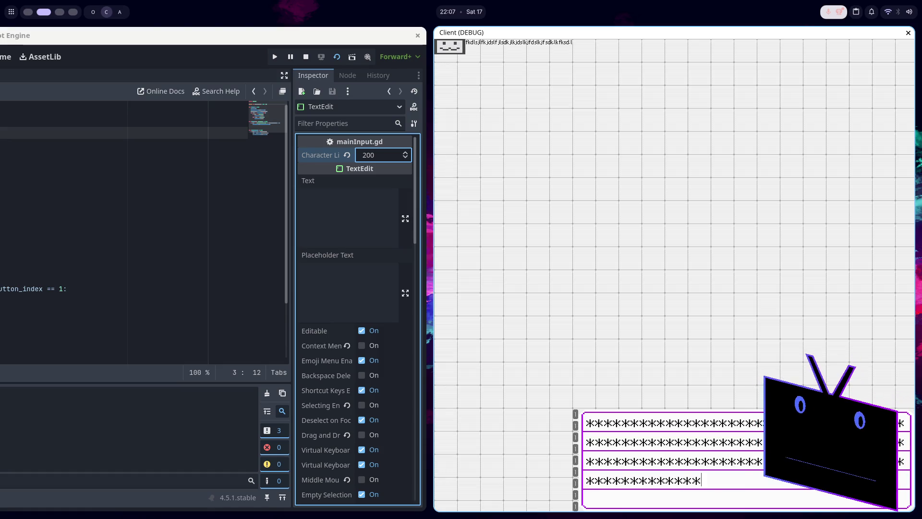
pyautogui.write('************')
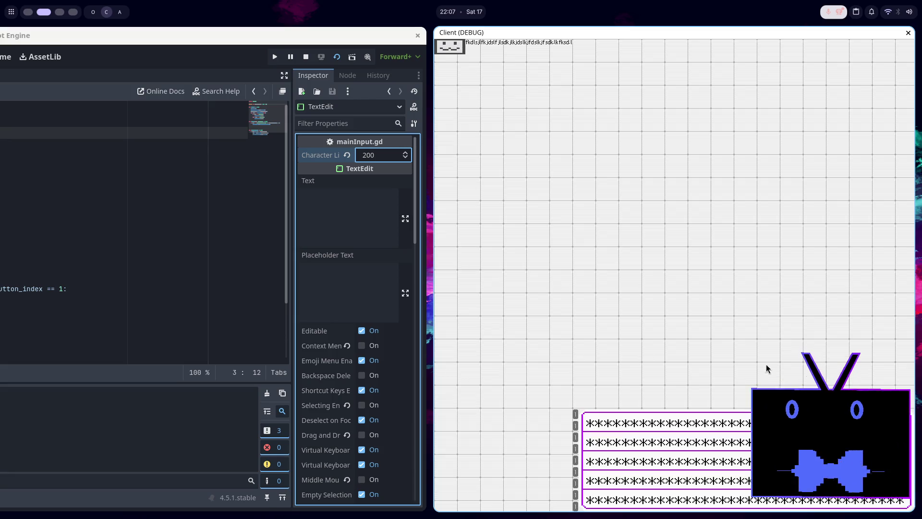
pyautogui.click(391, 161)
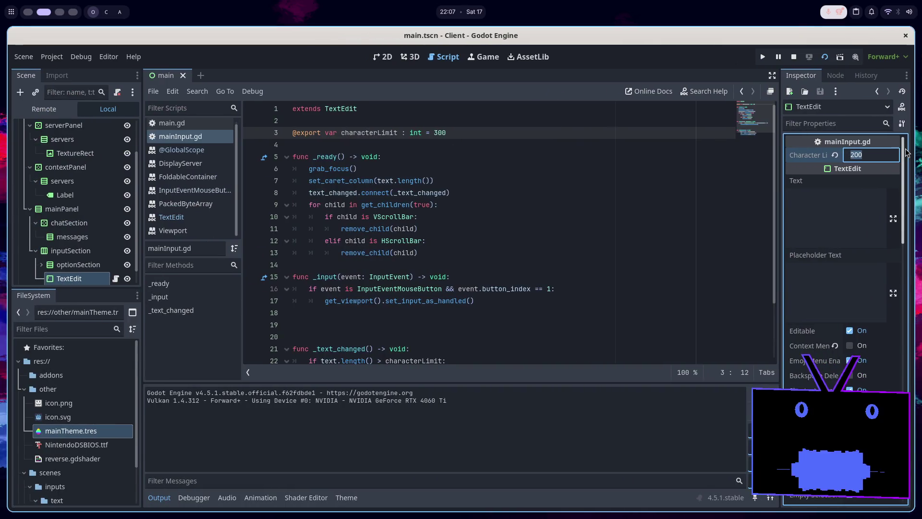
# Revert the Inspector override, change characterLimit's default from 300 to 200 in mainInput.gd, save, and rerun the client.
pyautogui.click(836, 161)
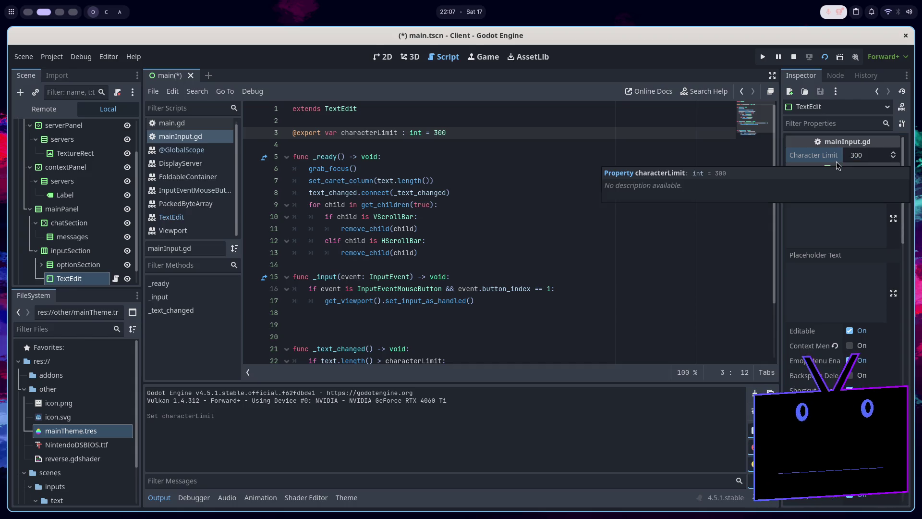
pyautogui.click(461, 130)
pyautogui.press('BackSpace')
pyautogui.press('BackSpace')
pyautogui.press('BackSpace')
pyautogui.write('200')
pyautogui.hotkey('ctrl', 's')
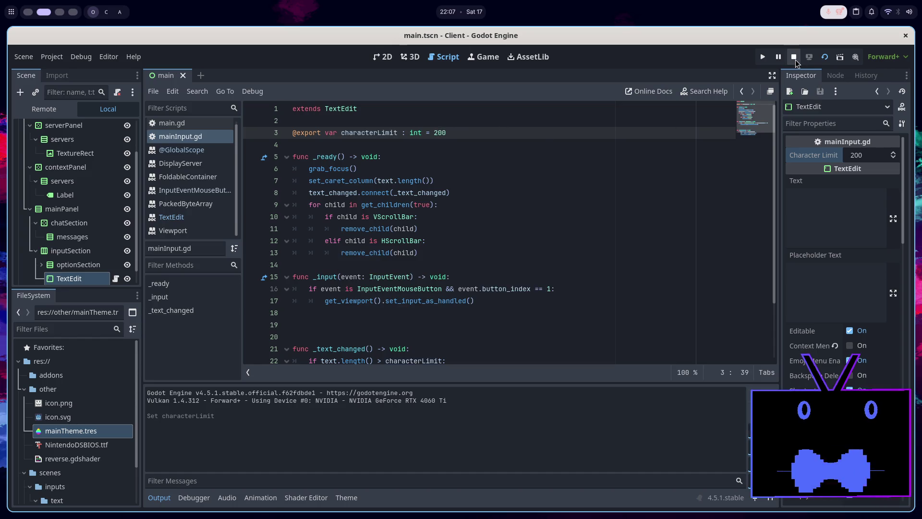
pyautogui.click(795, 58)
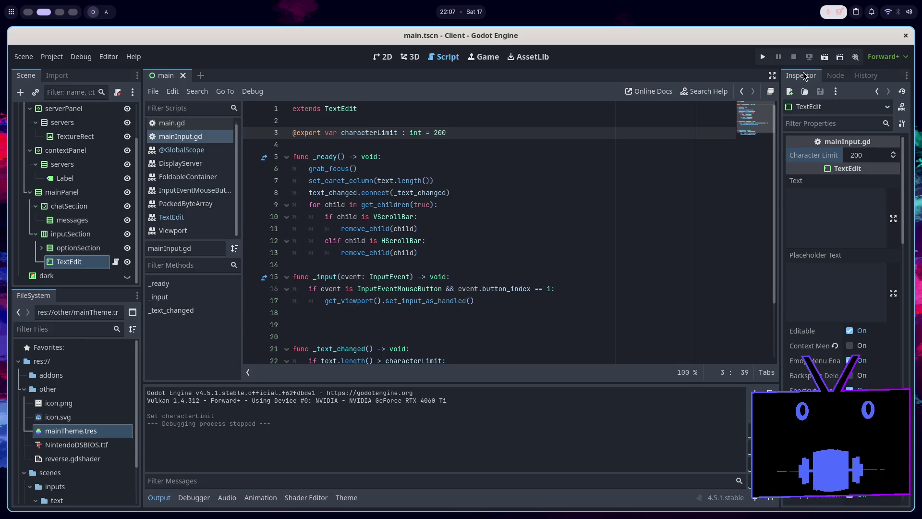
pyautogui.click(825, 57)
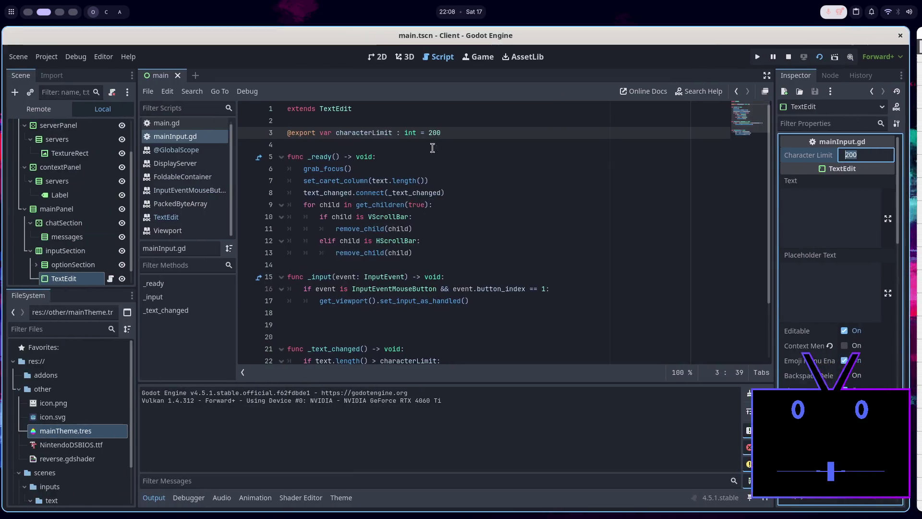
# Set Character Limit to 150 and fill the running client's input with asterisks.
pyautogui.click(883, 153)
pyautogui.write('150')
pyautogui.press('Return')
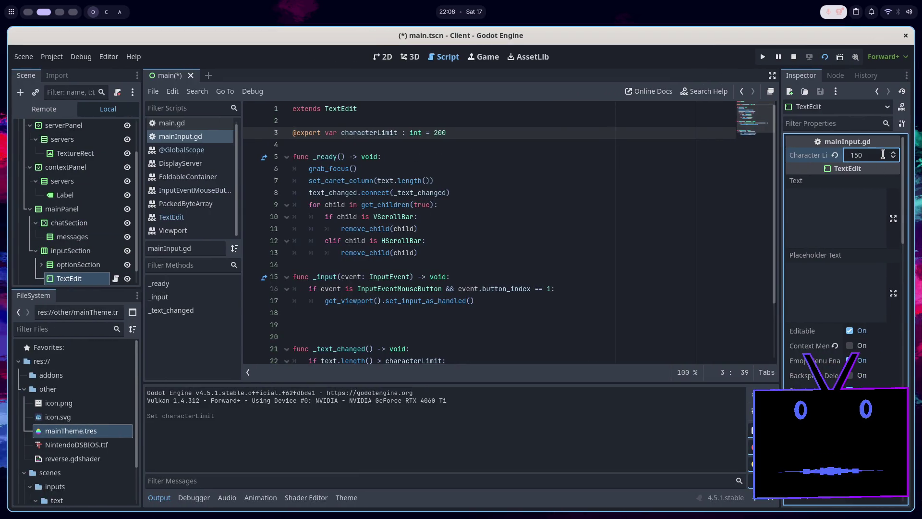
pyautogui.press('F5')
pyautogui.write('**')
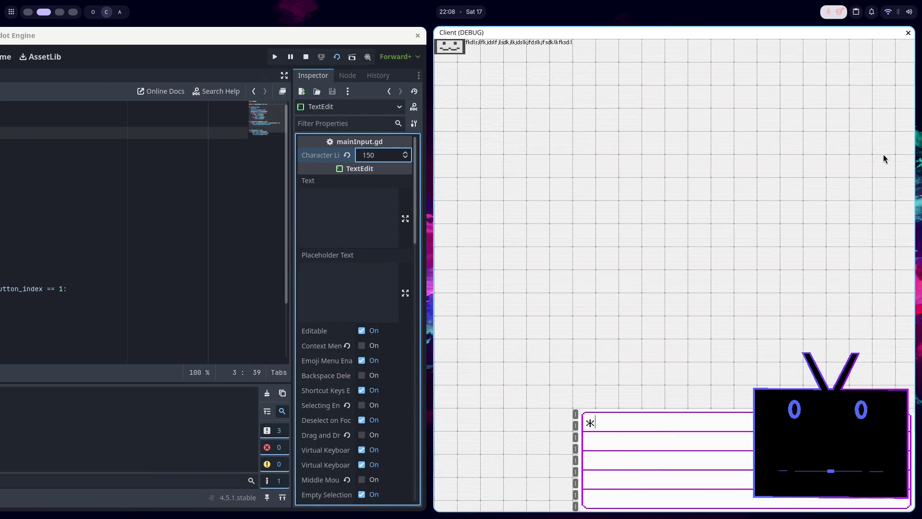
pyautogui.write('*******************************')
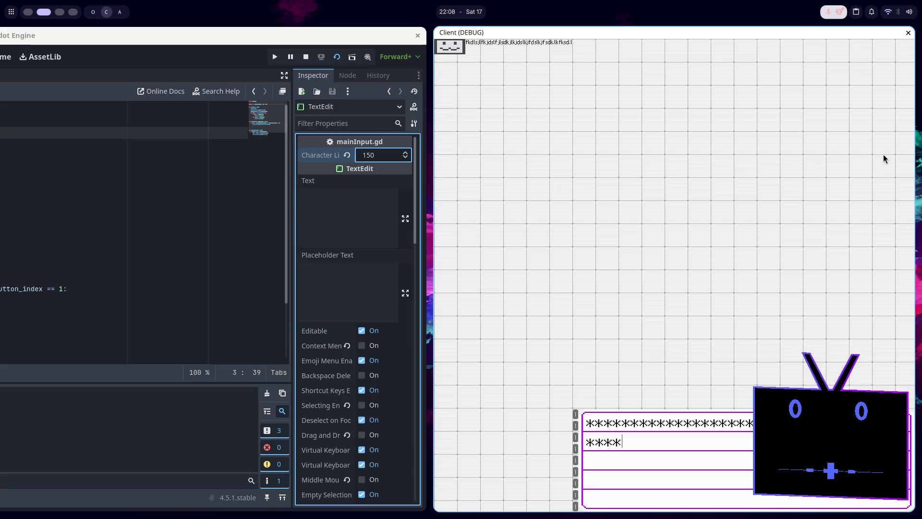
pyautogui.write('***************************')
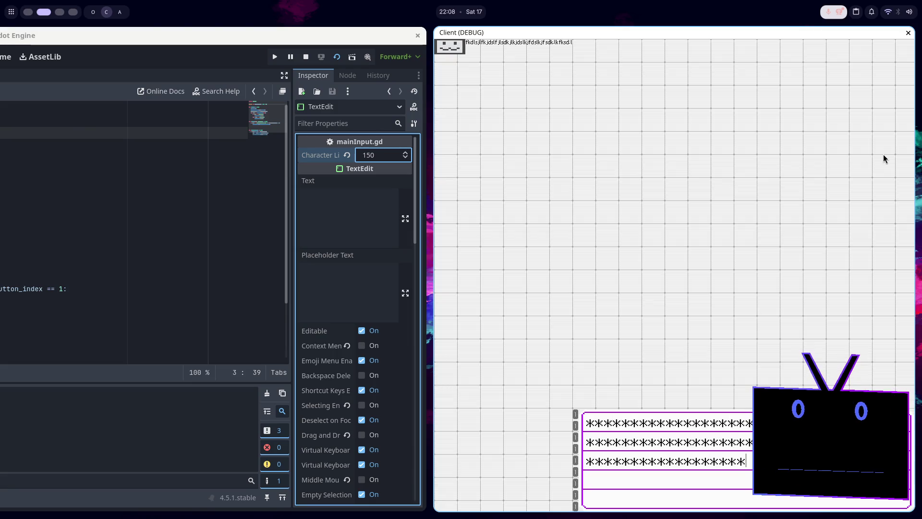
pyautogui.write('************')
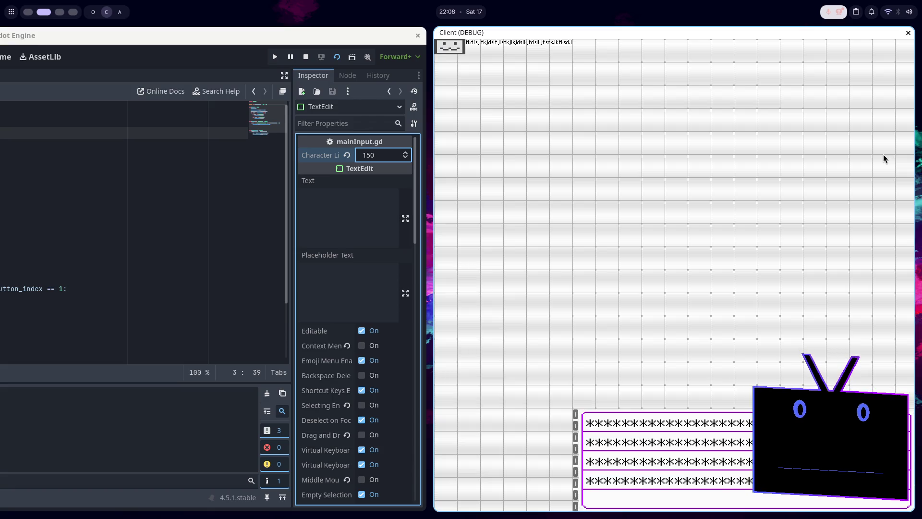
pyautogui.write('******')
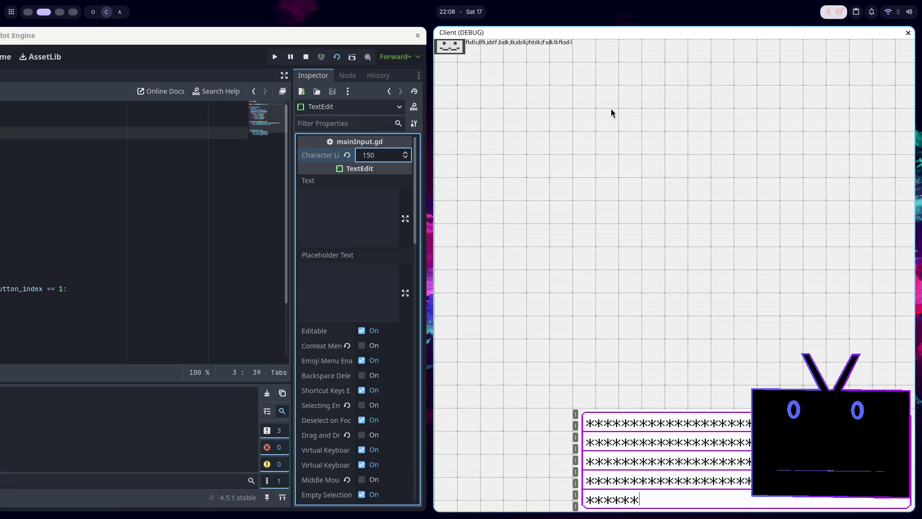
# Change the limit to 160, rerun, and type more asterisks into the input.
pyautogui.press('F8')
pyautogui.write('160')
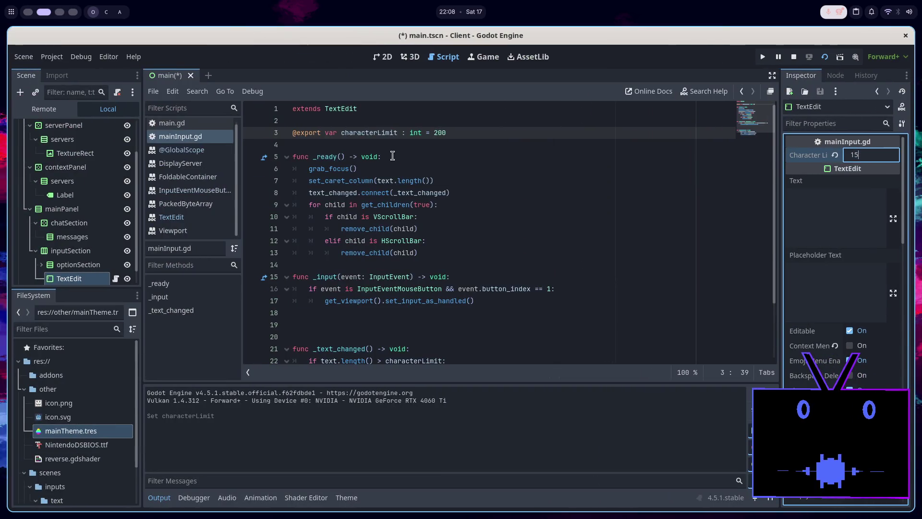
pyautogui.press('Return')
pyautogui.press('F5')
pyautogui.write('**********')
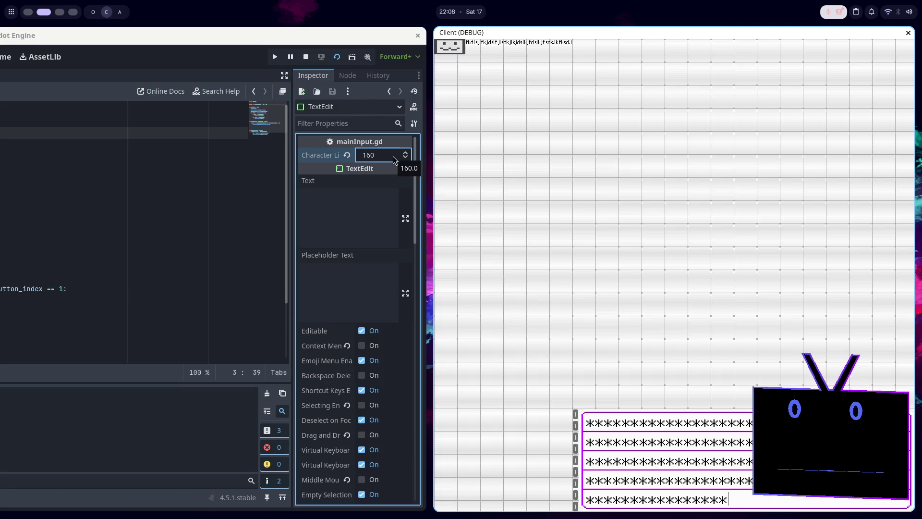
# Change the limit to 170 and relaunch the client.
pyautogui.press('F8')
pyautogui.write('70')
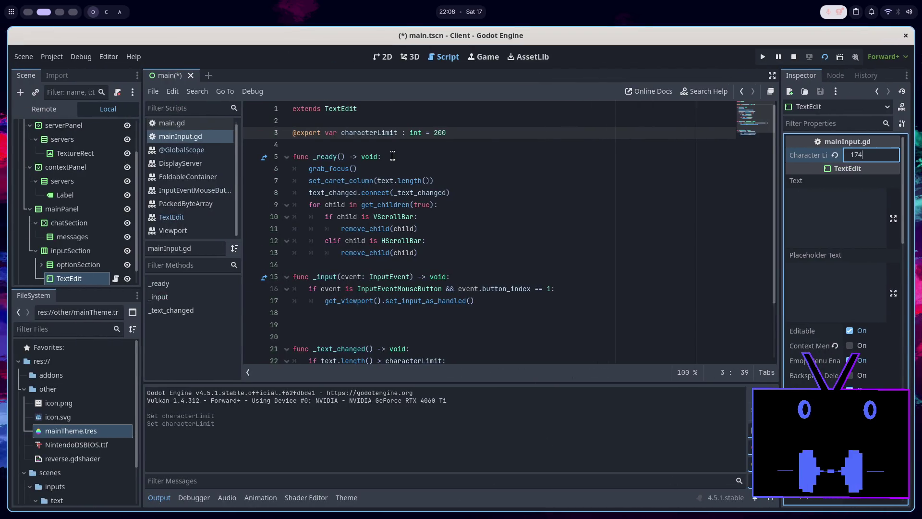
pyautogui.press('Return')
pyautogui.press('F5')
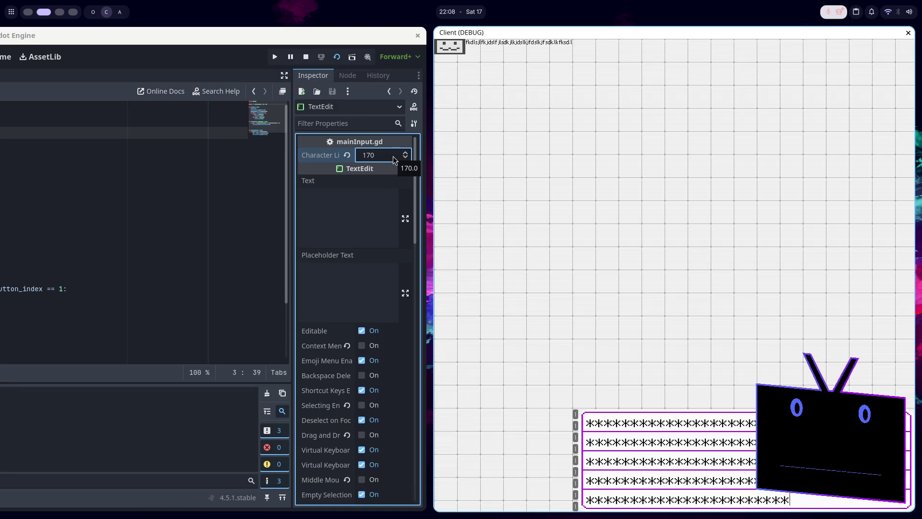
# Raise the Character Limit to 180, rerun, and fill the input with asterisks.
pyautogui.press('F8')
pyautogui.press('BackSpace')
pyautogui.press('BackSpace')
pyautogui.write('80')
pyautogui.press('Return')
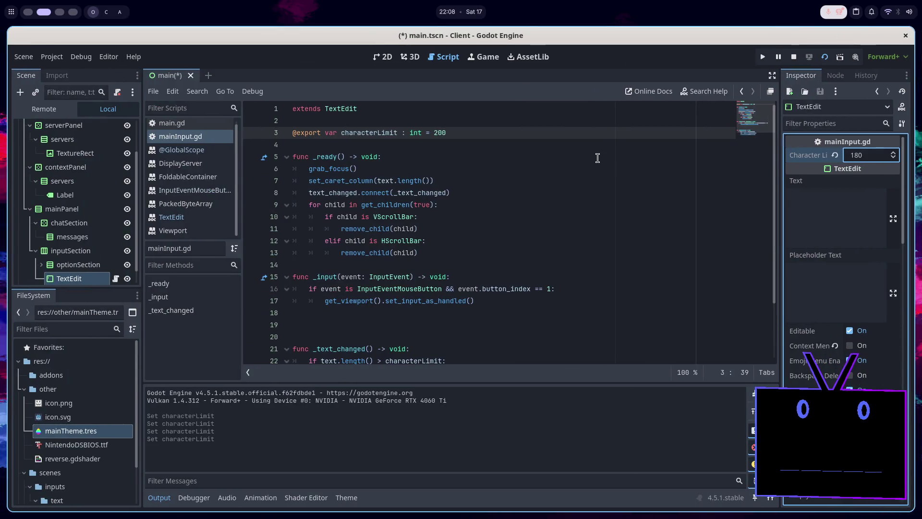
pyautogui.press('F5')
pyautogui.write('**')
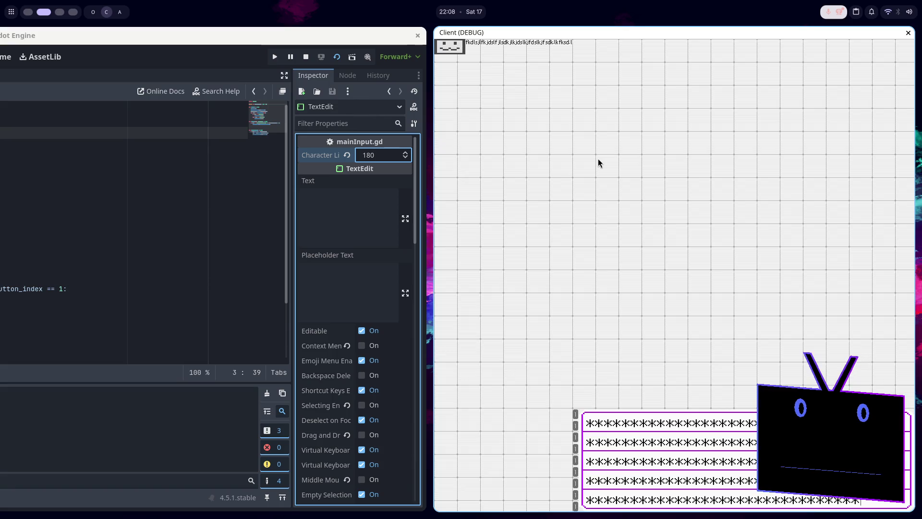
pyautogui.write('**')
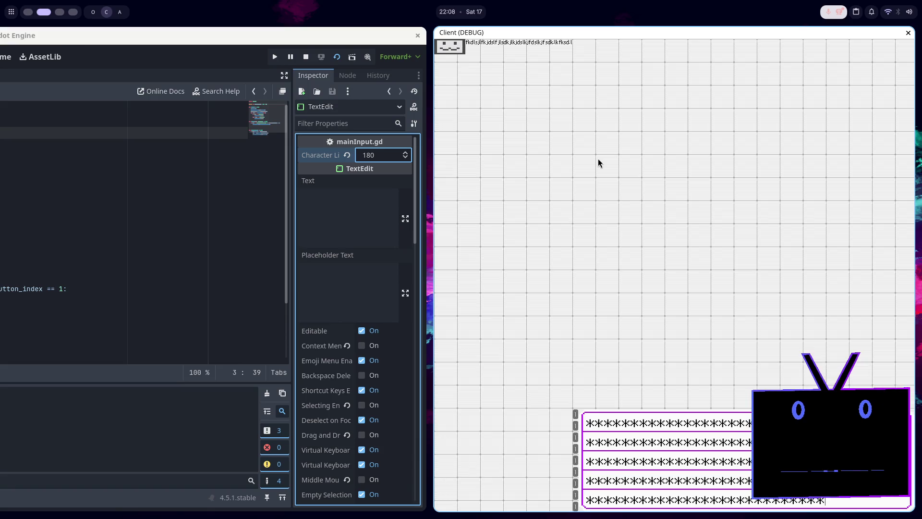
# Erase the asterisk lines from the input and type a row of l's instead.
pyautogui.press('BackSpace')
pyautogui.press('BackSpace')
pyautogui.press('BackSpace')
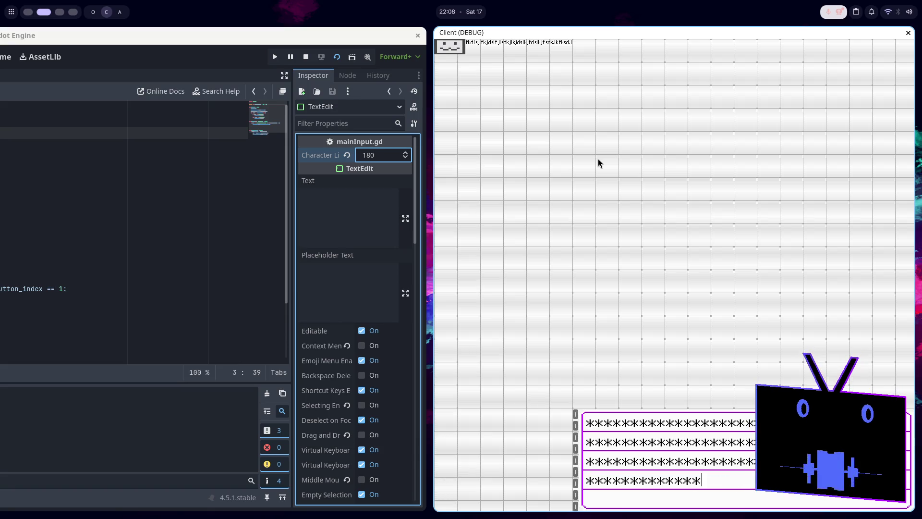
pyautogui.press('BackSpace')
pyautogui.press('BackSpace')
pyautogui.press('BackSpace')
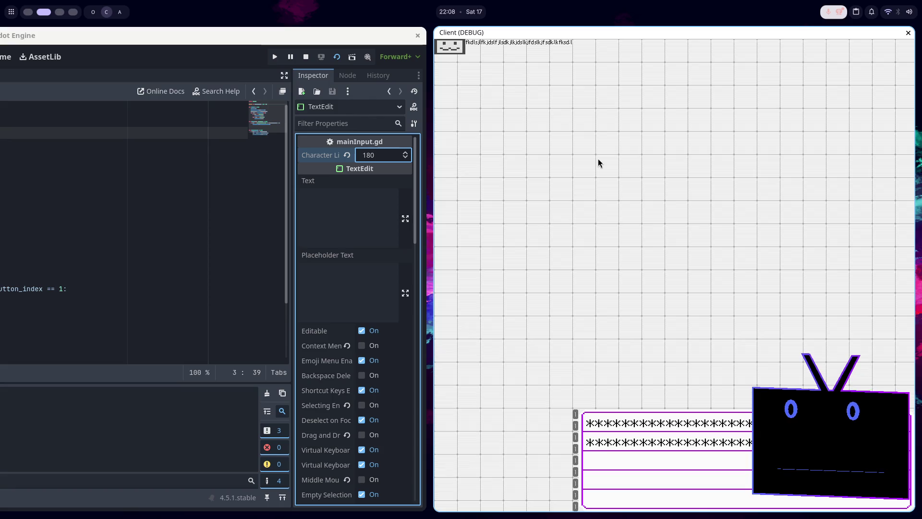
pyautogui.press('BackSpace')
pyautogui.press('BackSpace')
pyautogui.press('BackSpace')
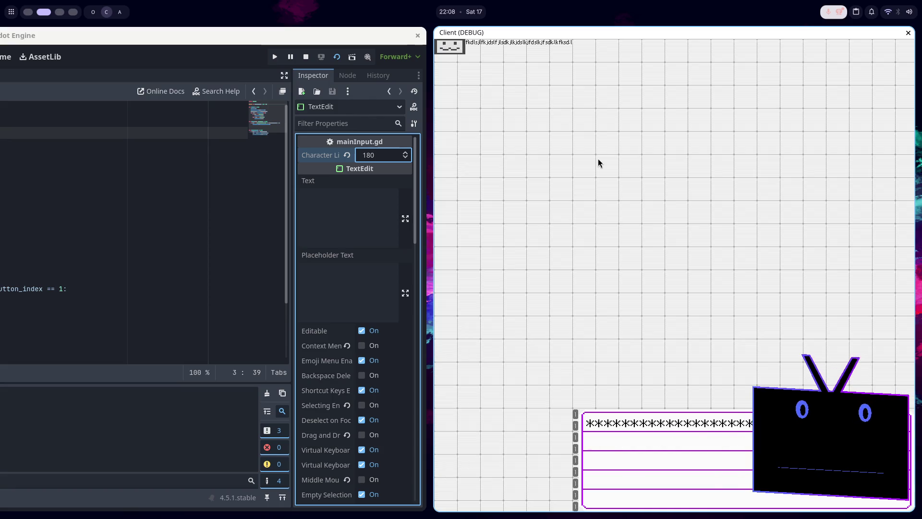
pyautogui.press('BackSpace')
pyautogui.press('BackSpace')
pyautogui.press('BackSpace')
pyautogui.write('llll')
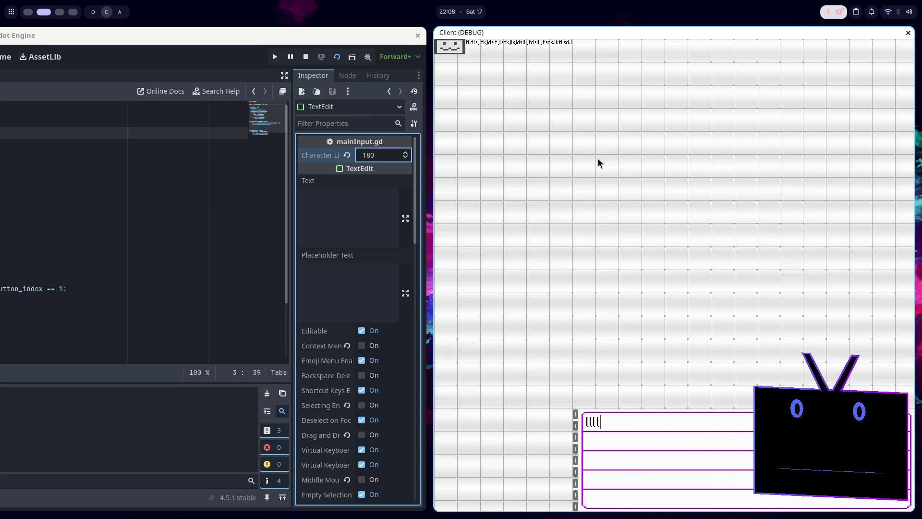
pyautogui.write('llllllllllllllllllllllllllllllllllllll')
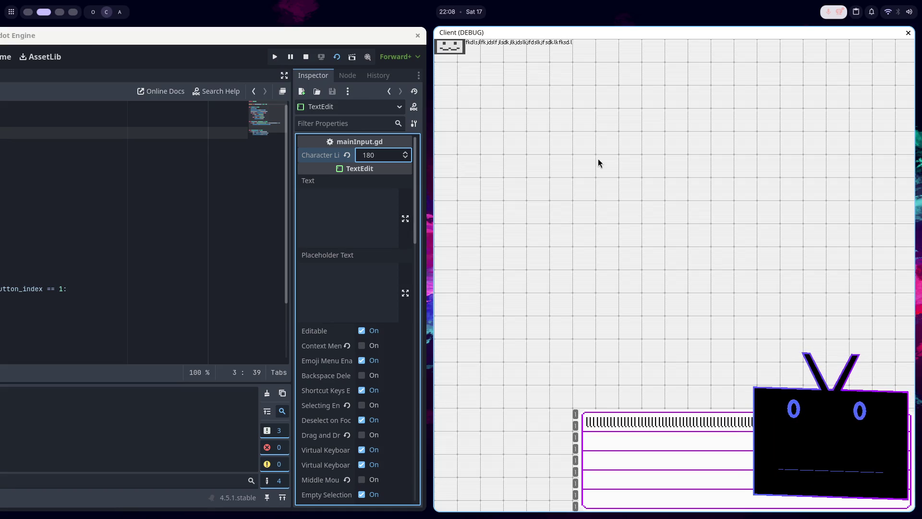
pyautogui.write('llllllllllllllllllllllllllllllllllllllllllllllllll')
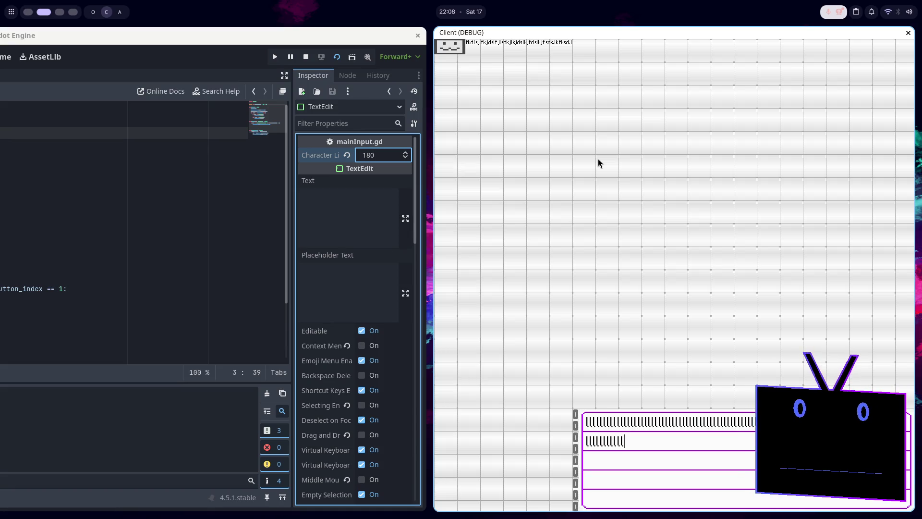
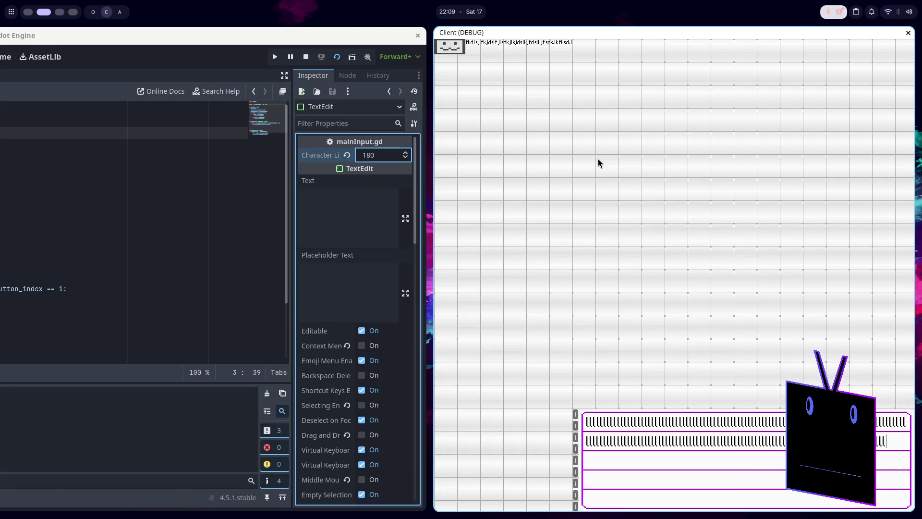
# Stop the running chat client, put the caret at the end of line 21, and switch to the browser.
pyautogui.click(312, 57)
pyautogui.scroll(-1, 431, 194)
pyautogui.click(442, 275)
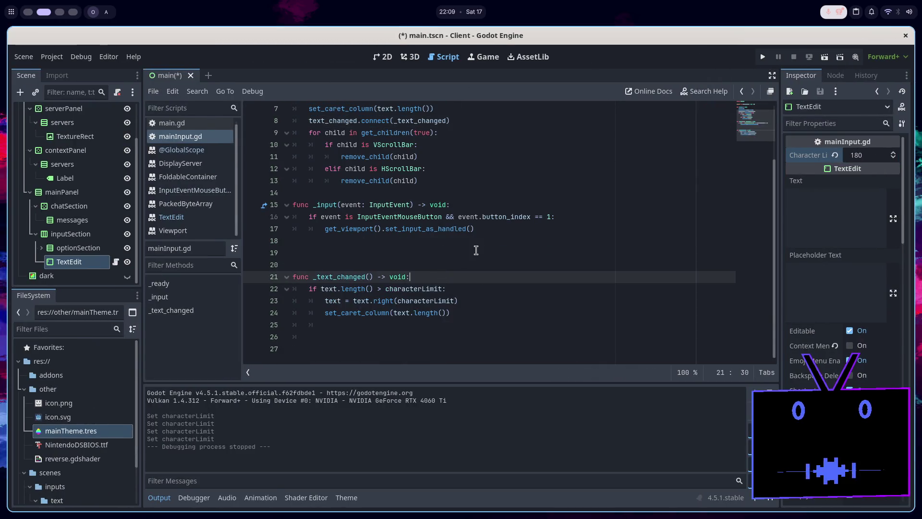
pyautogui.press('super+Page_Up')
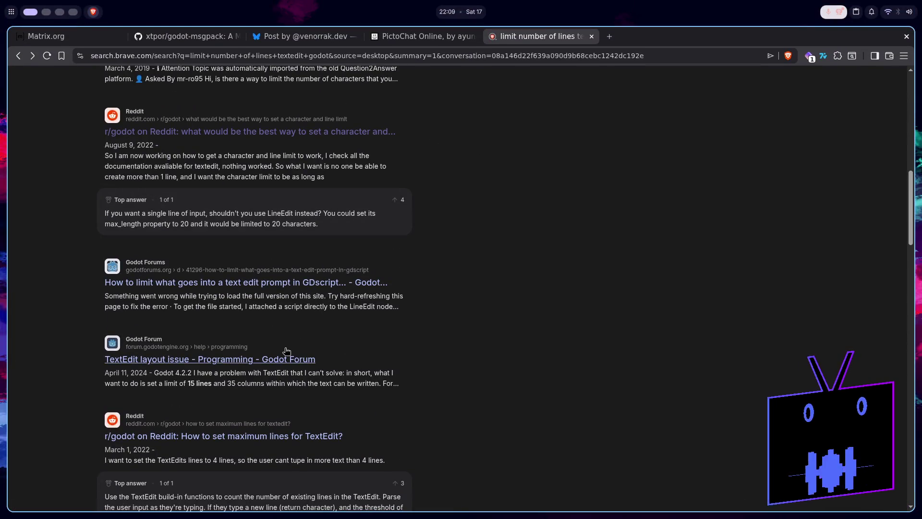
# Open and read the r/godot thread 'How to set maximum lines for TextEdit?' from the search results.
pyautogui.scroll(-1, 287, 352)
pyautogui.click(298, 379)
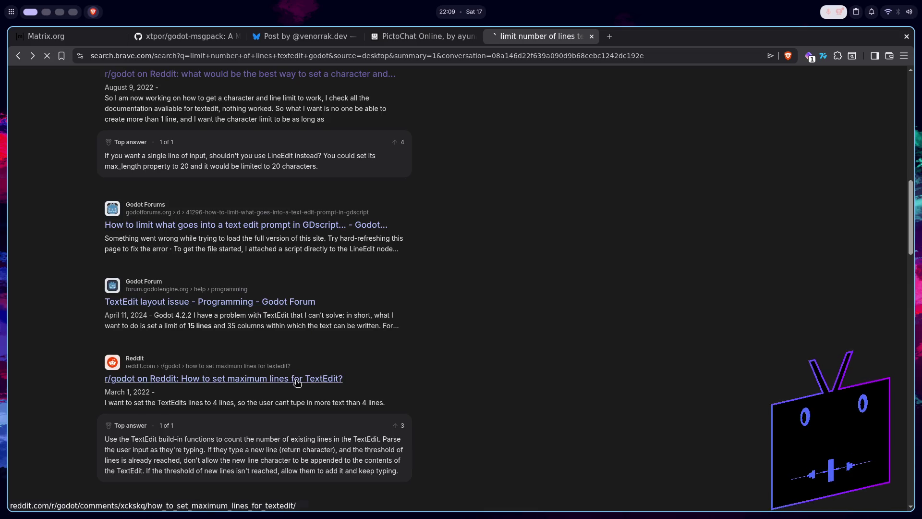
pyautogui.scroll(-3, 534, 406)
pyautogui.scroll(2, 506, 393)
pyautogui.scroll(1, 505, 386)
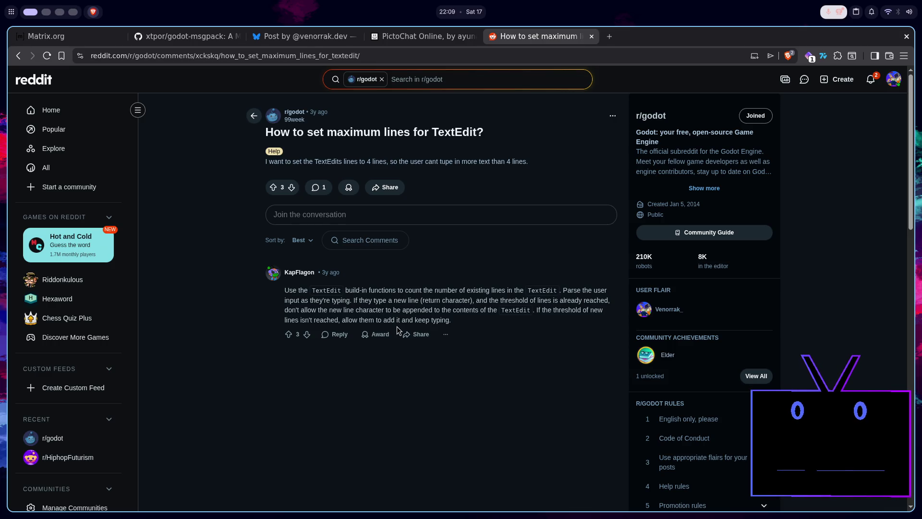
# Go back and read the '(Godot 4) How to put a limit on characters' Reddit thread.
pyautogui.hotkey('alt', 'Left')
pyautogui.scroll(-3, 390, 333)
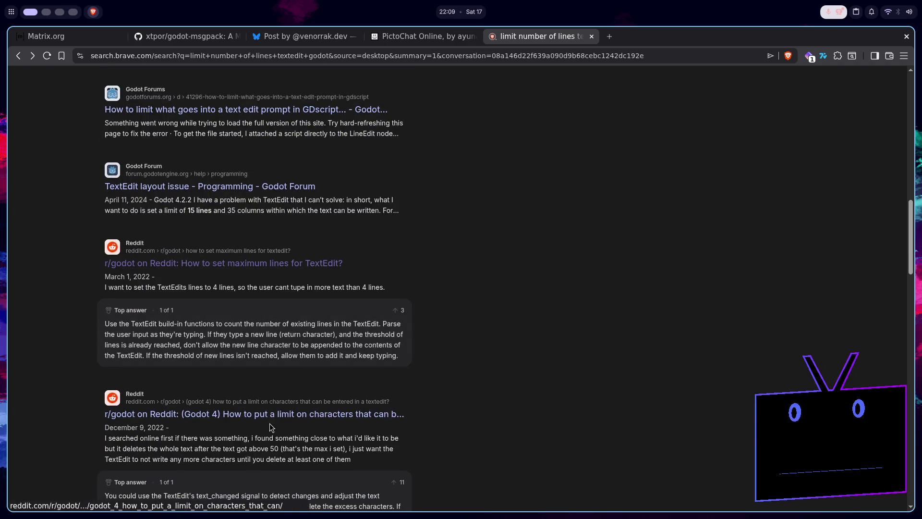
pyautogui.click(328, 413)
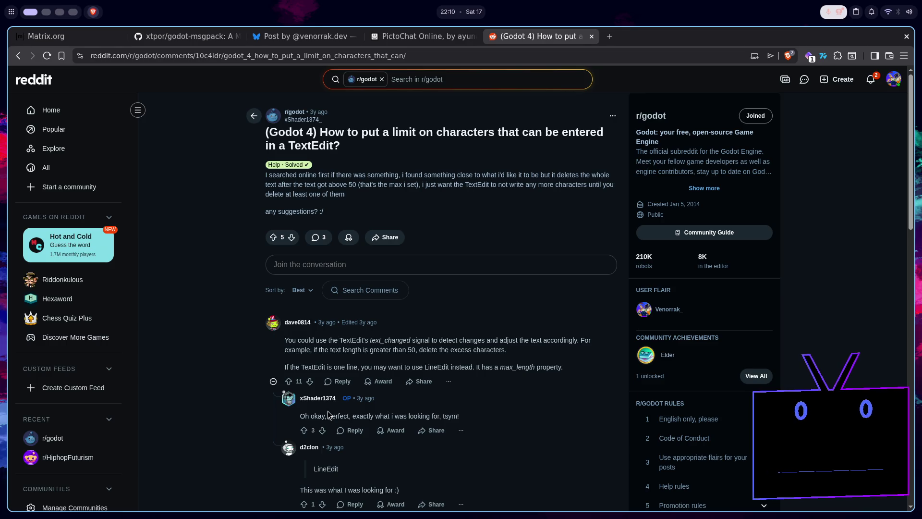
pyautogui.scroll(-3, 358, 319)
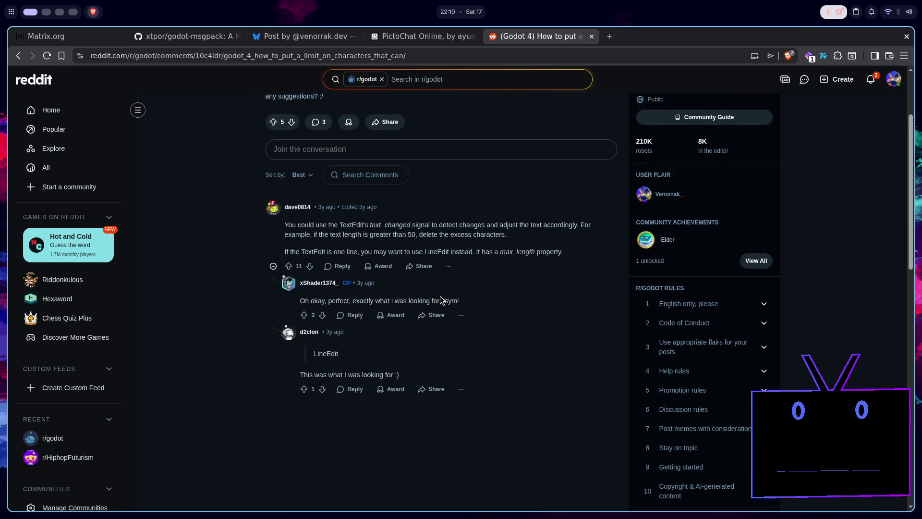
pyautogui.scroll(1, 440, 296)
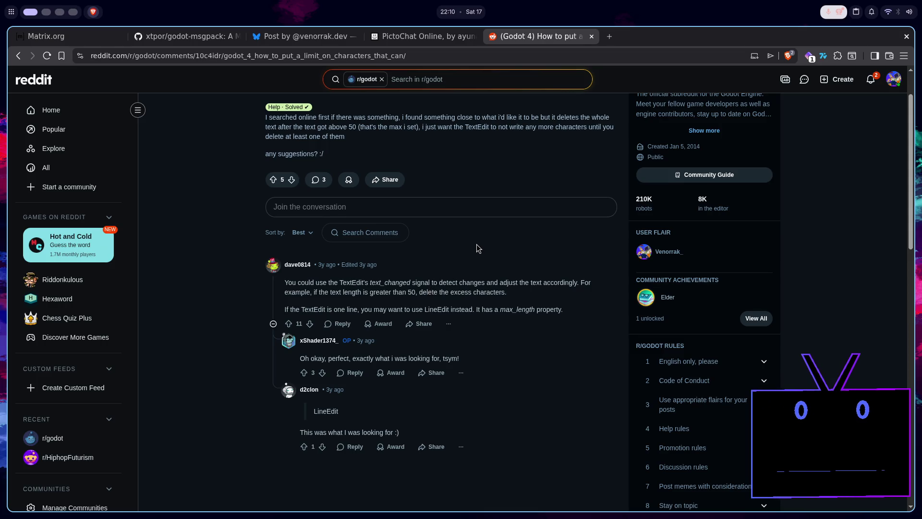
# Return to the search results, skim further, then switch back to the Godot editor.
pyautogui.hotkey('alt', 'Left')
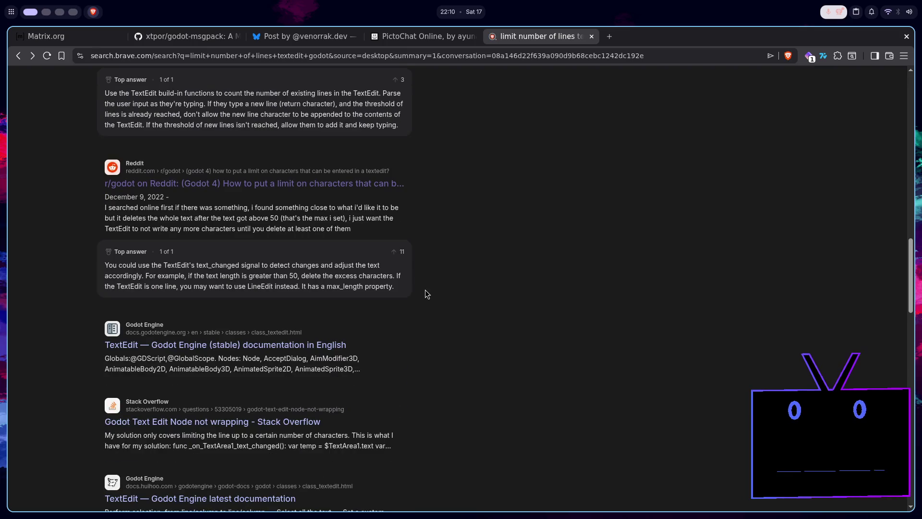
pyautogui.scroll(-2, 339, 358)
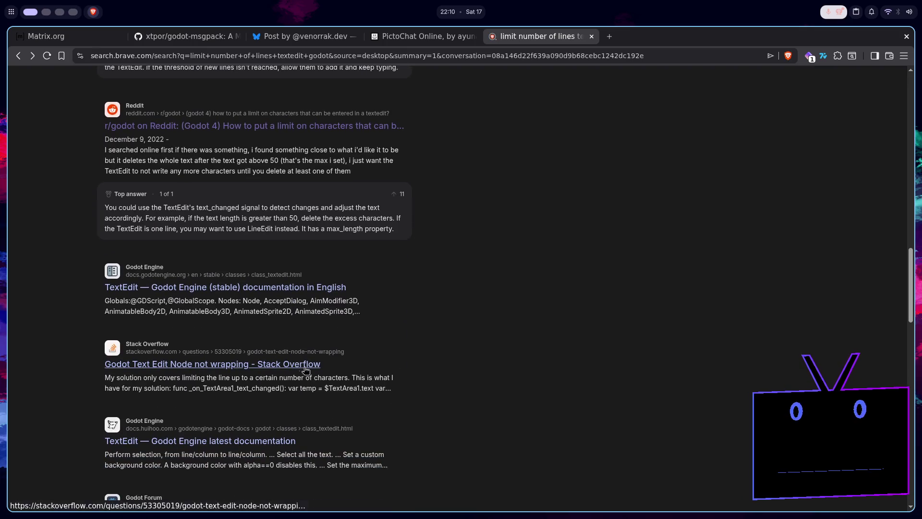
pyautogui.scroll(-1, 310, 371)
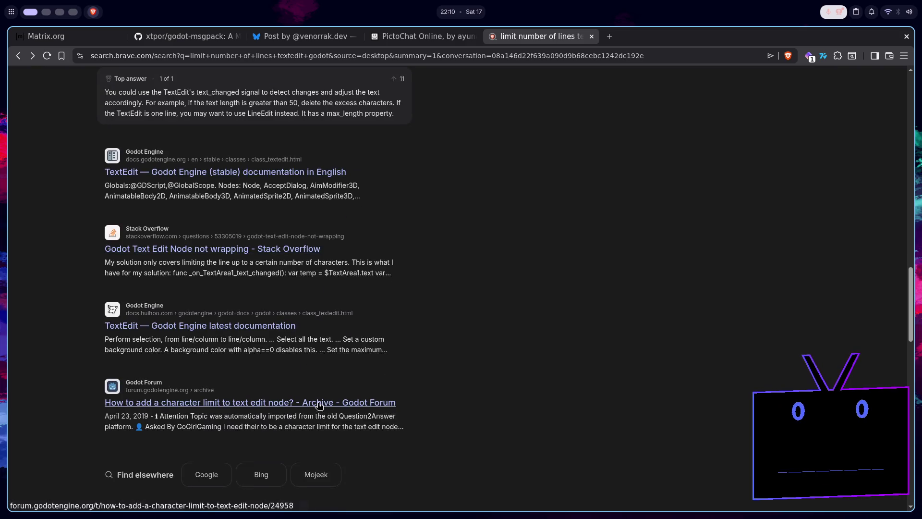
pyautogui.scroll(10, 319, 406)
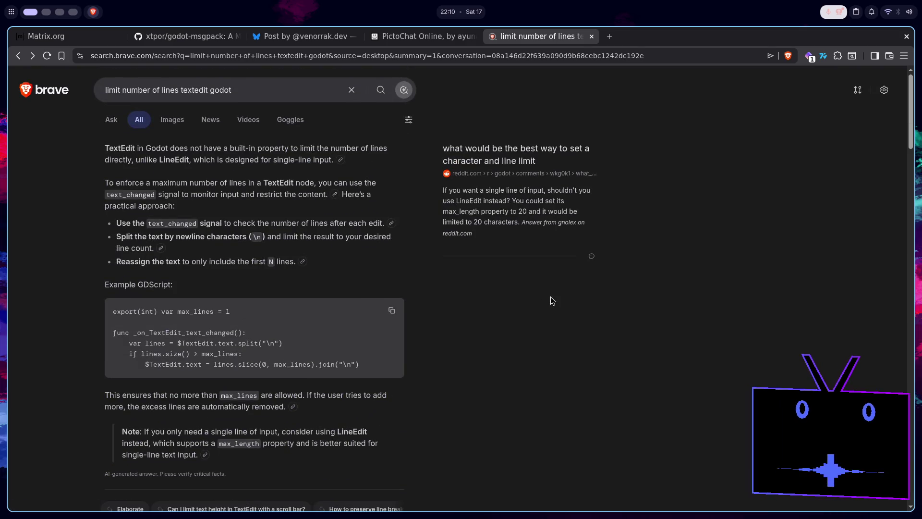
pyautogui.press('super+2')
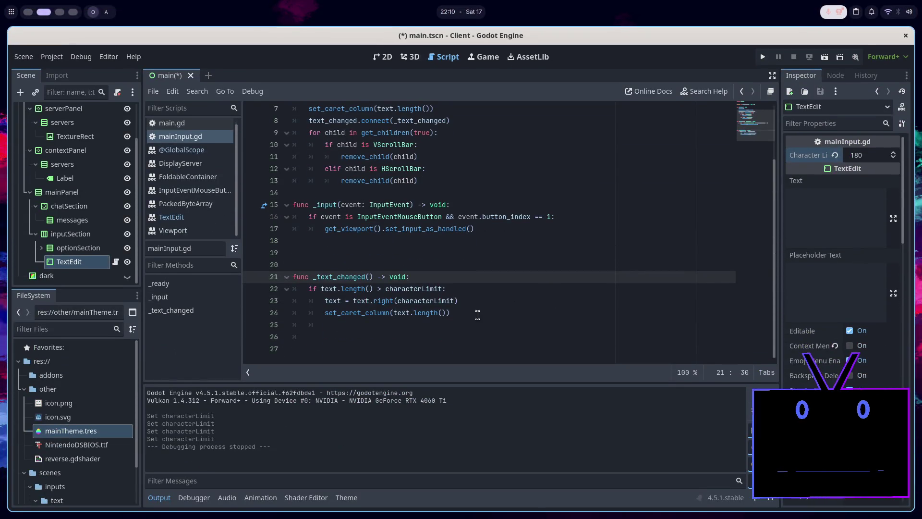
# Delete the two character-trimming lines inside the if block of _text_changed.
pyautogui.moveTo(474, 313); pyautogui.dragTo(470, 286)
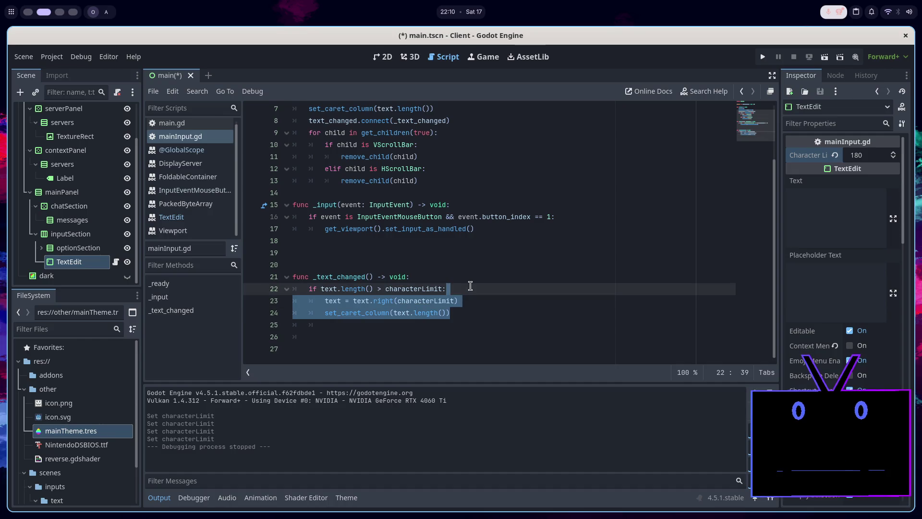
pyautogui.press('BackSpace')
pyautogui.press('BackSpace')
pyautogui.press('BackSpace')
pyautogui.press('BackSpace')
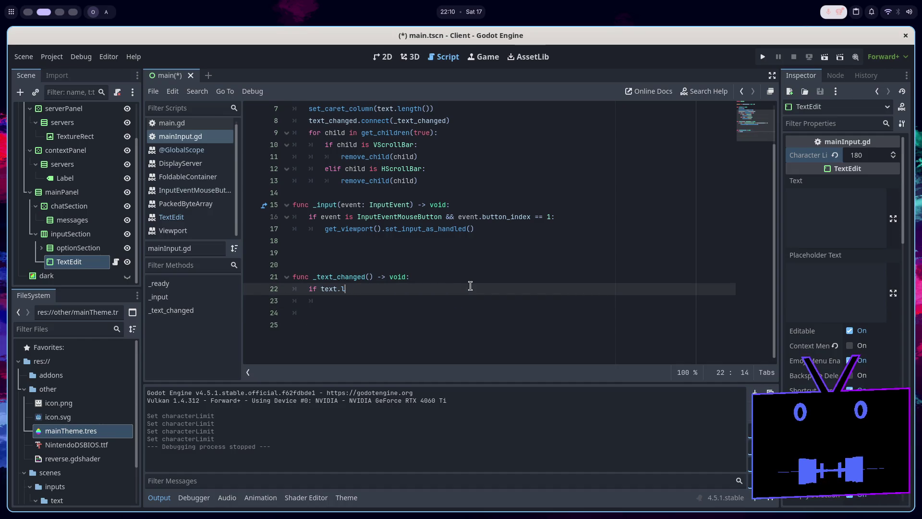
pyautogui.scroll(2, 470, 285)
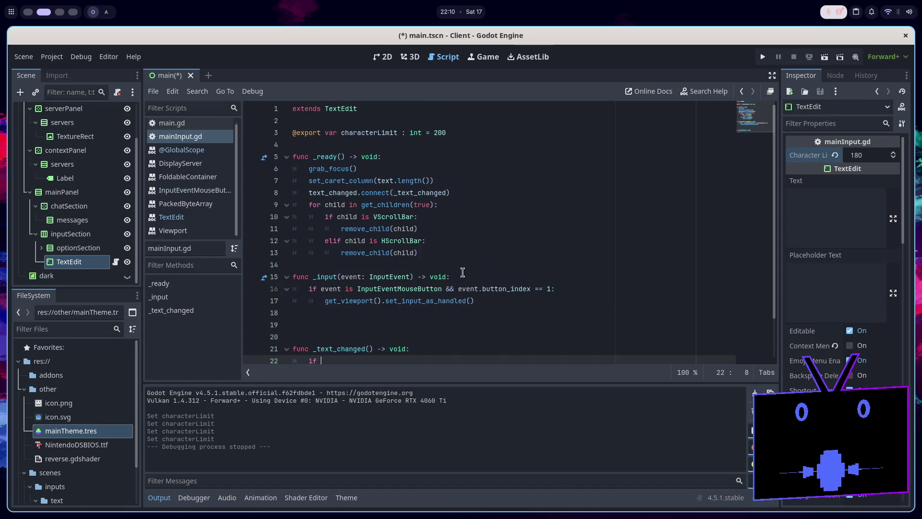
# Browse the TextEdit class reference, then go back to mainInput.gd.
pyautogui.keyDown('ctrl'); pyautogui.click(341, 115); pyautogui.keyUp('ctrl')
pyautogui.scroll(-15, 391, 214)
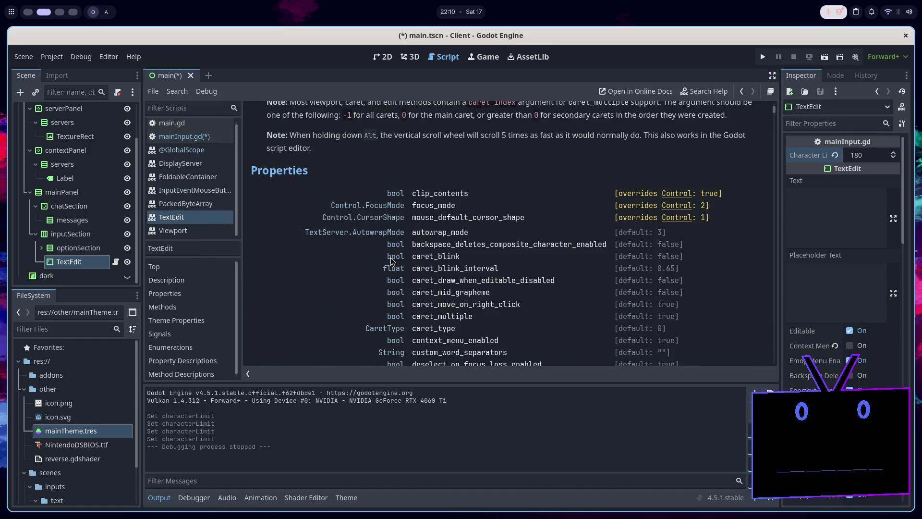
pyautogui.scroll(-10, 392, 262)
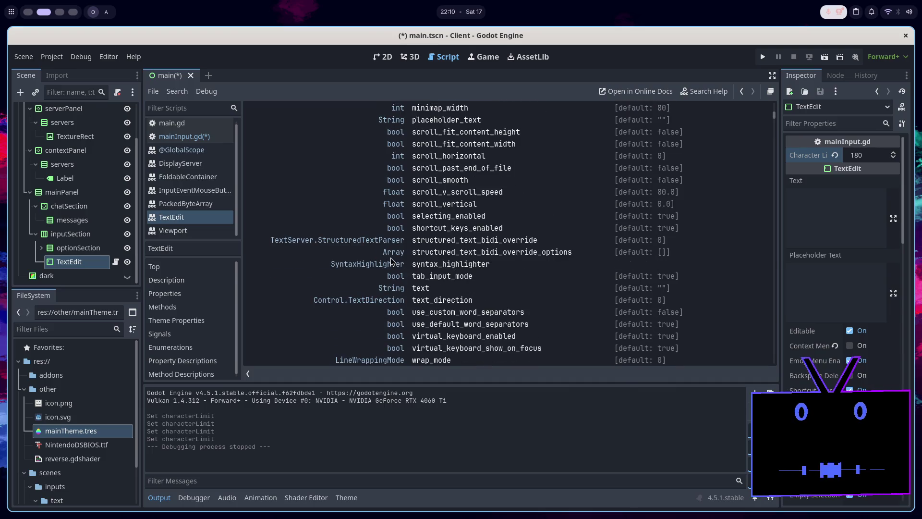
pyautogui.scroll(8, 408, 274)
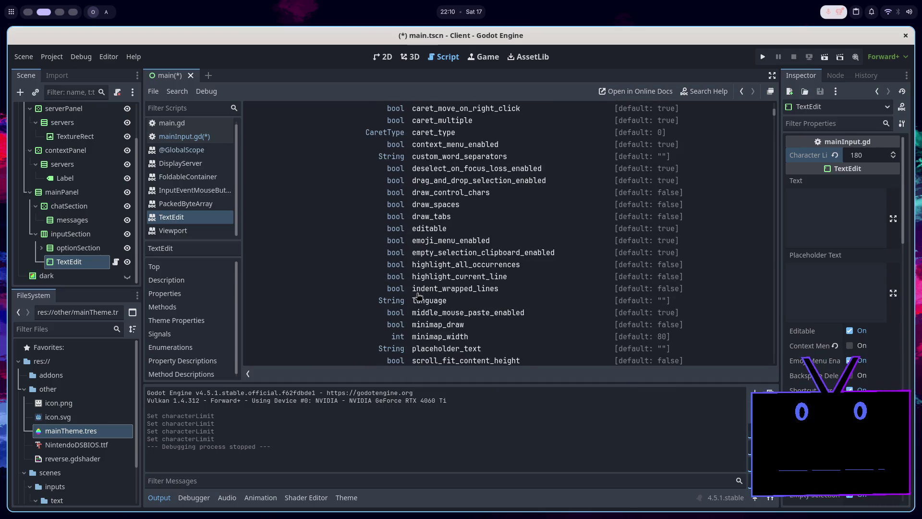
pyautogui.scroll(-3, 419, 299)
pyautogui.click(184, 136)
# Make line 22's condition read 'if get_line_count() >' using autocomplete.
pyautogui.write('get')
pyautogui.press('BackSpace')
pyautogui.press('BackSpace')
pyautogui.press('BackSpace')
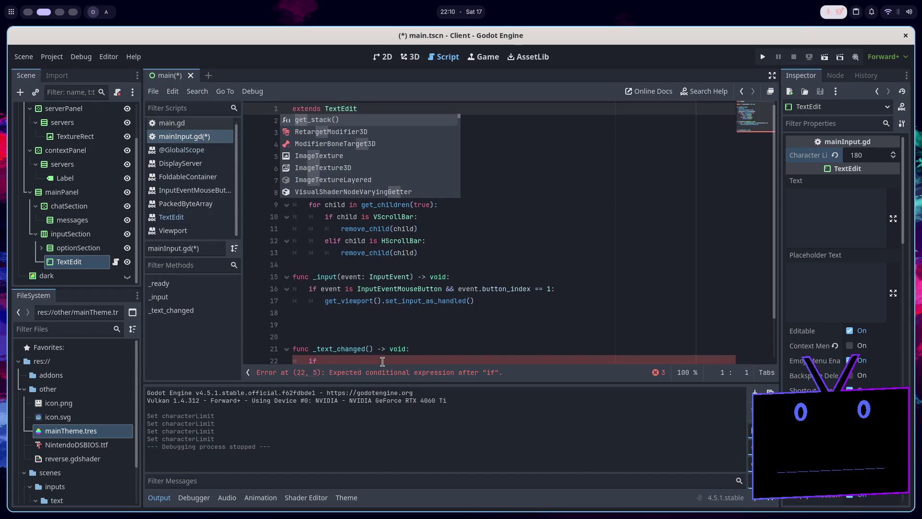
pyautogui.click(383, 361)
pyautogui.write('get_line')
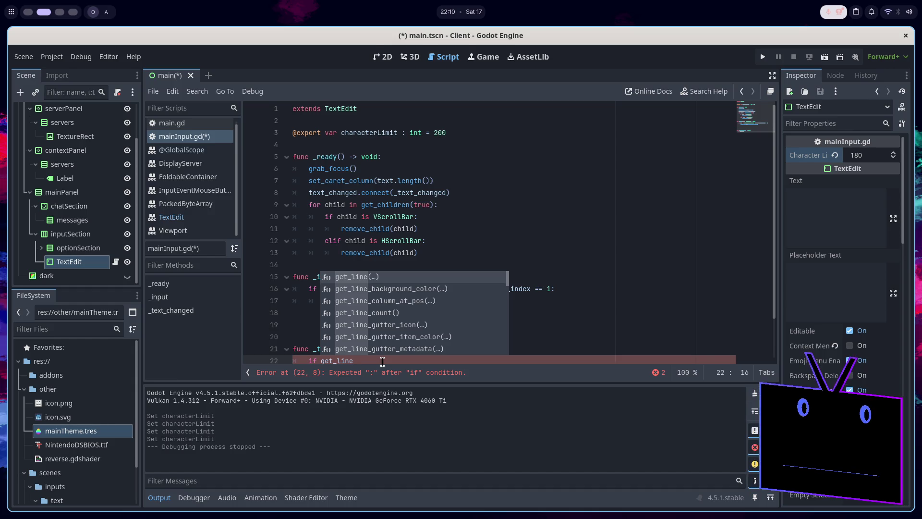
pyautogui.press('BackSpace')
pyautogui.press('BackSpace')
pyautogui.press('BackSpace')
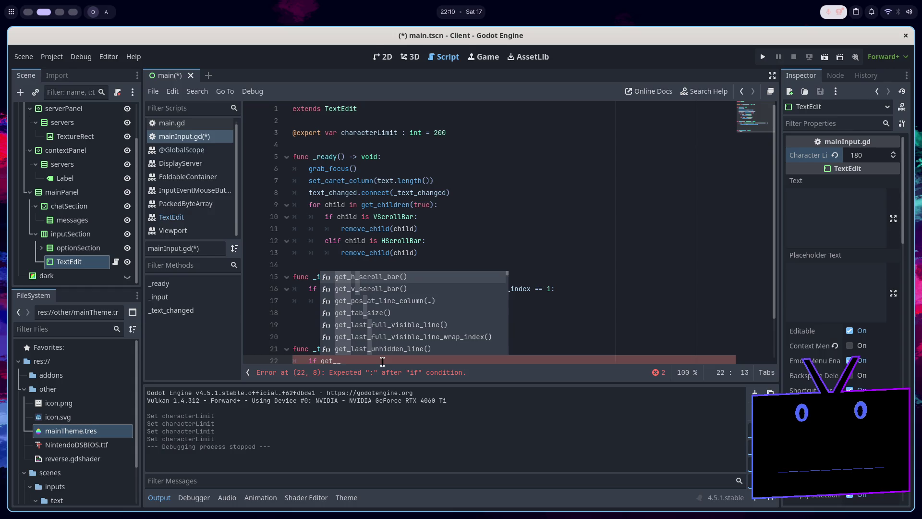
pyautogui.press('BackSpace')
pyautogui.write('lien')
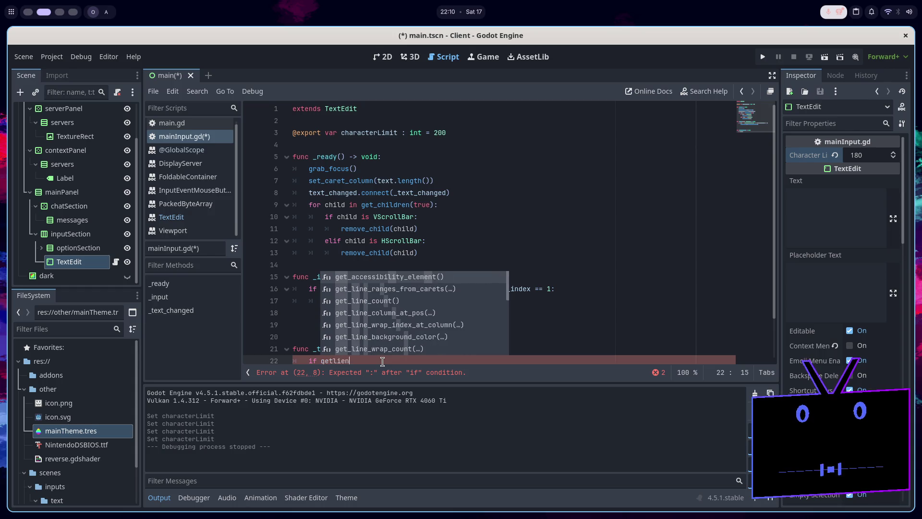
pyautogui.press('Down')
pyautogui.press('Down')
pyautogui.press('Return')
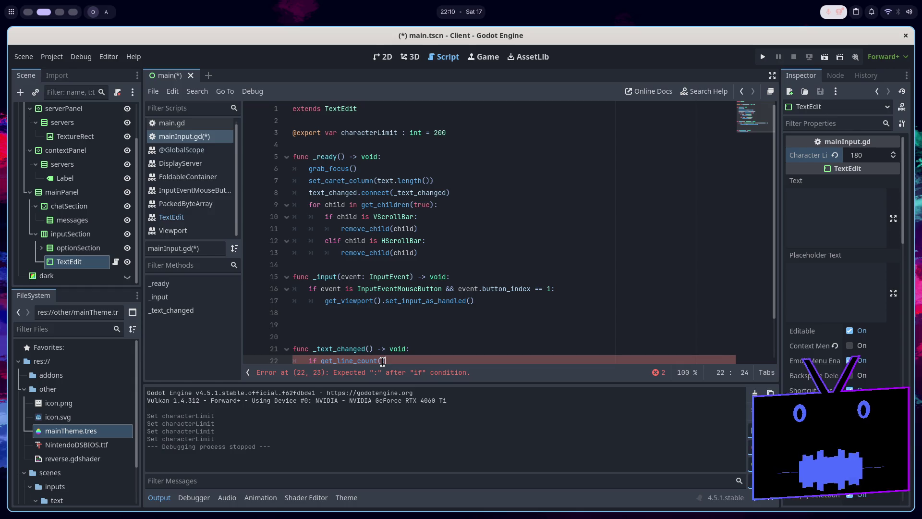
pyautogui.scroll(-1, 398, 294)
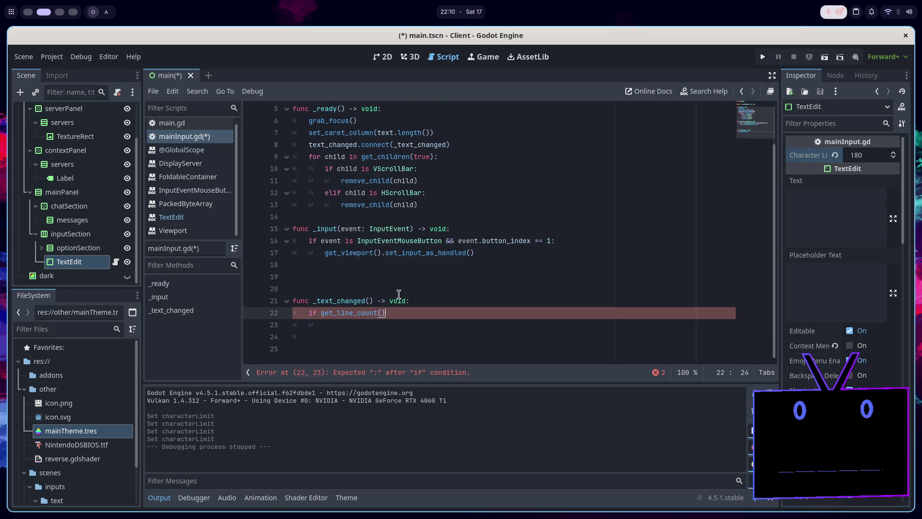
pyautogui.press('Left')
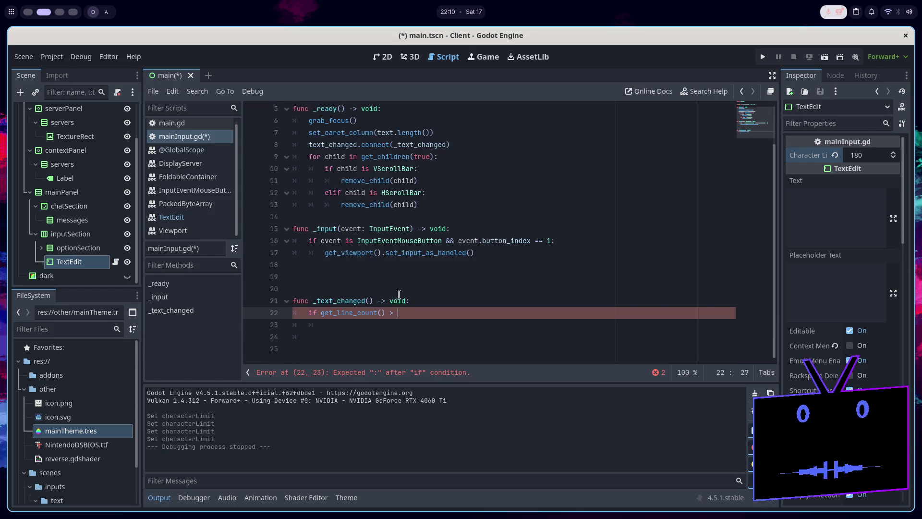
pyautogui.scroll(1, 265, 223)
# Rename the exported variable characterLimit on line 3 to numberOfLines.
pyautogui.doubleClick(373, 133)
pyautogui.write('number')
pyautogui.write('OfC')
pyautogui.write('ibes')
pyautogui.press('BackSpace')
pyautogui.press('BackSpace')
pyautogui.press('BackSpace')
pyautogui.write('nes : int = 4')
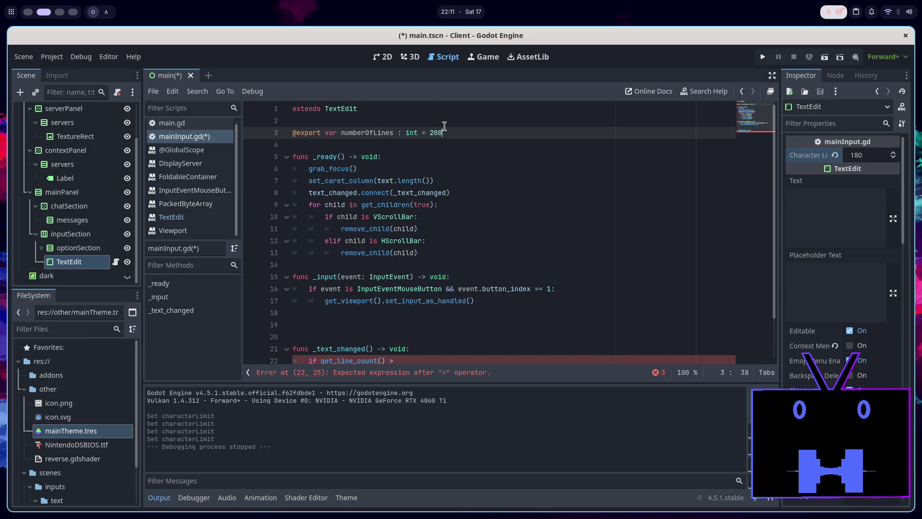
# Change line 22 to 'while get_line_count() > numberOfLines:' with a new indented line below.
pyautogui.hotkey('ctrl', 's')
pyautogui.click(393, 61)
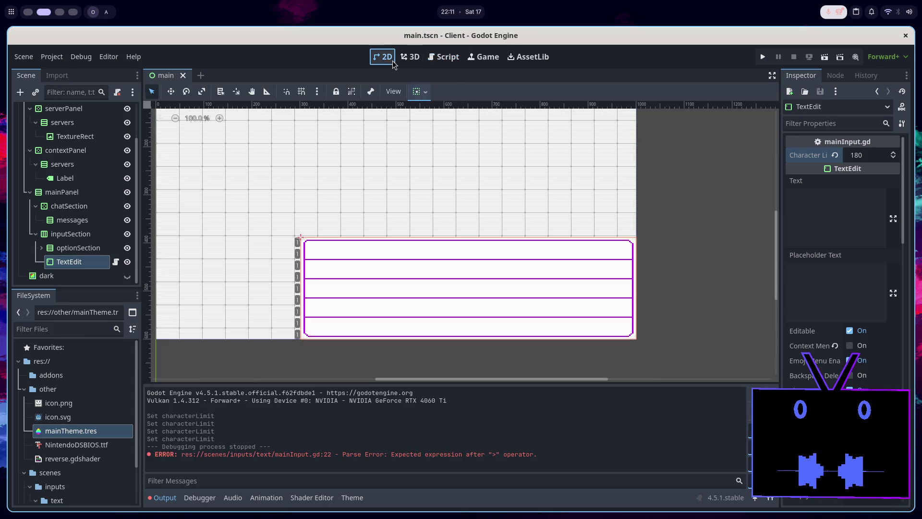
pyautogui.click(439, 60)
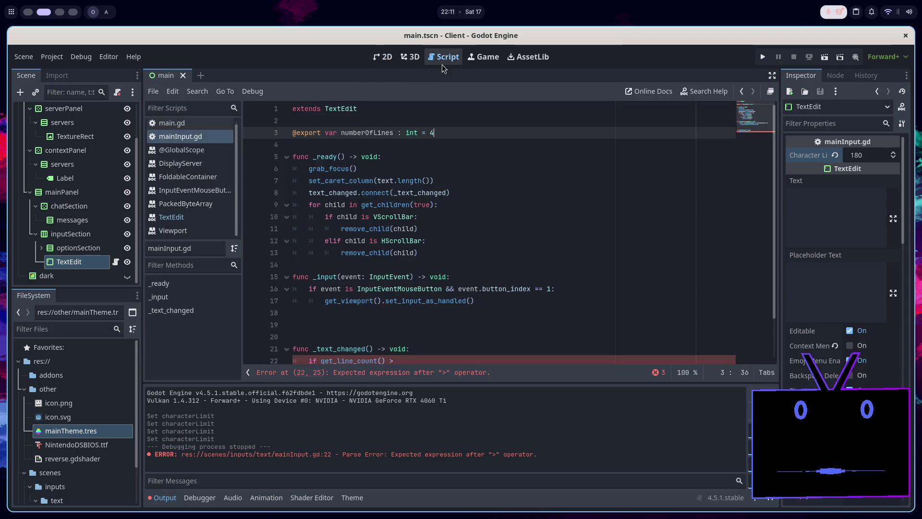
pyautogui.scroll(-2, 471, 201)
pyautogui.click(409, 315)
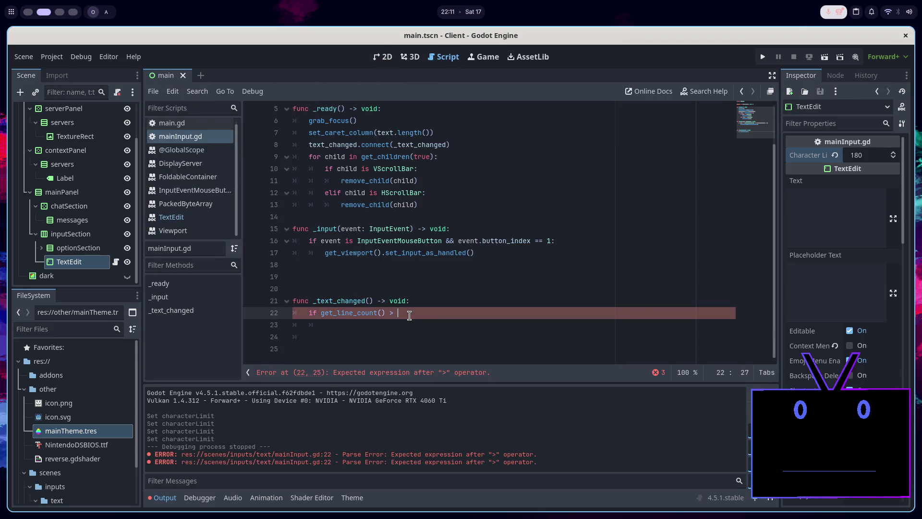
pyautogui.write('numberOfLines:')
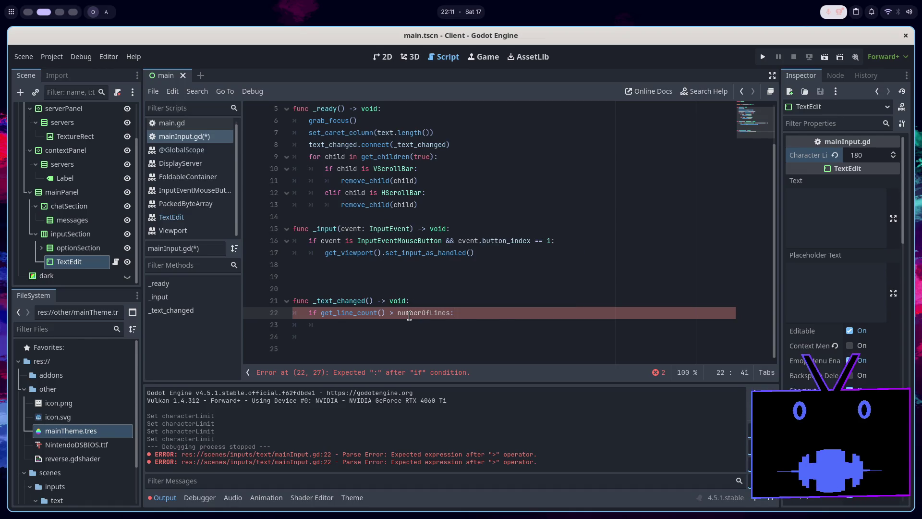
pyautogui.press('Return')
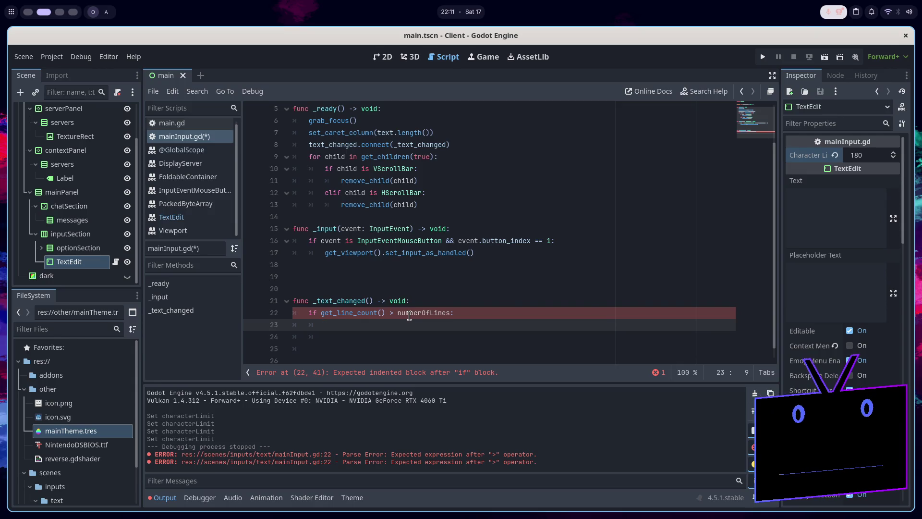
pyautogui.press('Up')
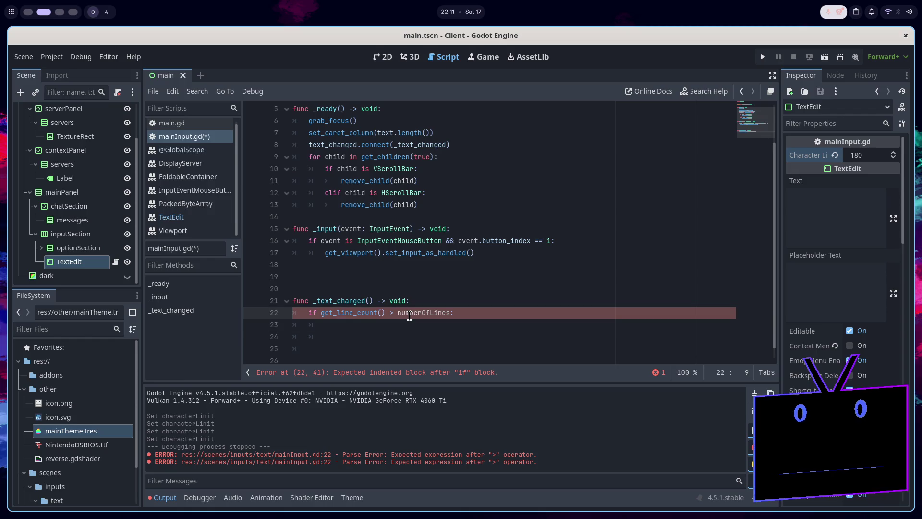
pyautogui.press('BackSpace')
pyautogui.press('BackSpace')
pyautogui.write('while')
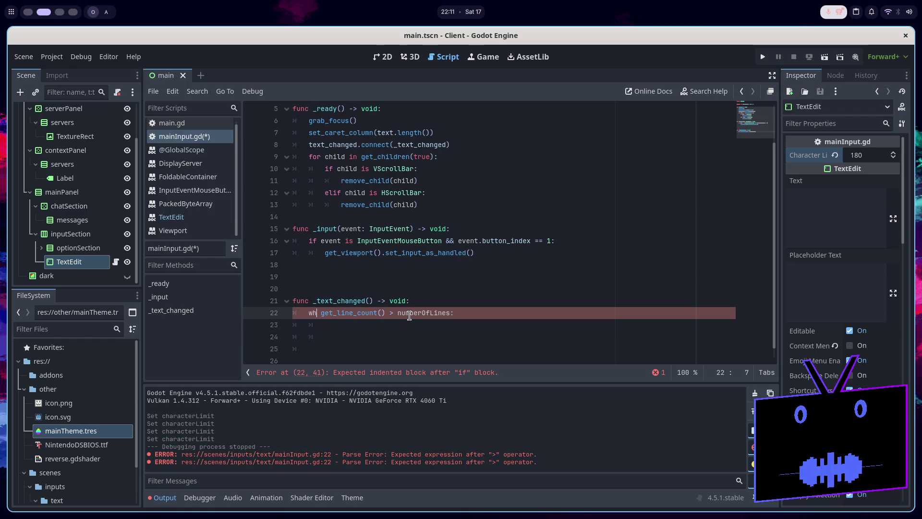
# Add 'text = text.trim_suffix(get_line(get_line_count() - 1))' inside the loop and run the client.
pyautogui.click(410, 322)
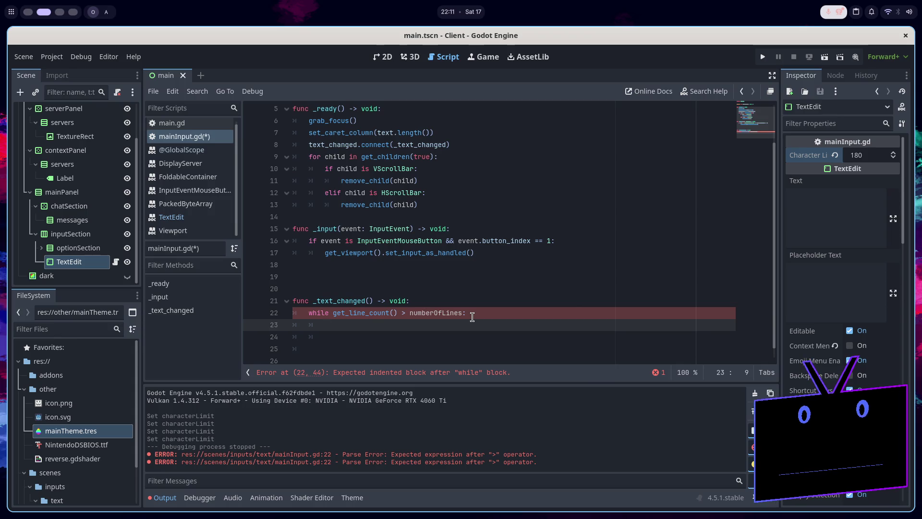
pyautogui.write('text')
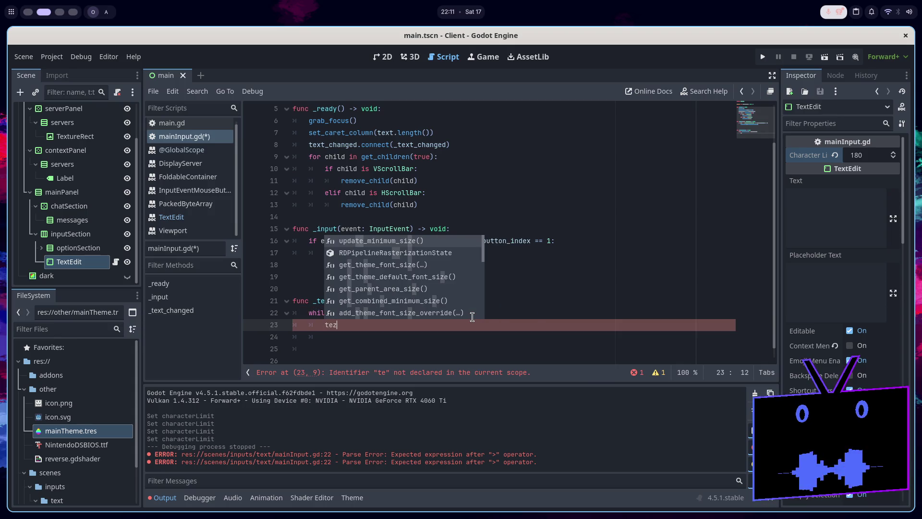
pyautogui.write(' =')
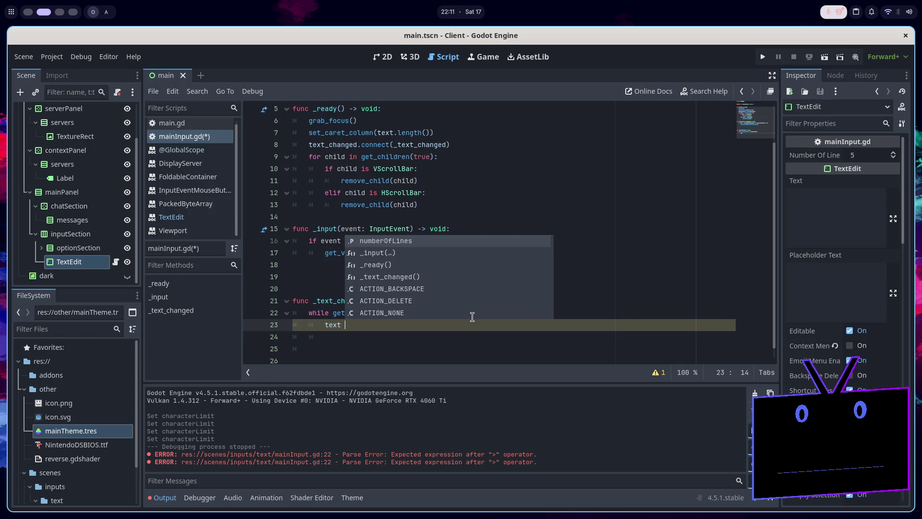
pyautogui.write(' text')
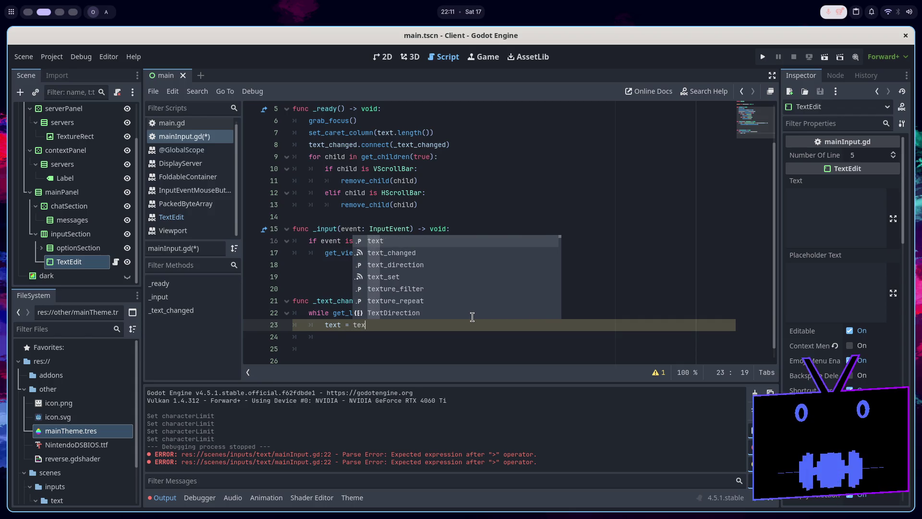
pyautogui.write('.')
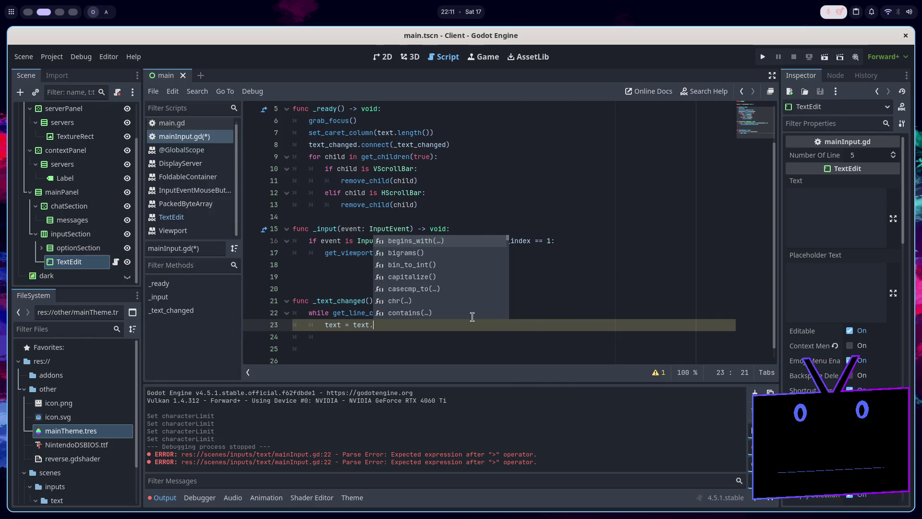
pyautogui.write('re')
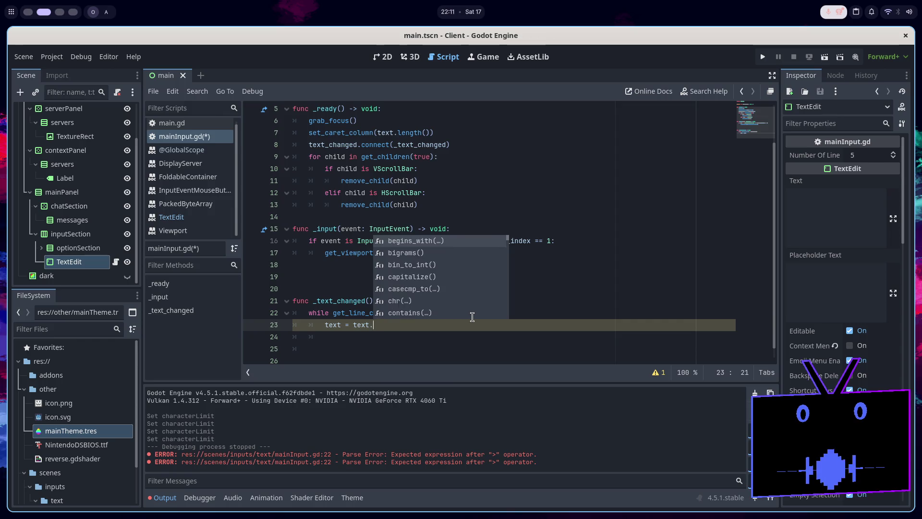
pyautogui.press('BackSpace')
pyautogui.press('BackSpace')
pyautogui.write('pre')
pyautogui.press('BackSpace')
pyautogui.press('BackSpace')
pyautogui.press('BackSpace')
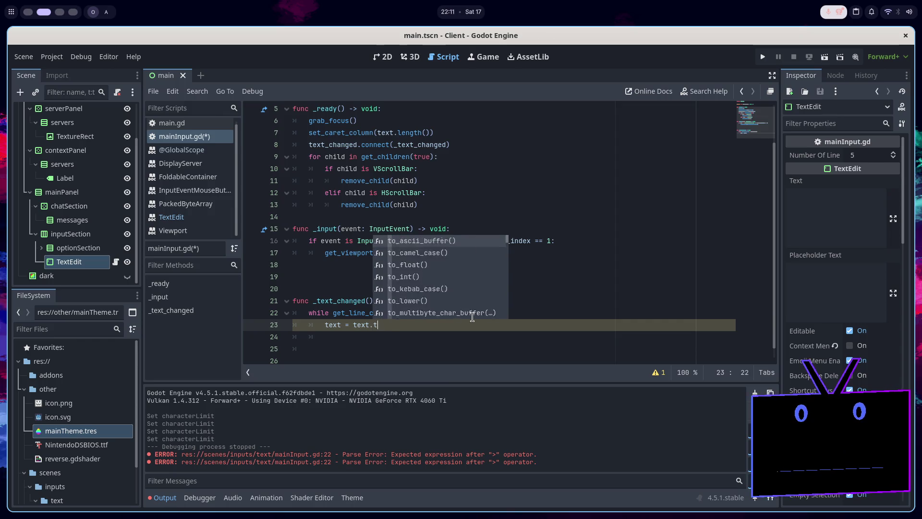
pyautogui.write('tri')
pyautogui.press('Down')
pyautogui.press('Return')
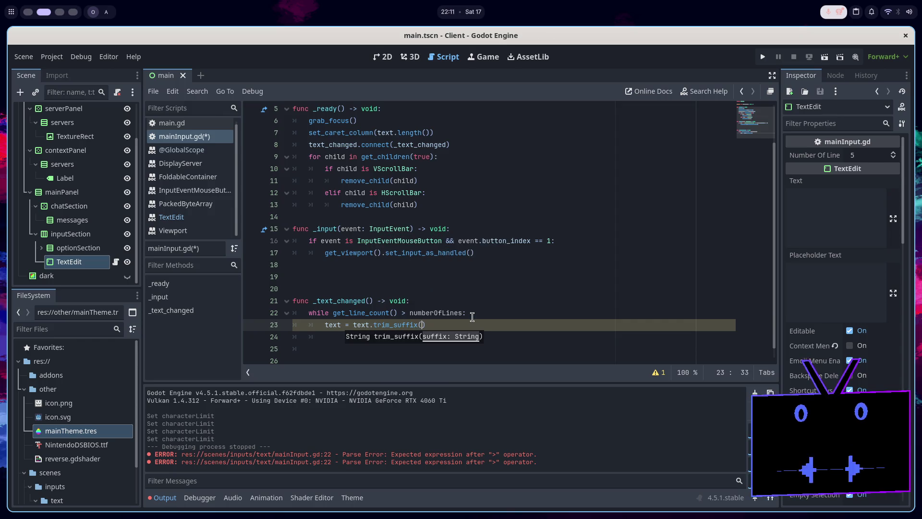
pyautogui.write('get_line')
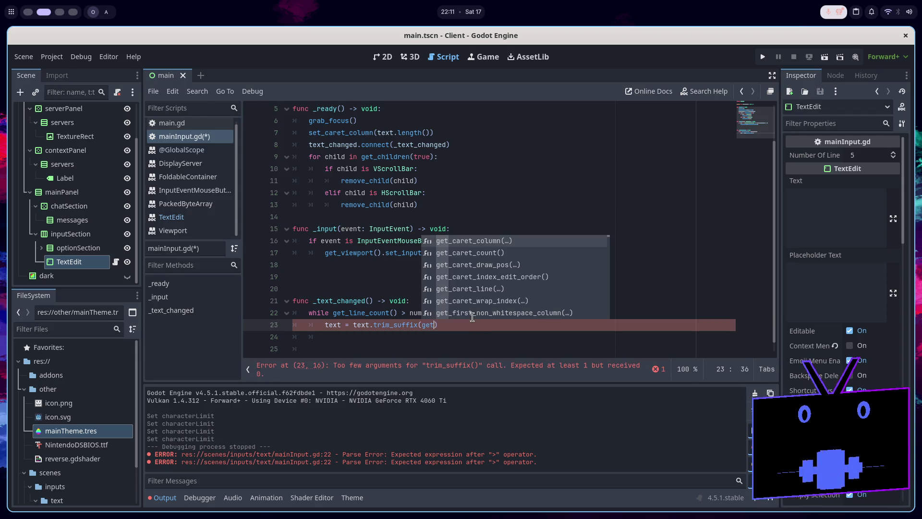
pyautogui.press('Return')
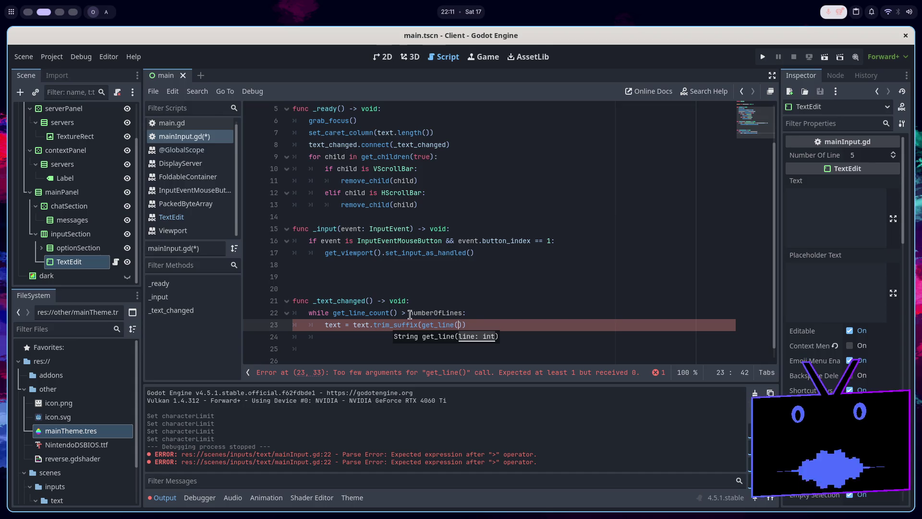
pyautogui.write('get_line')
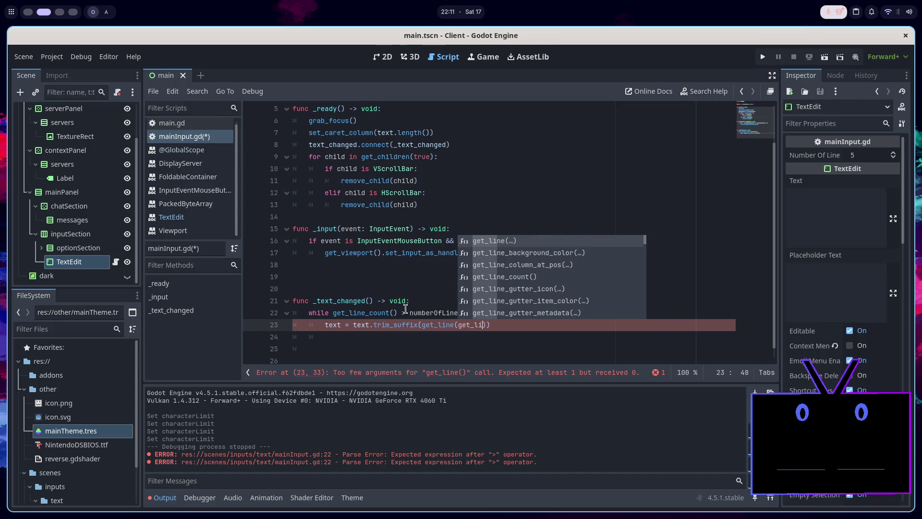
pyautogui.press('Down')
pyautogui.press('Down')
pyautogui.press('Down')
pyautogui.press('Return')
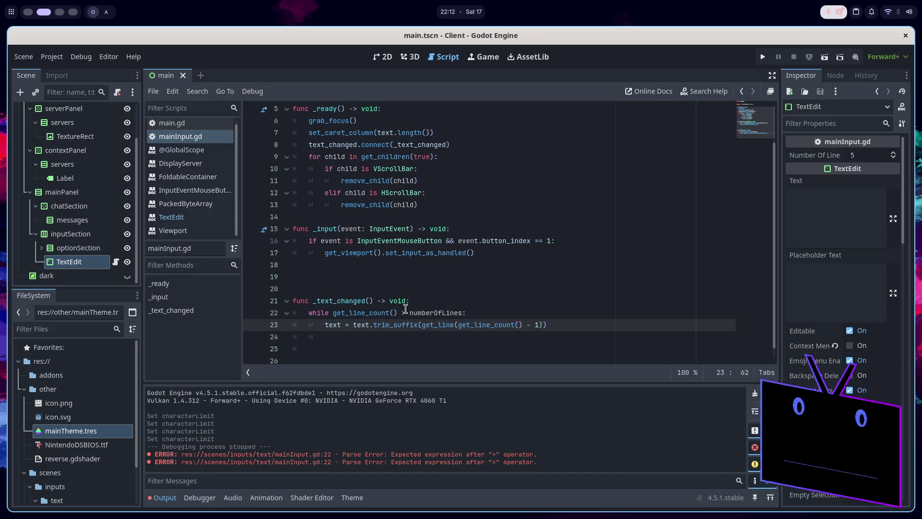
pyautogui.click(825, 58)
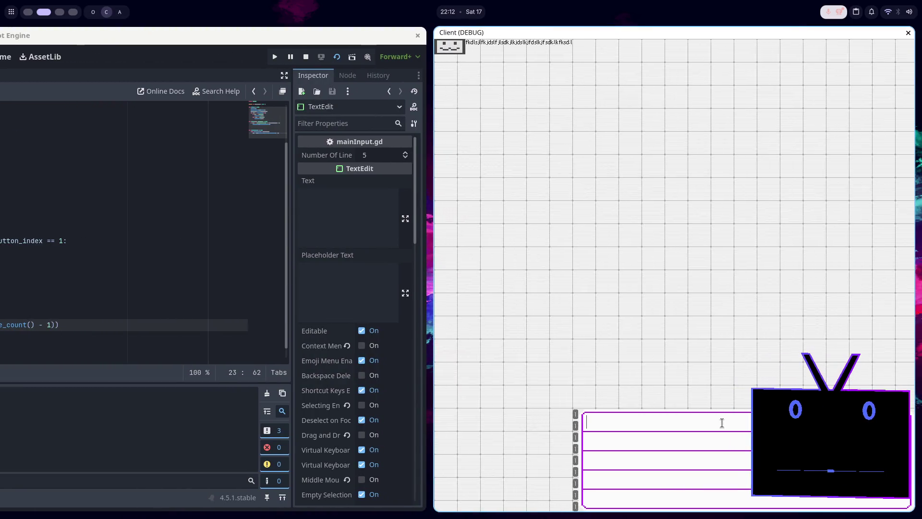
pyautogui.write('lkfjldskjlfsdjlkfjldkf')
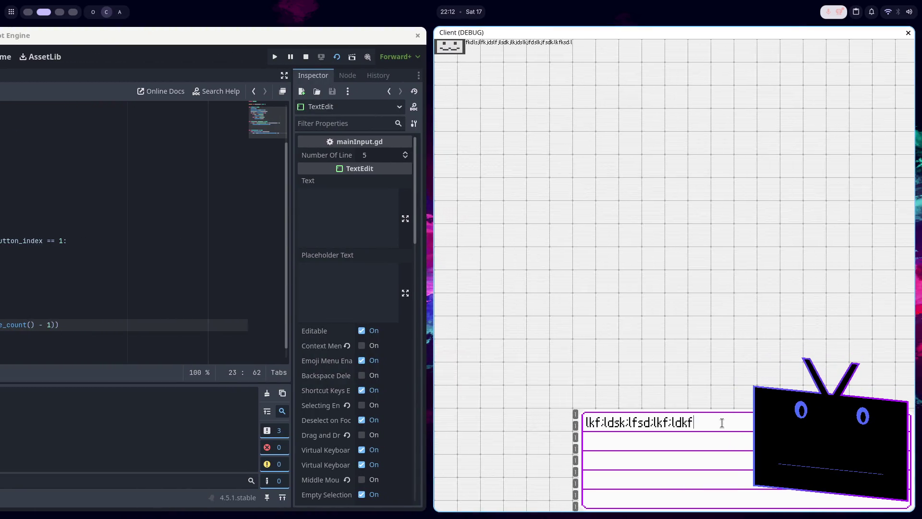
pyautogui.write('fldskjfkdlksjaf;lkjdsa;lkjf;laksj;lfkj')
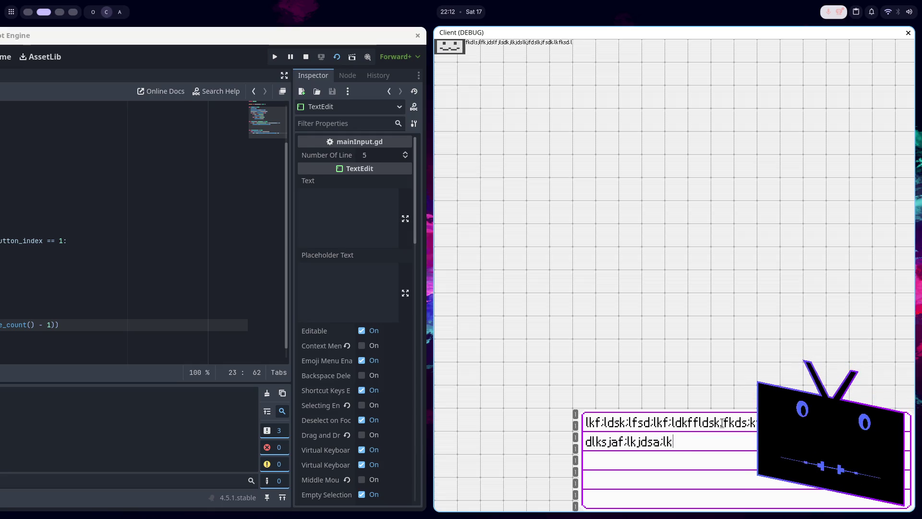
pyautogui.write('flkjasd;lkfj;lkasjf;lkajsd;lkfjas;lkj')
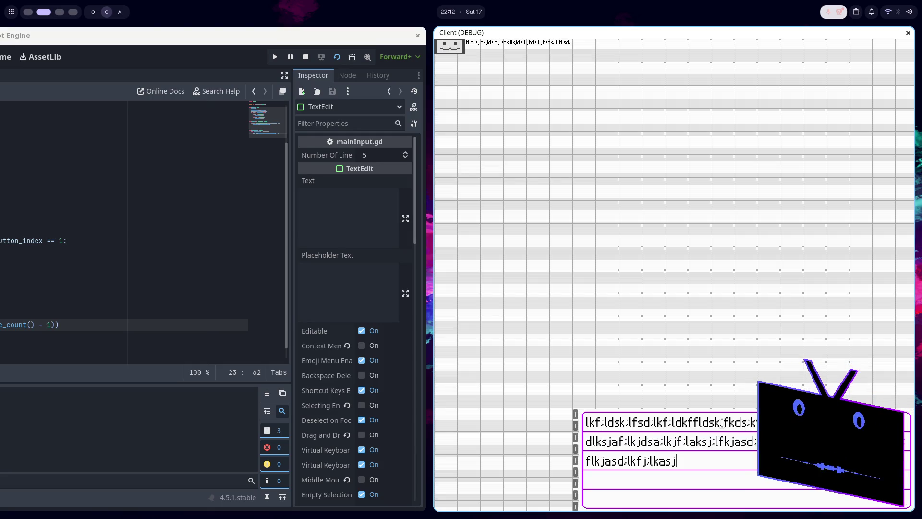
pyautogui.write('lkjdsa;lkfj;lsadjf;lkjdsa;lkjf;laksj')
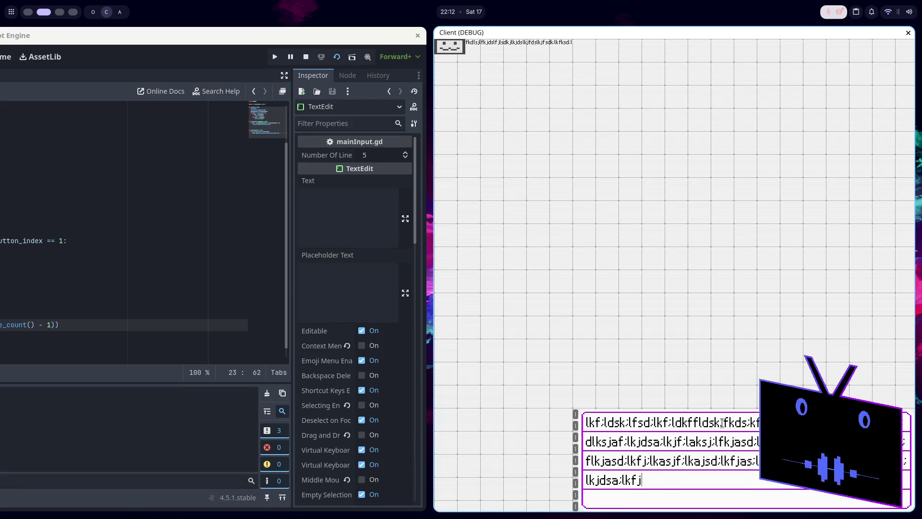
pyautogui.press('Return')
pyautogui.write('lkfjas;lkdf;lksdjaf;lkjas;dlkfj;lsadk')
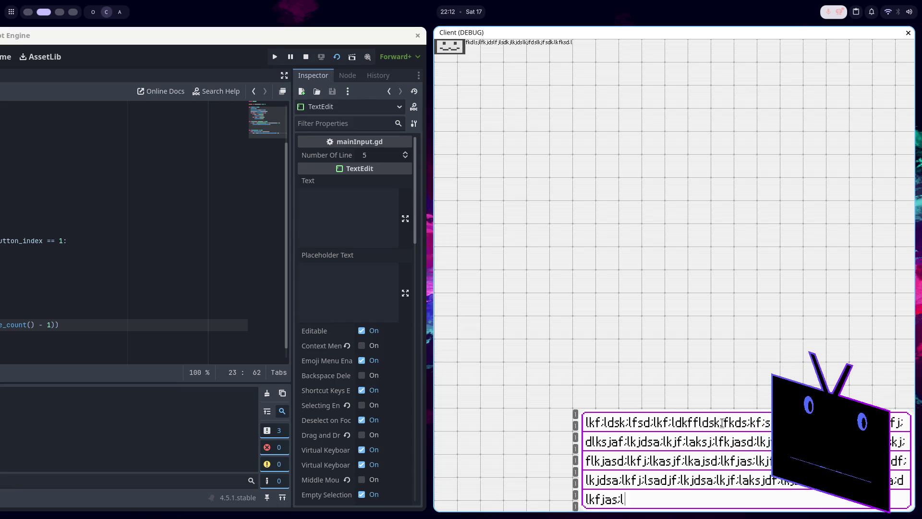
pyautogui.write('f;lkjsda;lkl;kflkjsl')
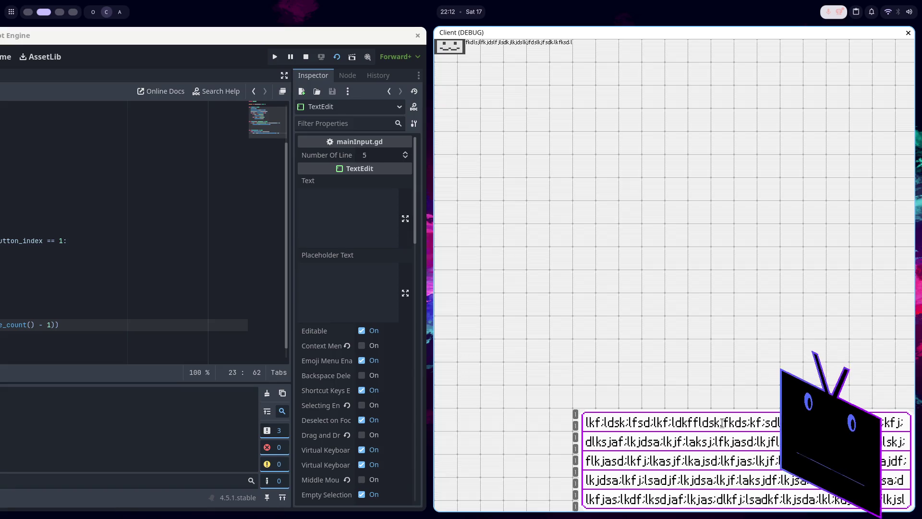
pyautogui.press('super+q')
pyautogui.click(616, 324)
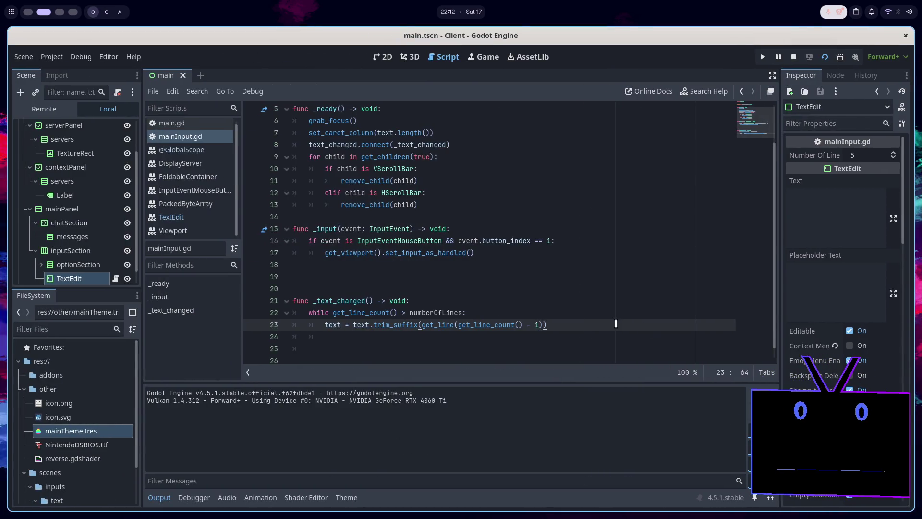
# Copy the set_caret_column(text.length()) call from line 7 to below the trim line, save, and run.
pyautogui.press('Return')
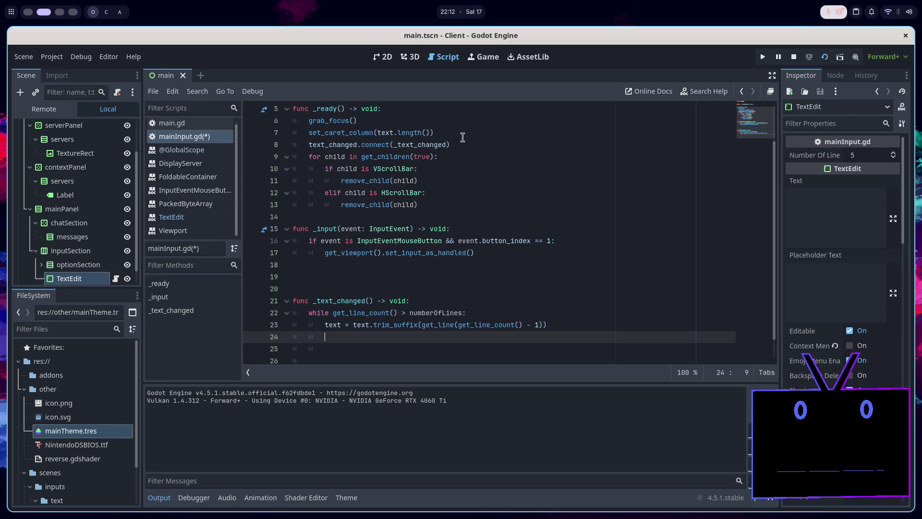
pyautogui.click(454, 130)
pyautogui.hotkey('ctrl', 'c')
pyautogui.click(384, 337)
pyautogui.hotkey('ctrl', 'v')
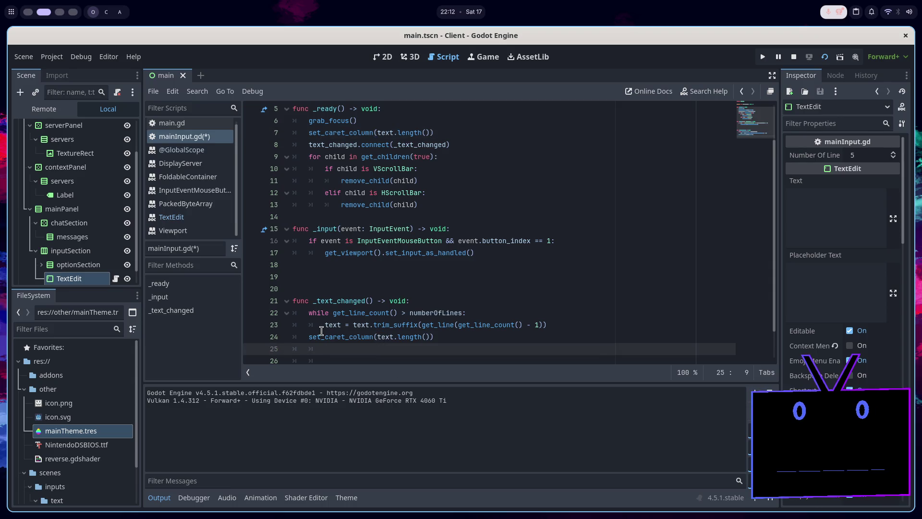
pyautogui.press('BackSpace')
pyautogui.write('/')
pyautogui.hotkey('ctrl', 's')
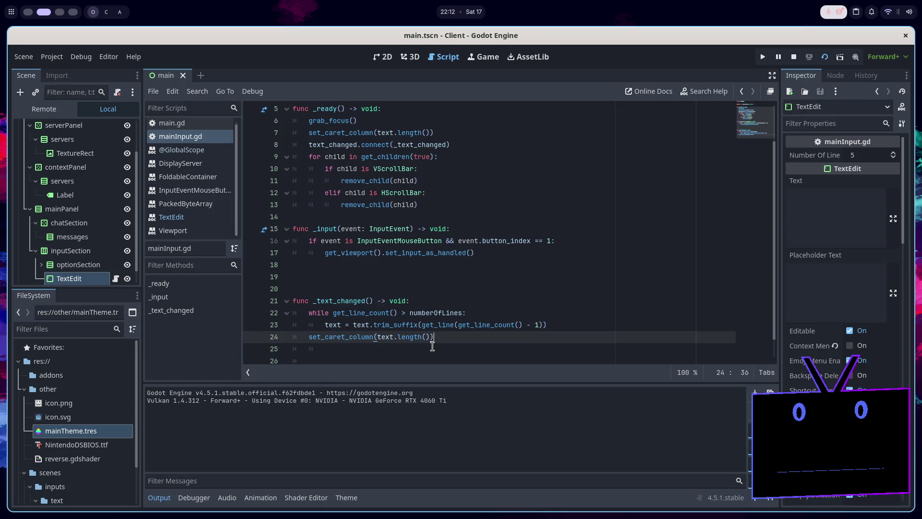
pyautogui.click(824, 63)
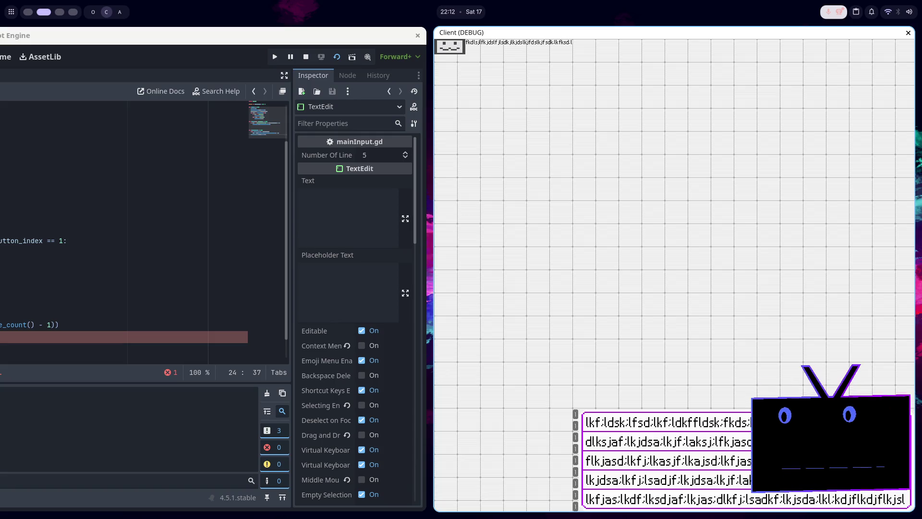
# Delete the stray '/' causing the error, relaunch with F5, and type 'kkkkkkk' to test.
pyautogui.press('F8')
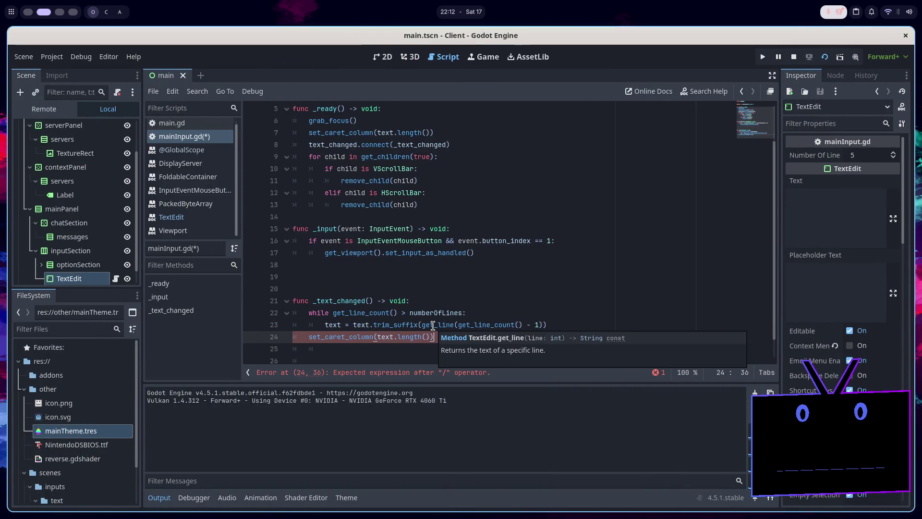
pyautogui.press('BackSpace')
pyautogui.press('F5')
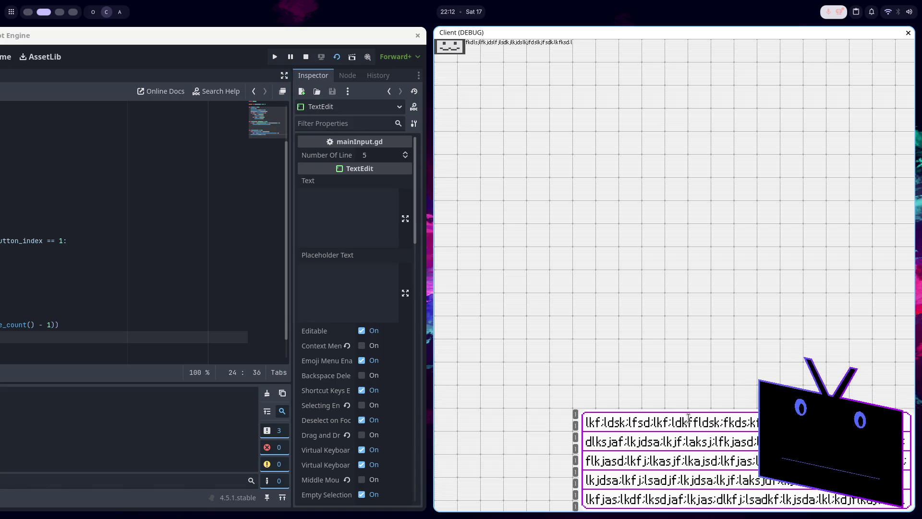
pyautogui.write('kkkkkkk')
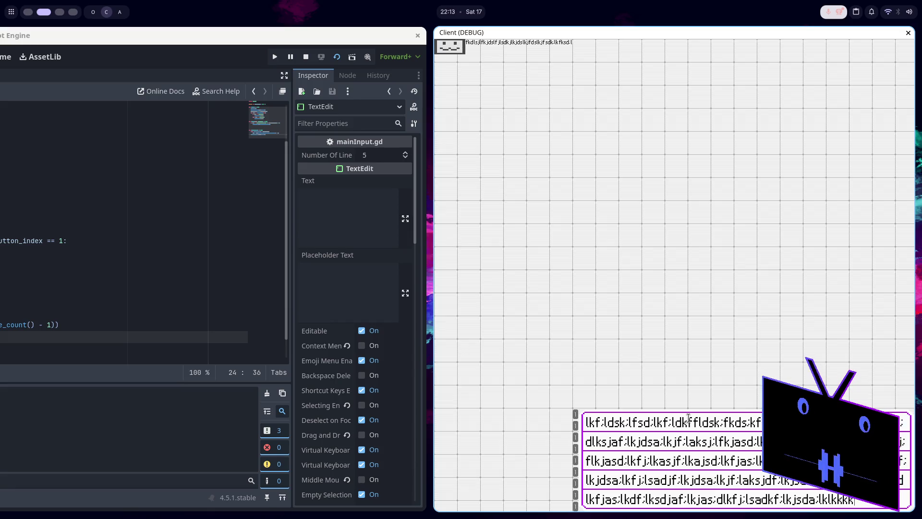
# Change the trim to get_line(get_line_count()) without the minus one, rerun, and type a long test line.
pyautogui.press('F8')
pyautogui.click(540, 325)
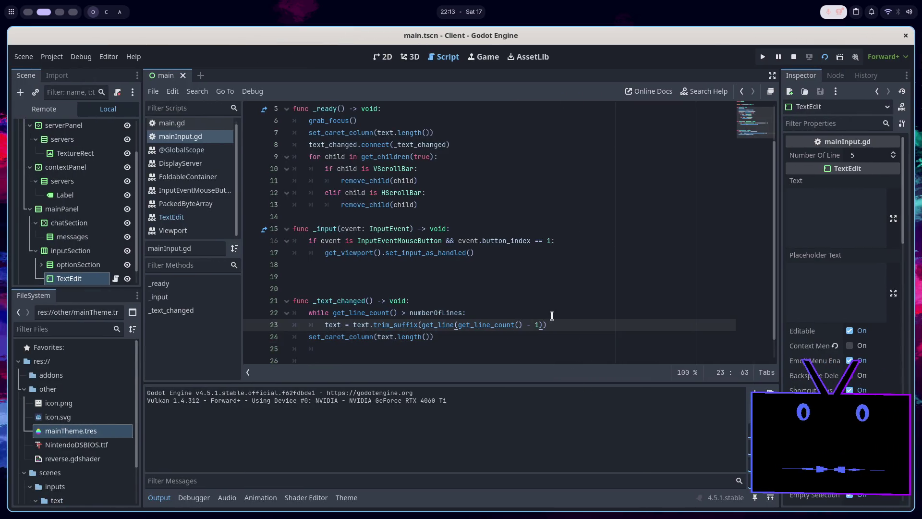
pyautogui.press('BackSpace')
pyautogui.press('BackSpace')
pyautogui.press('BackSpace')
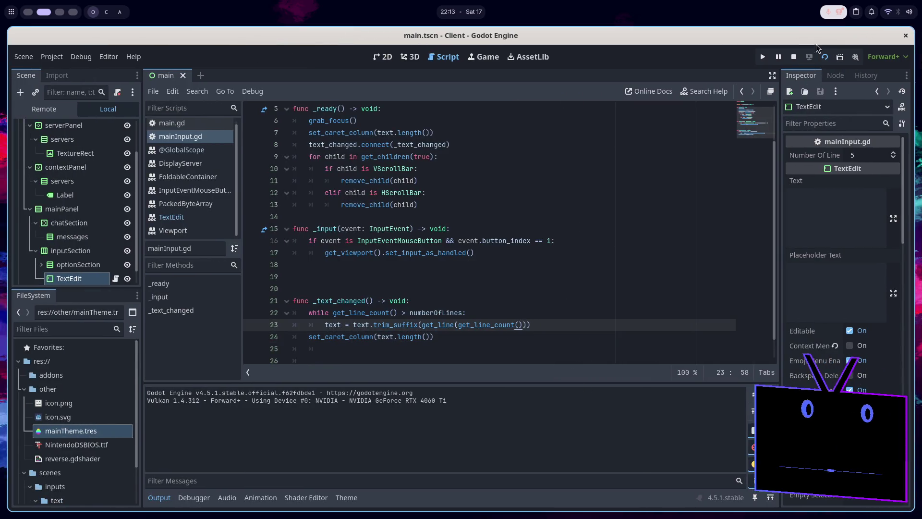
pyautogui.press('F5')
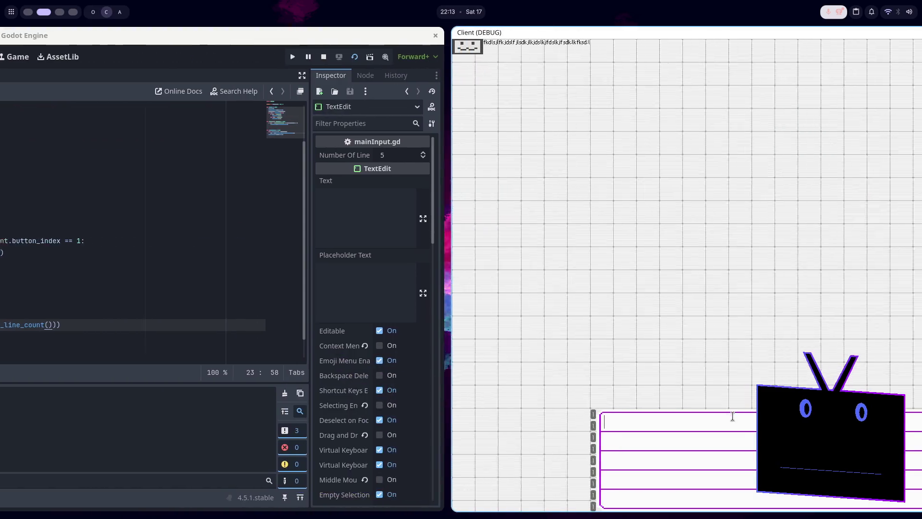
pyautogui.write('kkkkkkkkkkkkkkkkkk')
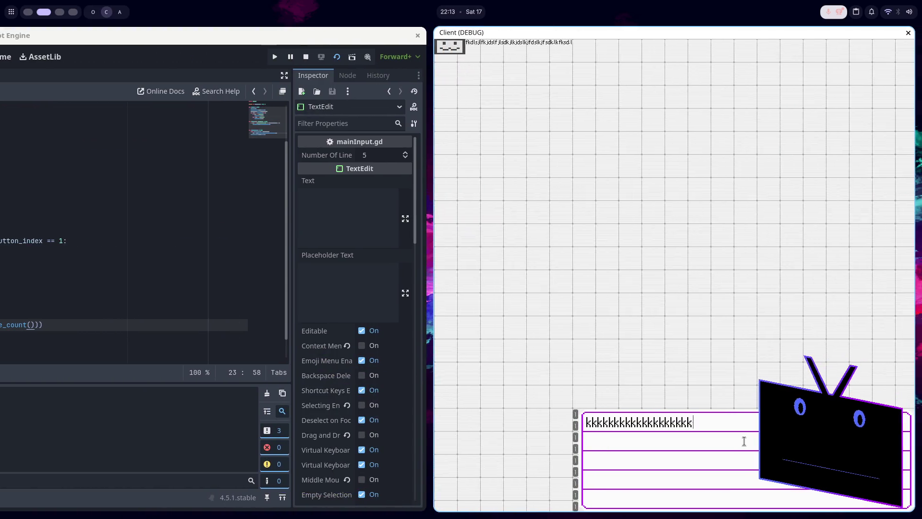
pyautogui.write('kkkkkkkkkkk')
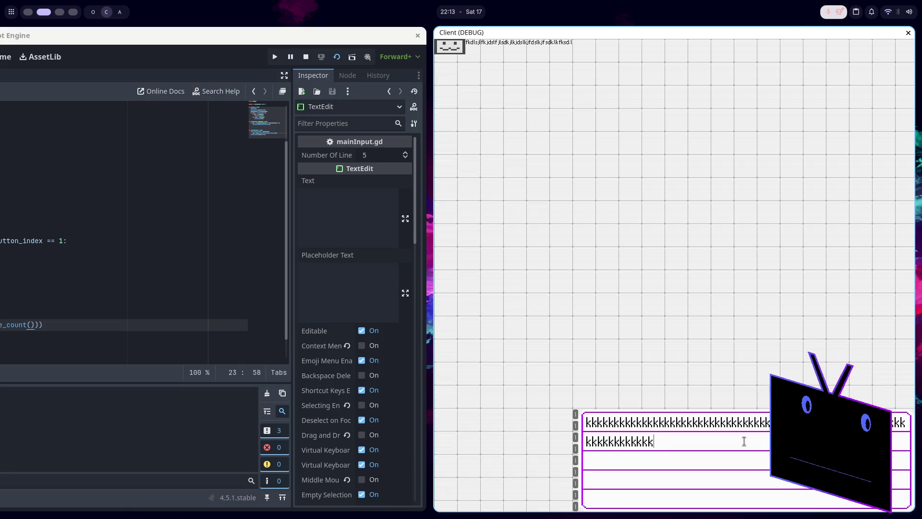
pyautogui.write('kkkkkkkkkkkkkkkkkkkkkkkk;lsdkf;sdkf;lsdk;flksd;lfk;lsdkf;lksd;lfk;sdlkf')
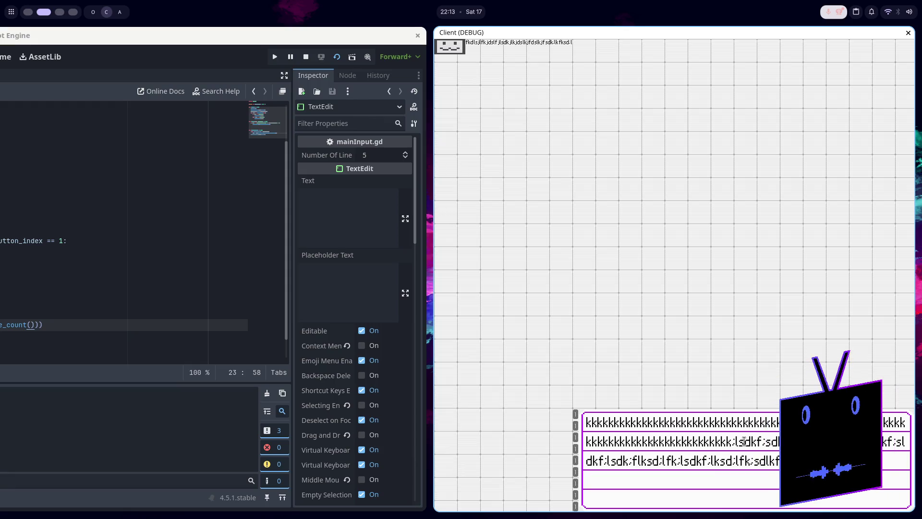
pyautogui.write('k;lfksd;lfk;sdlkf;lsdk;lfksd;lkf;dls')
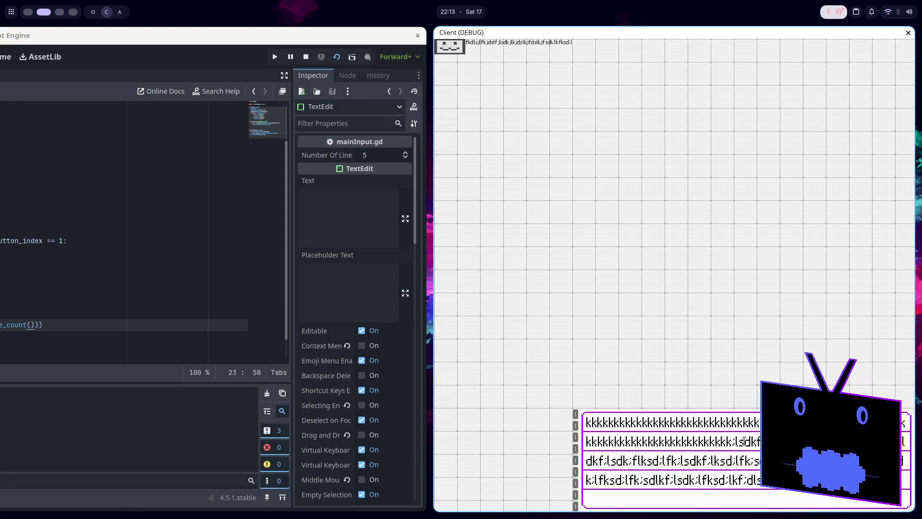
pyautogui.write('lfk;lsdkf;lkds;fksd;lkf;lsdk;lfksd;lfk;sdlkf;lsdk;flksd;lfksd;lk')
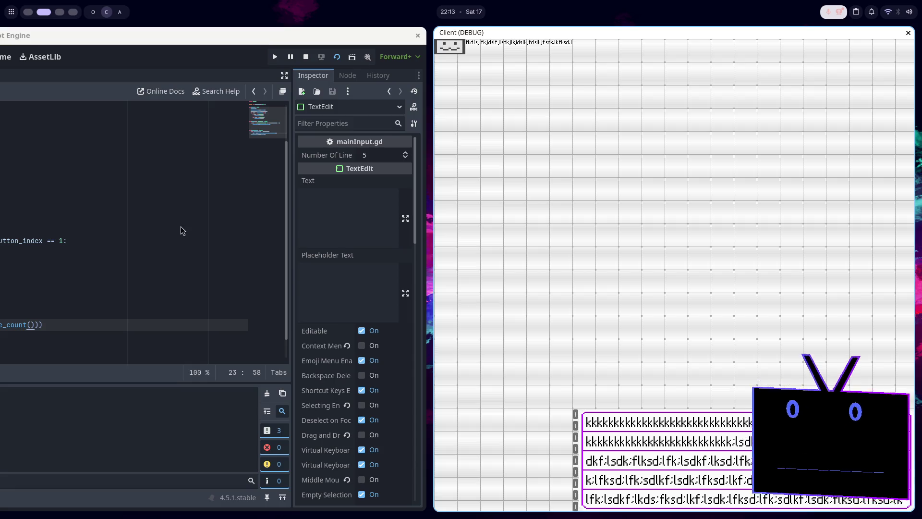
# Insert print(get_line_count()) as the first line of _text_changed.
pyautogui.click(181, 229)
pyautogui.press('F8')
pyautogui.click(448, 312)
pyautogui.hotkey('ctrl', 'shift', 'Return')
pyautogui.write('print(get')
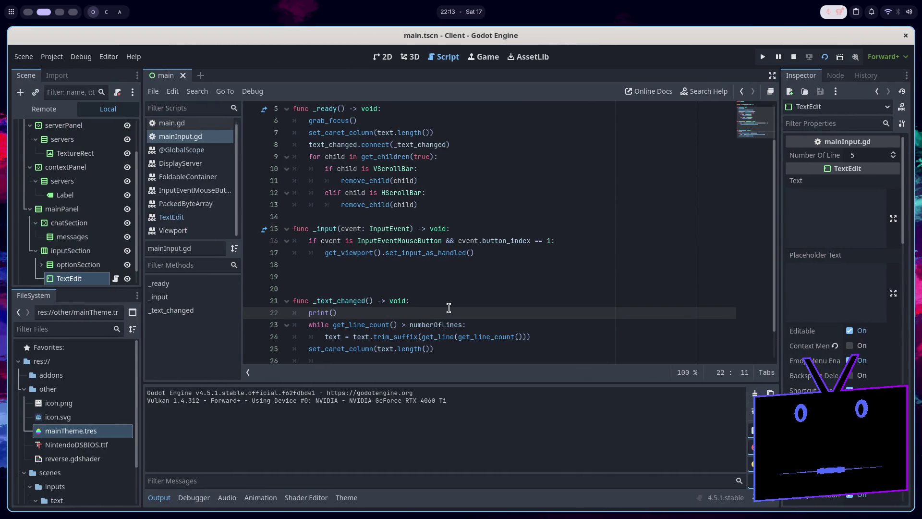
pyautogui.write('_line_')
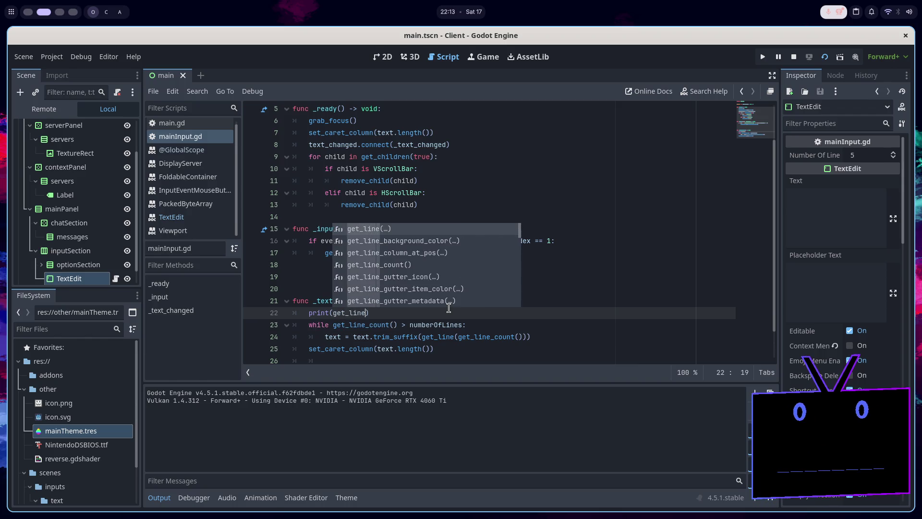
pyautogui.press('Down')
pyautogui.press('Return')
pyautogui.hotkey('ctrl', 'z')
pyautogui.write('cou')
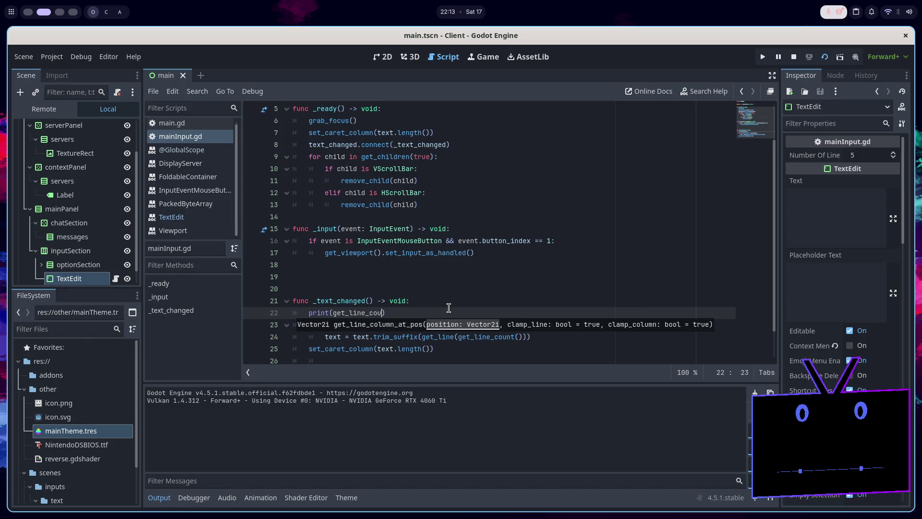
pyautogui.press('Return')
# Run the client, type test text, check Output for line counts 1 through 3, then stop it.
pyautogui.press('F5')
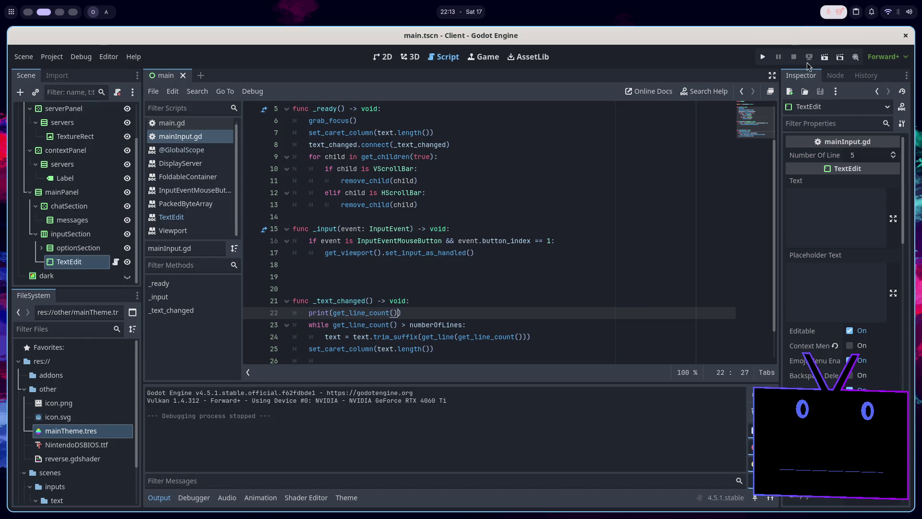
pyautogui.write('f:lkdsj:flksd:lfk:sdlkf:lskf:lksd:l')
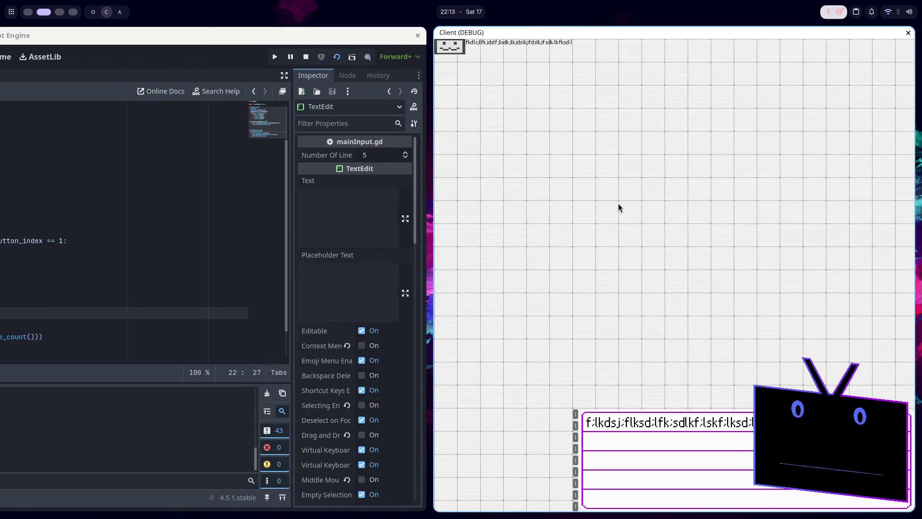
pyautogui.write('lsdkf:lsdk:ldk')
pyautogui.press('F8')
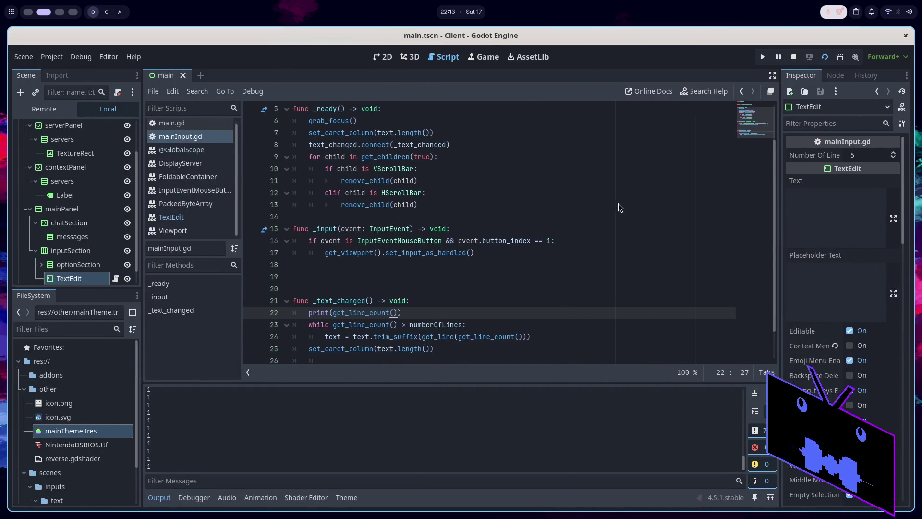
pyautogui.press('super+f')
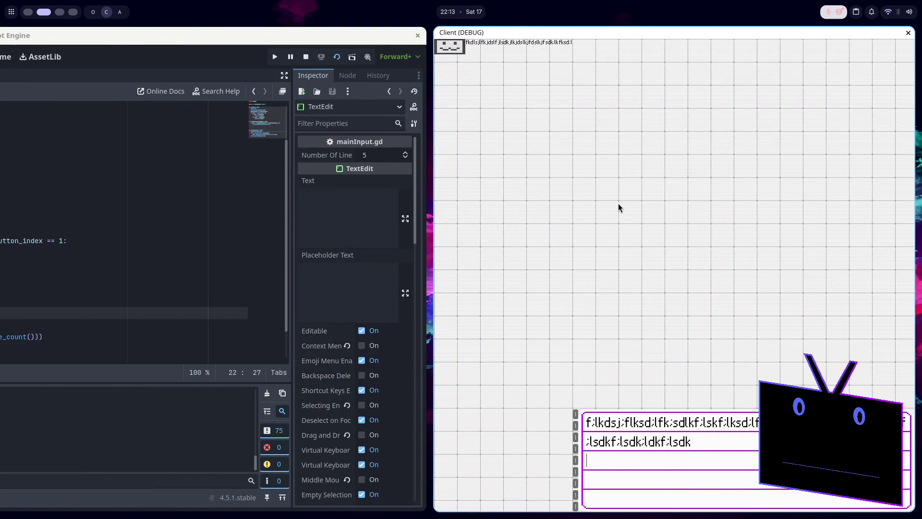
pyautogui.press('F8')
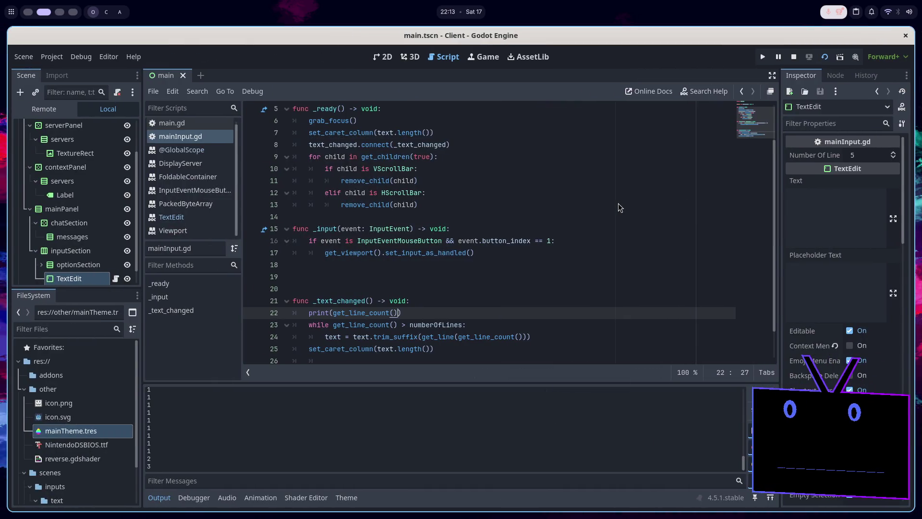
pyautogui.click(795, 57)
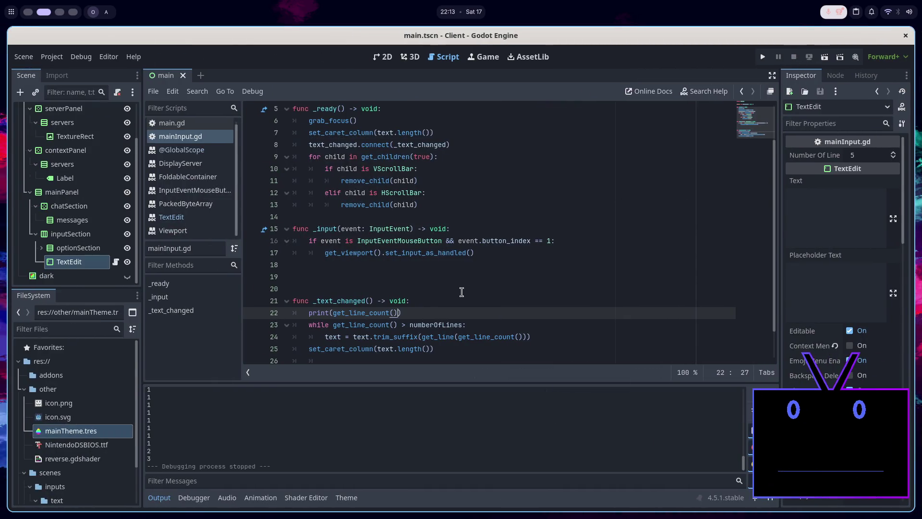
pyautogui.click(431, 310)
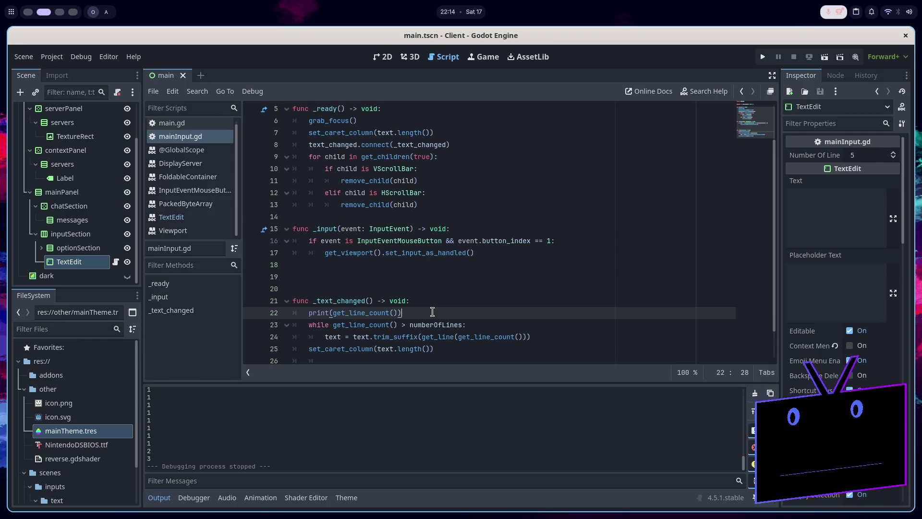
pyautogui.click(437, 348)
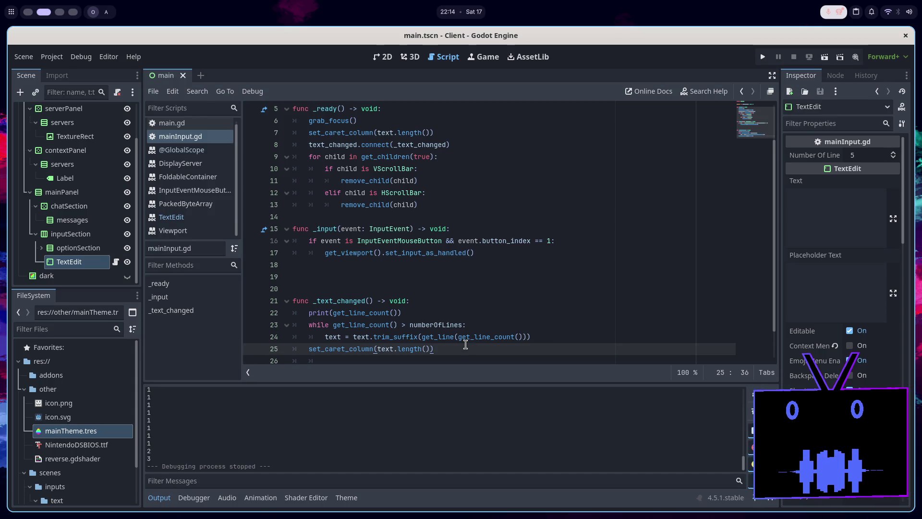
pyautogui.scroll(2, 465, 344)
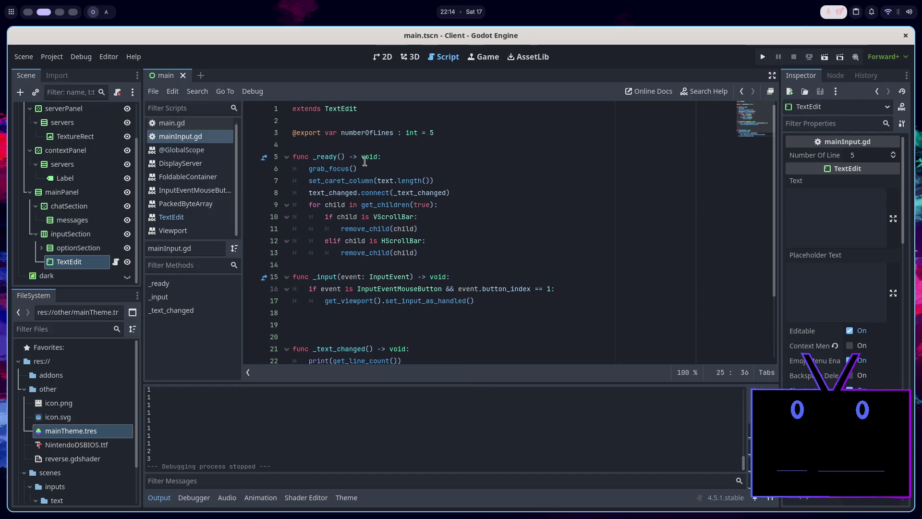
# Open the TextEdit class reference and scroll its methods down to get_line_wrap_count and get_line_wrapped_text.
pyautogui.keyDown('ctrl'); pyautogui.click(342, 109); pyautogui.keyUp('ctrl')
pyautogui.scroll(-10, 427, 234)
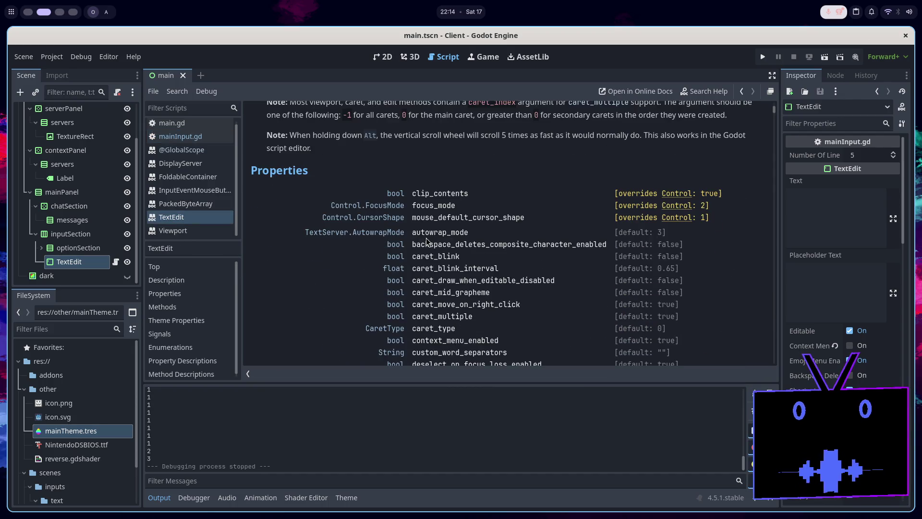
pyautogui.scroll(-9, 426, 237)
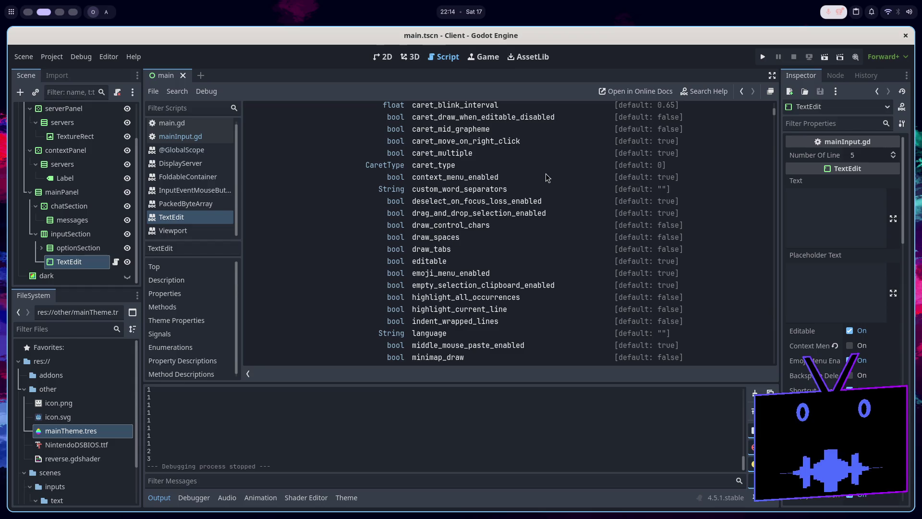
pyautogui.scroll(-8, 535, 195)
pyautogui.scroll(3, 534, 197)
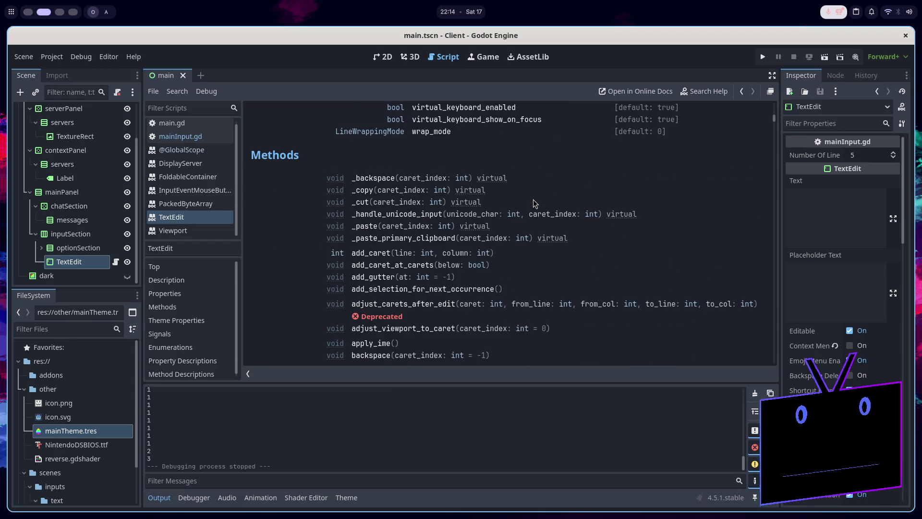
pyautogui.scroll(-10, 531, 204)
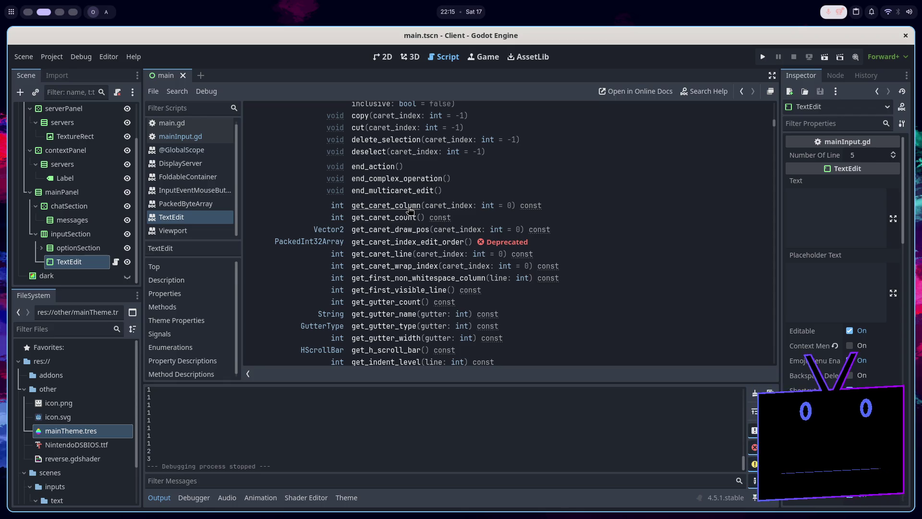
pyautogui.scroll(-2, 410, 212)
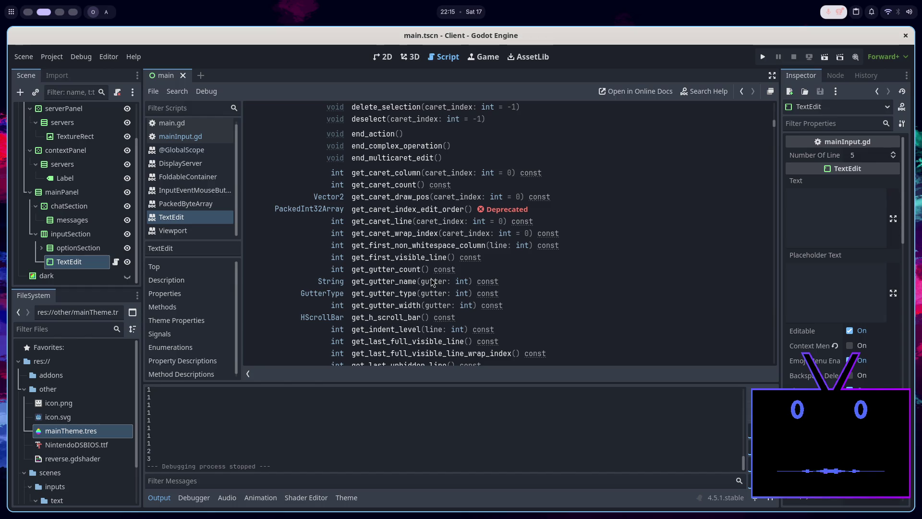
pyautogui.scroll(-2, 431, 278)
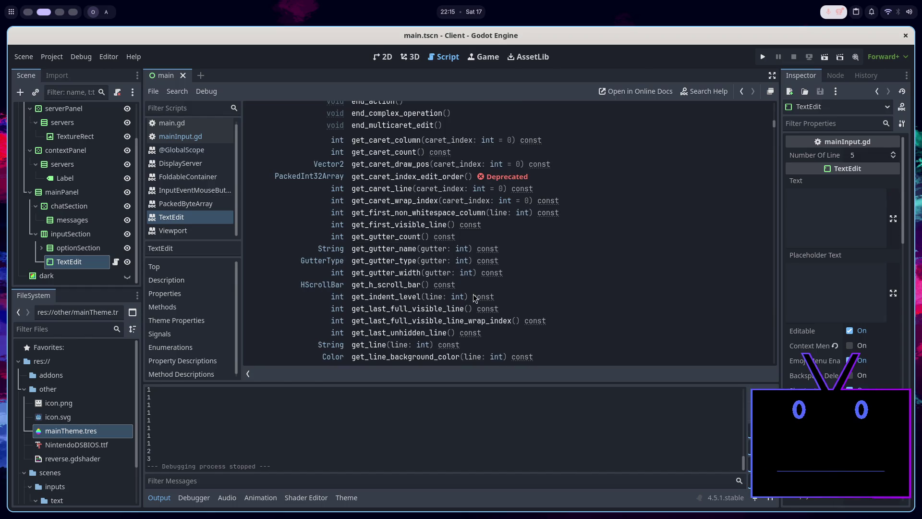
pyautogui.scroll(-2, 494, 287)
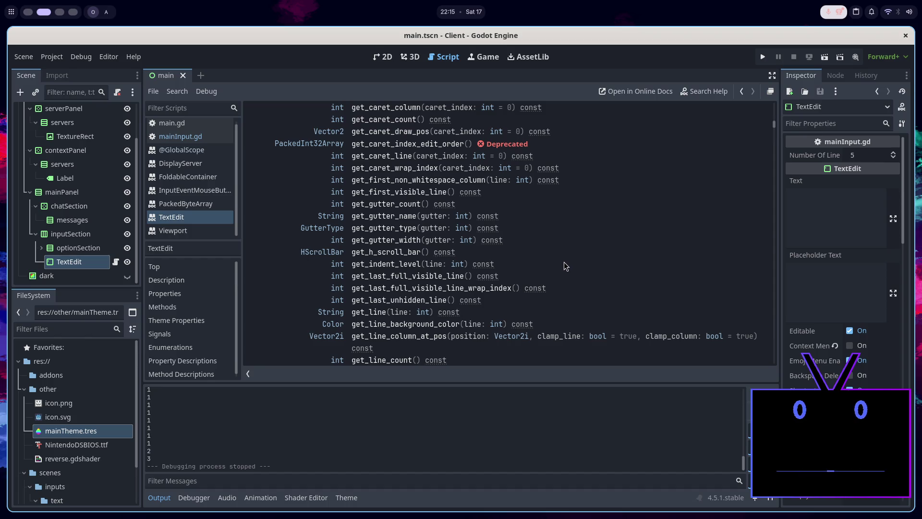
pyautogui.scroll(-2, 564, 263)
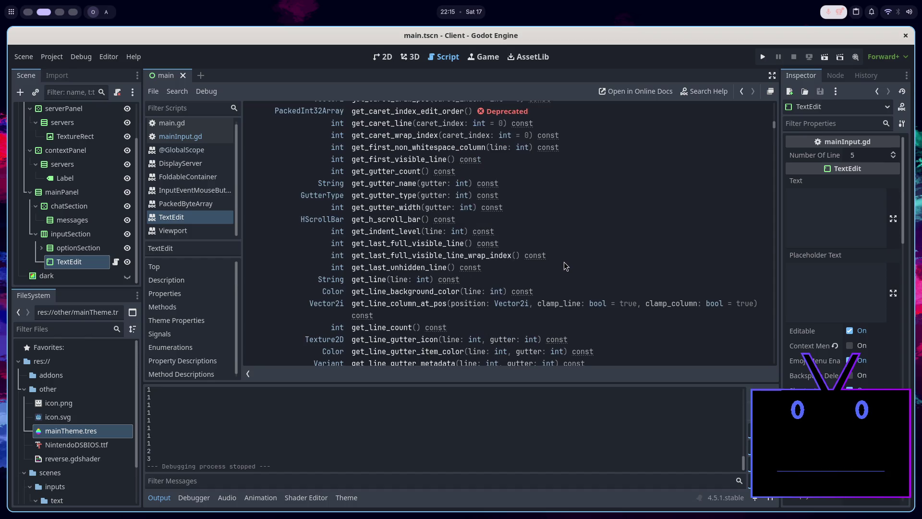
pyautogui.scroll(-2, 564, 261)
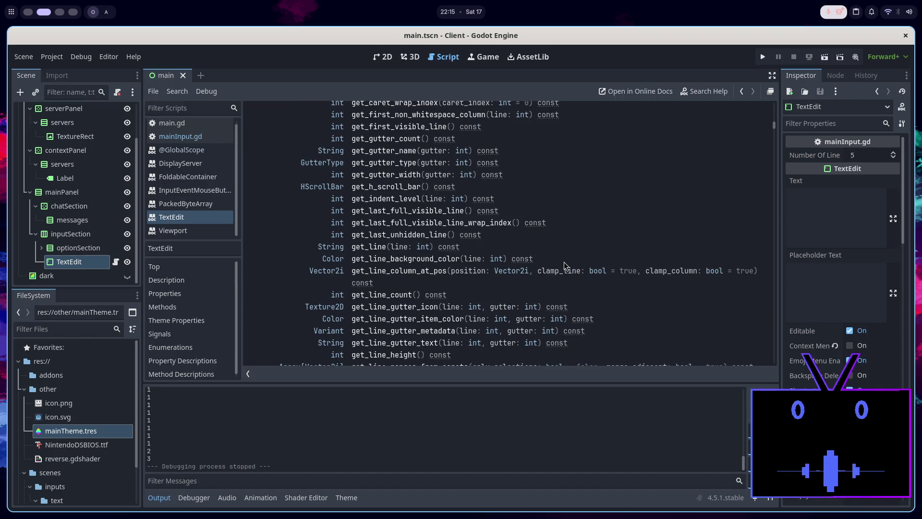
pyautogui.scroll(-2, 562, 265)
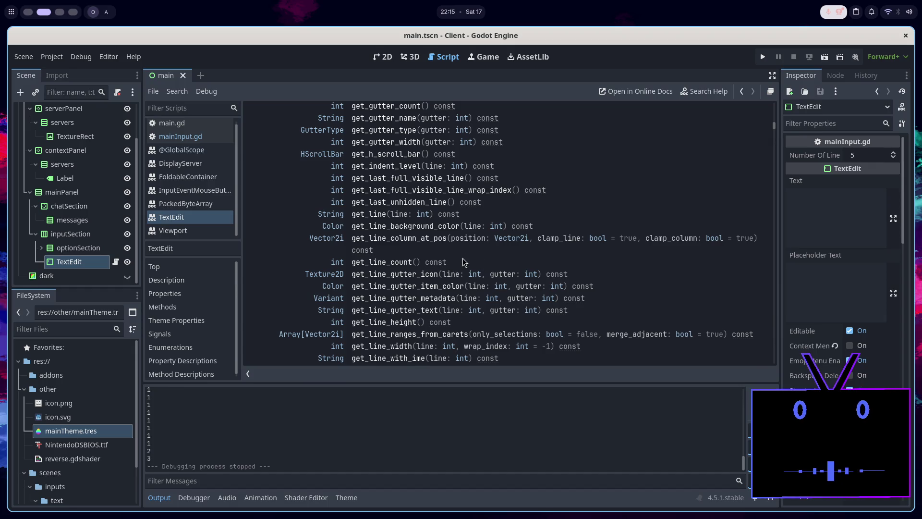
pyautogui.scroll(-2, 463, 261)
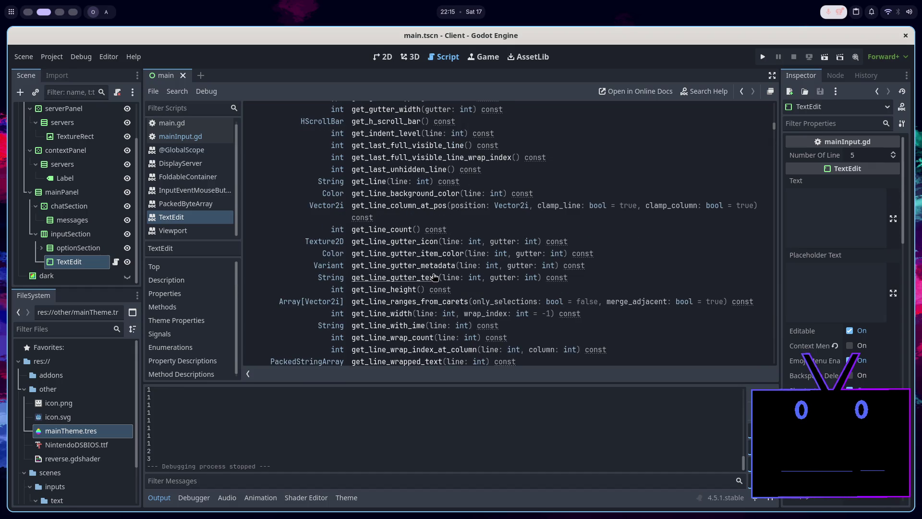
pyautogui.scroll(-2, 433, 276)
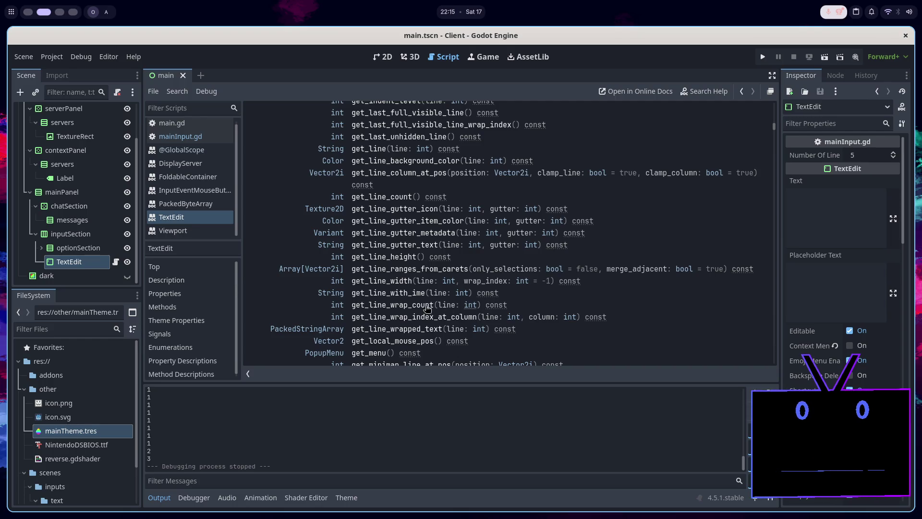
# Read the get_line_wrap_count description and the neighbouring get_line_wrapped_text entry.
pyautogui.click(377, 311)
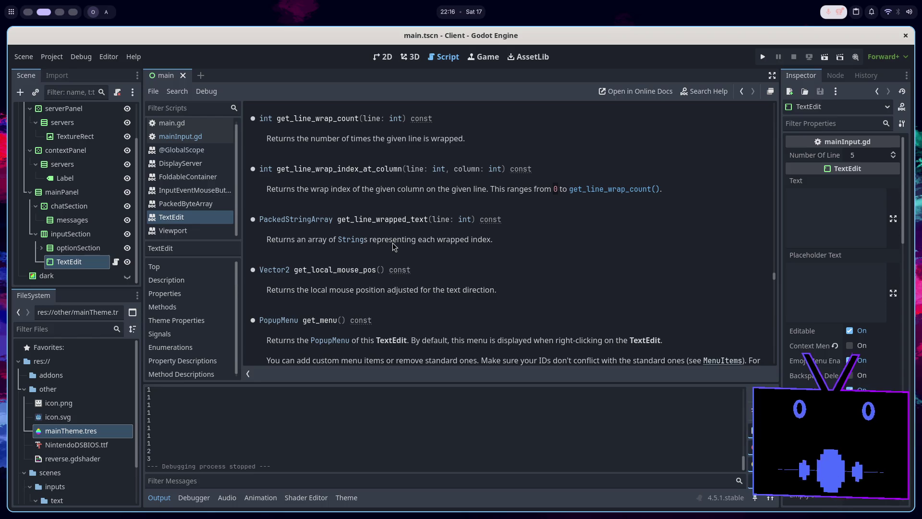
pyautogui.doubleClick(483, 243)
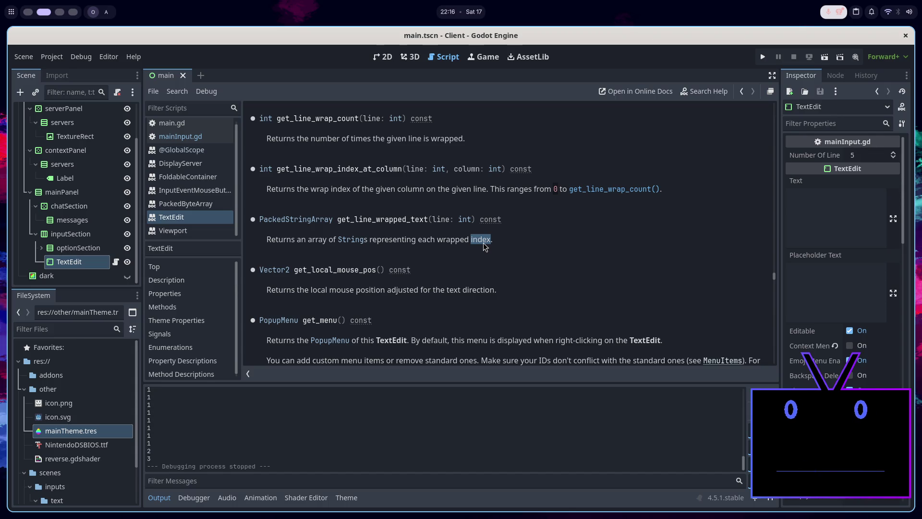
pyautogui.doubleClick(390, 220)
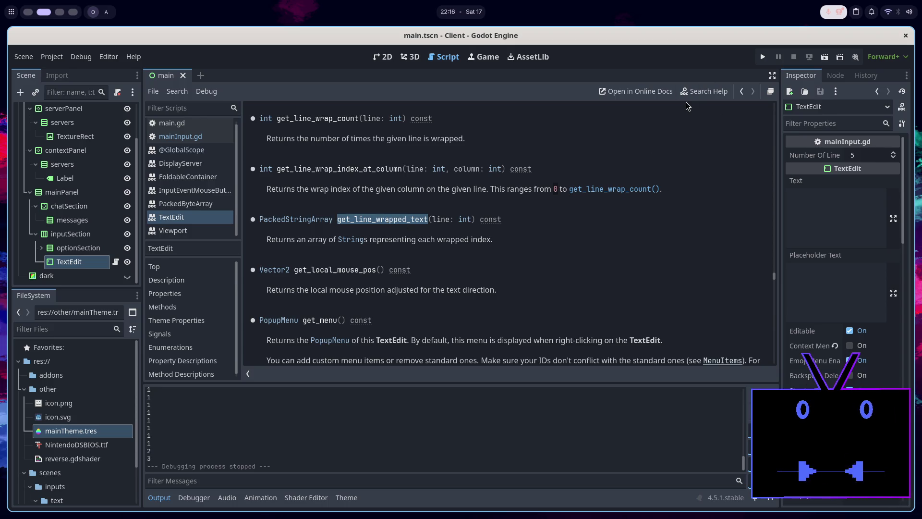
# Scroll the reference down to the get_selection methods and open the page's find bar.
pyautogui.scroll(-3, 573, 297)
pyautogui.scroll(-10, 573, 295)
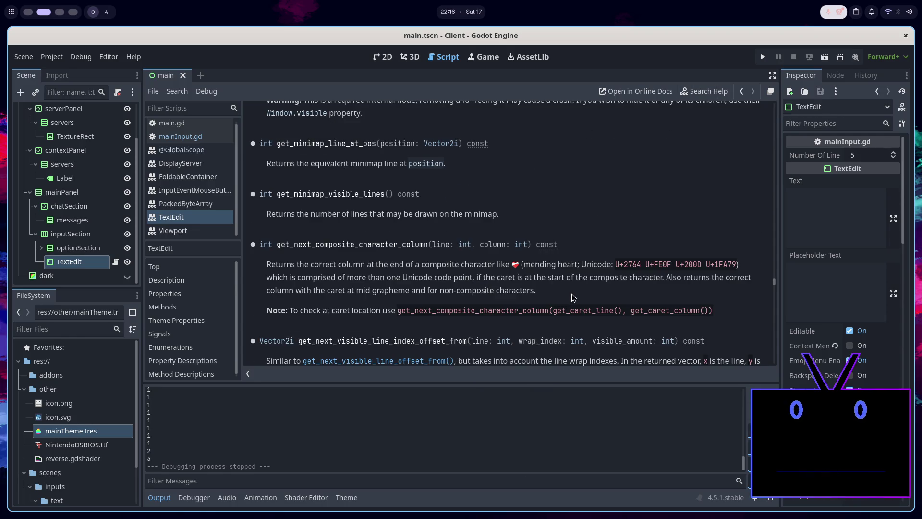
pyautogui.scroll(-5, 559, 266)
pyautogui.scroll(-7, 559, 266)
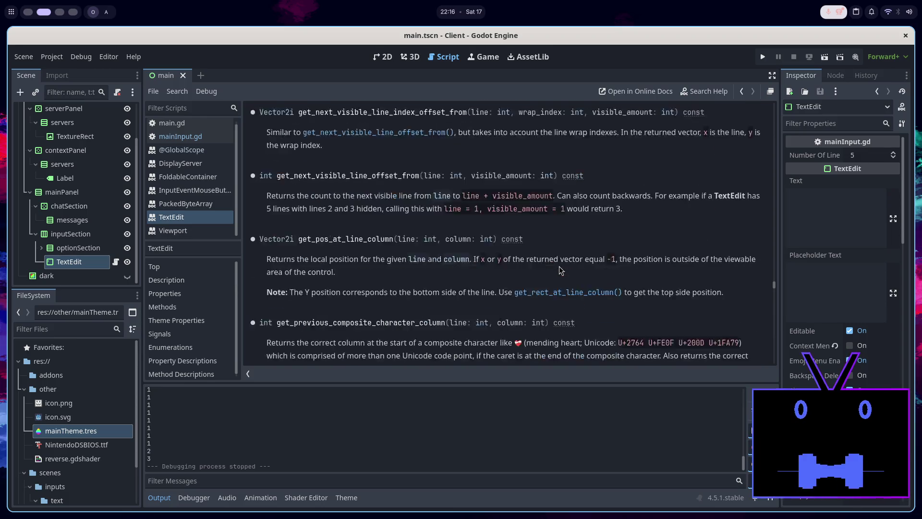
pyautogui.scroll(-2, 559, 270)
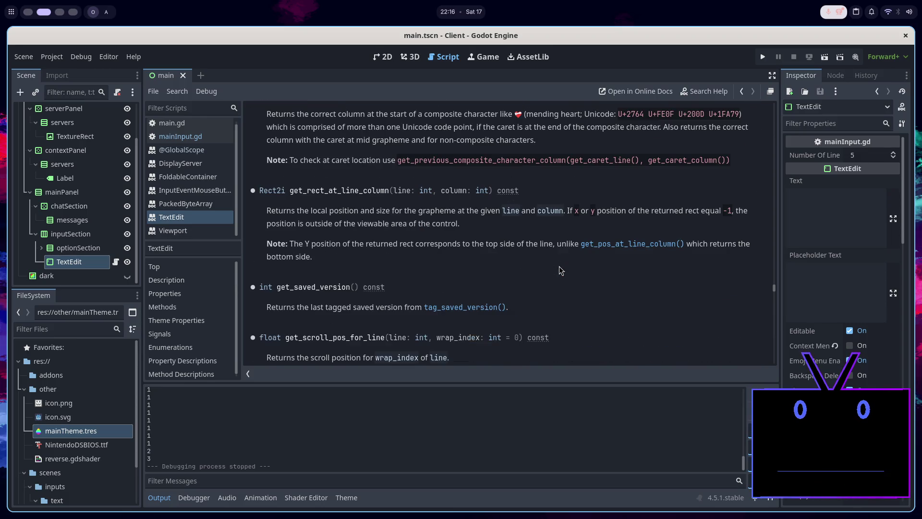
pyautogui.scroll(-2, 559, 270)
pyautogui.scroll(-4, 560, 270)
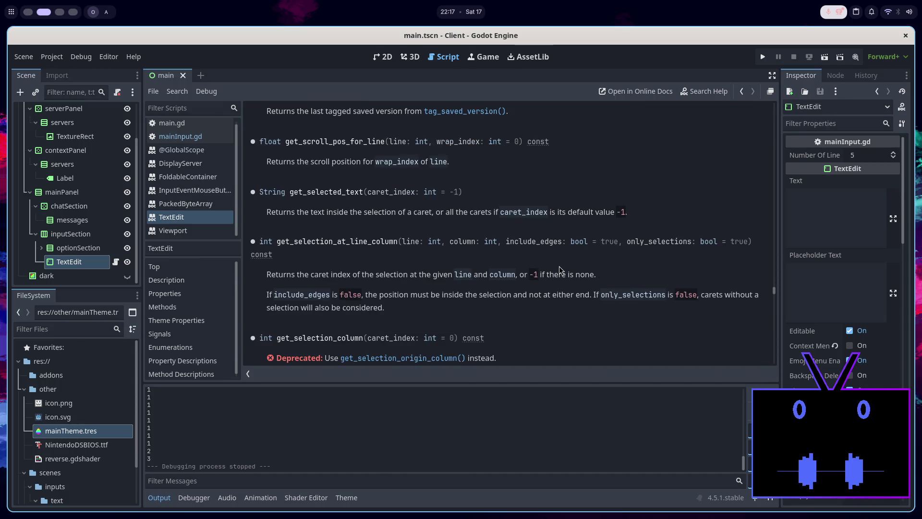
pyautogui.scroll(-2, 560, 270)
pyautogui.scroll(-3, 560, 270)
pyautogui.scroll(-1, 559, 266)
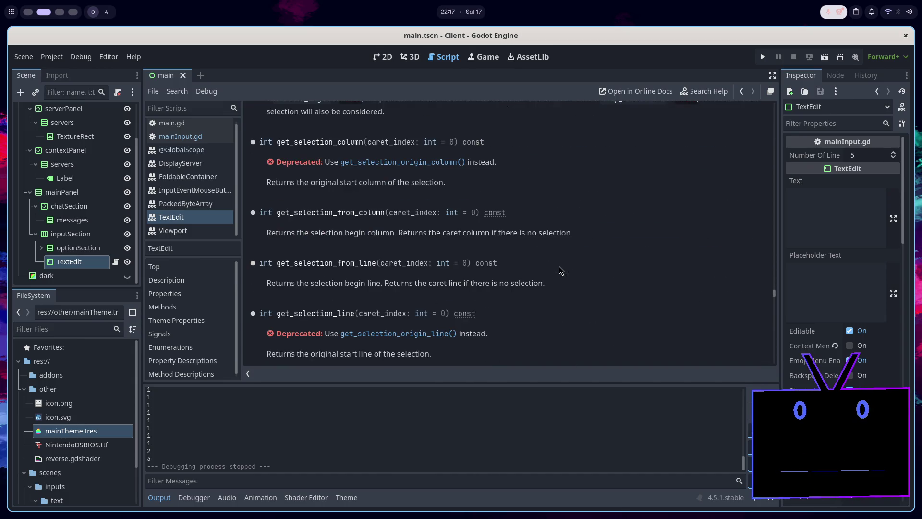
pyautogui.scroll(-3, 559, 266)
pyautogui.hotkey('ctrl', 'f')
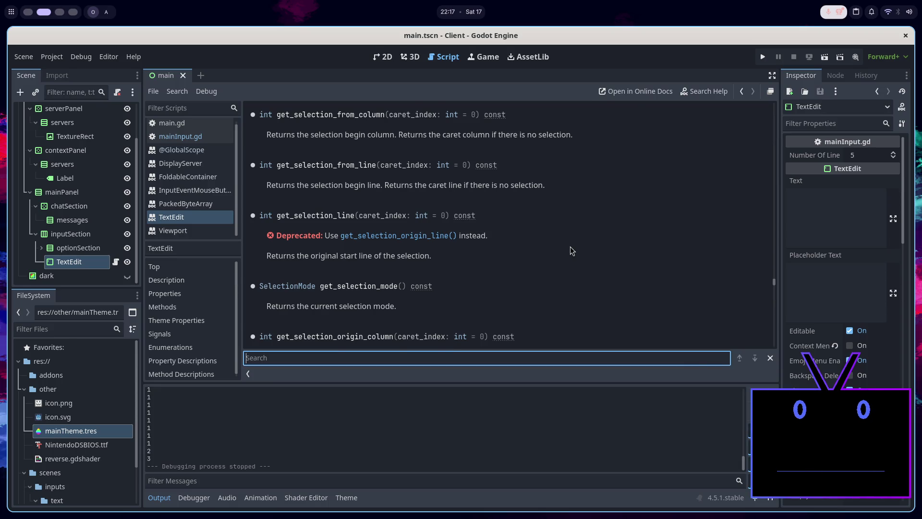
# Search the TextEdit reference for 'wrap' and step forward through matches to get_line_wrap_count.
pyautogui.write('wrap')
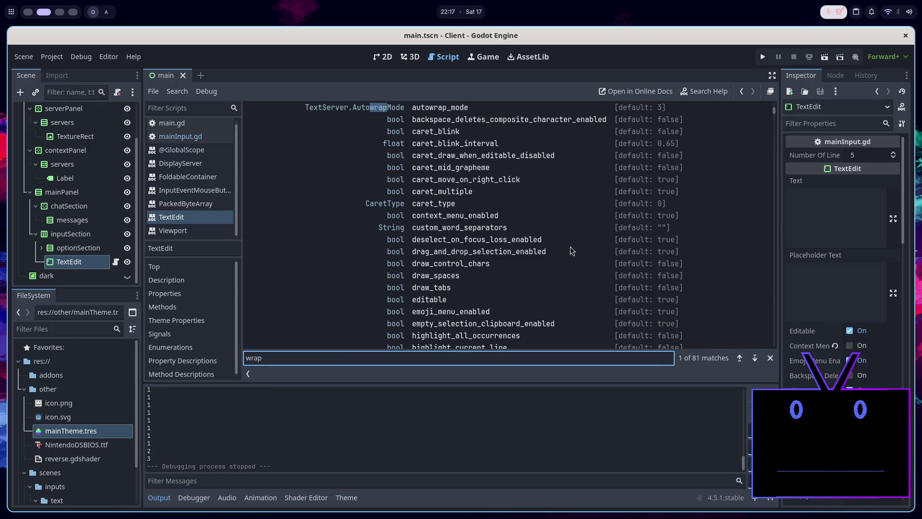
pyautogui.scroll(-11, 570, 259)
pyautogui.scroll(-1, 569, 261)
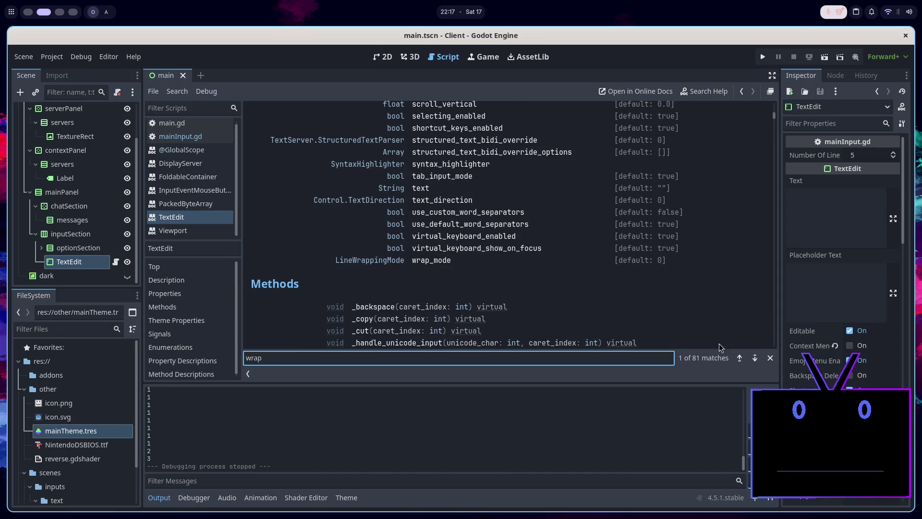
pyautogui.click(755, 358)
pyautogui.click(755, 358)
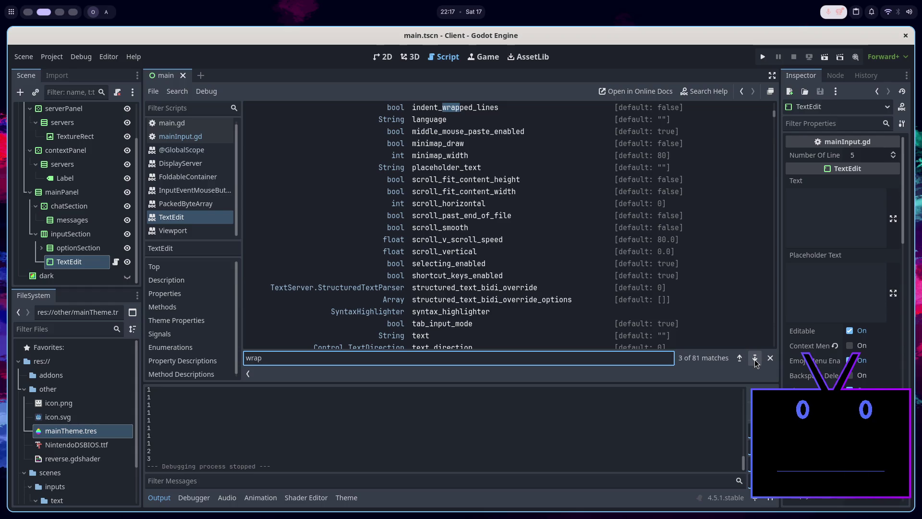
pyautogui.click(755, 358)
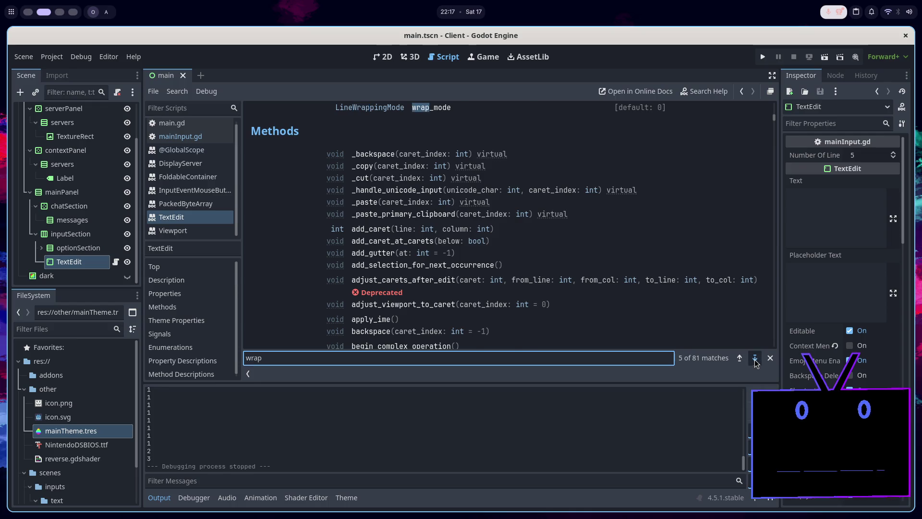
pyautogui.click(755, 358)
pyautogui.click(755, 358)
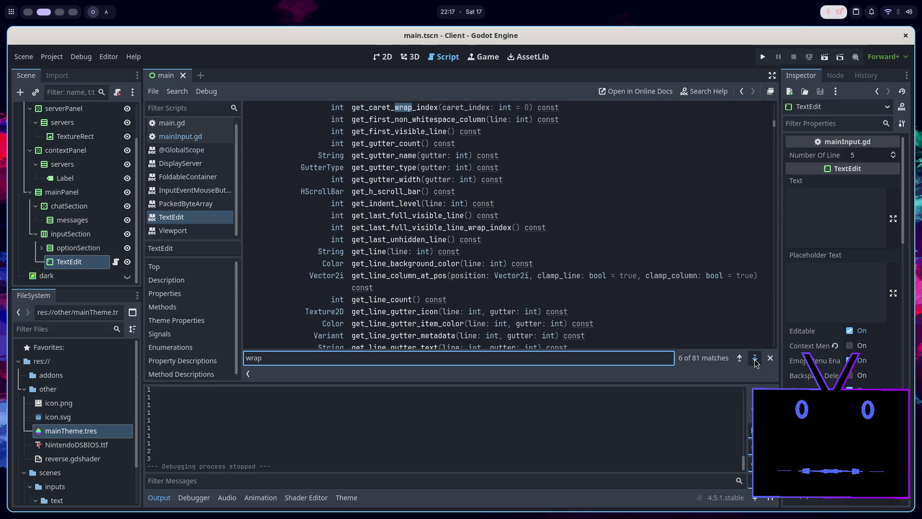
pyautogui.click(755, 359)
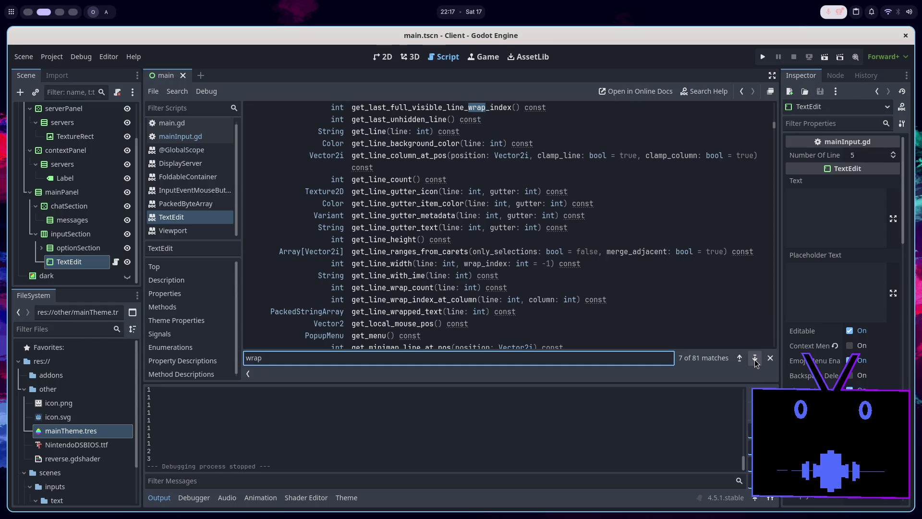
pyautogui.click(754, 359)
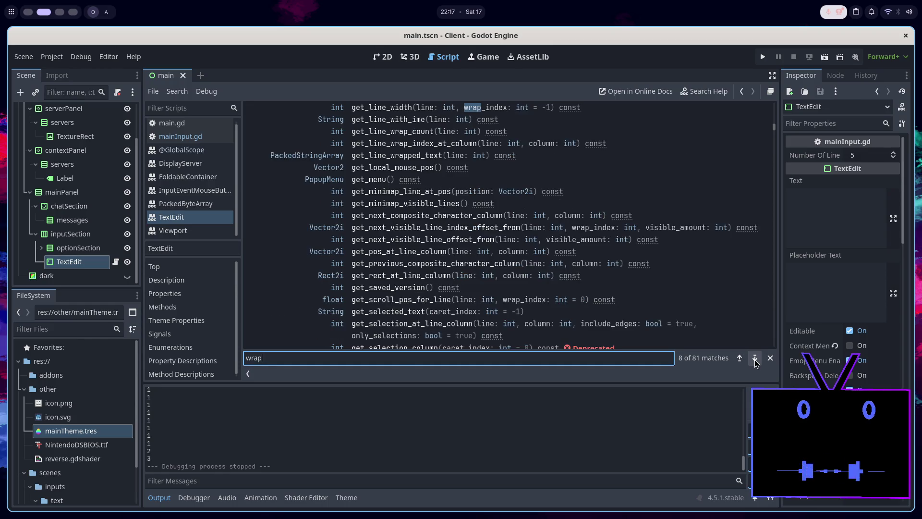
pyautogui.click(755, 360)
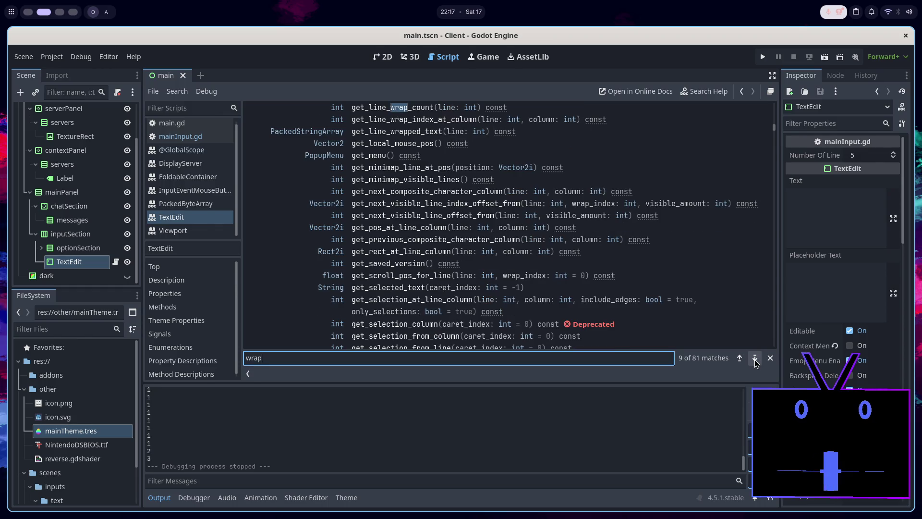
pyautogui.click(755, 359)
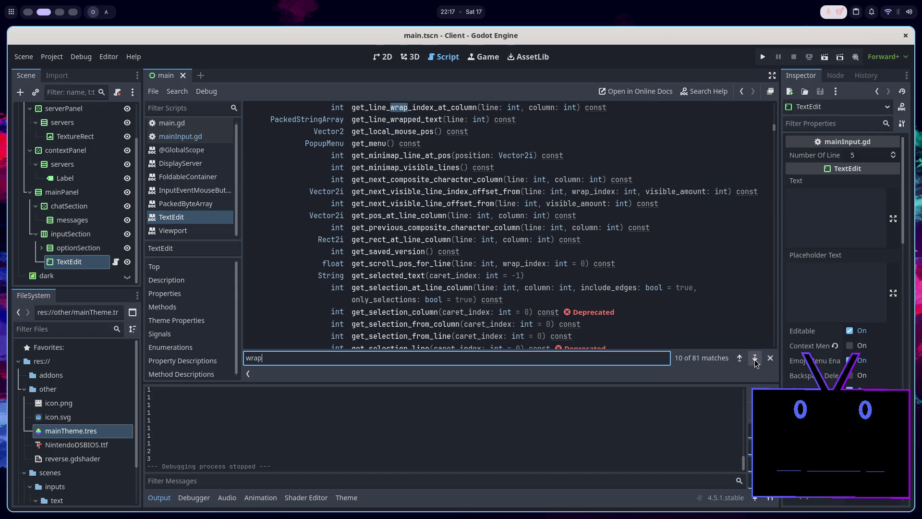
# Step on through the 'wrap' matches past is_line_wrapped, back up a few, then close the search.
pyautogui.click(739, 358)
pyautogui.click(754, 359)
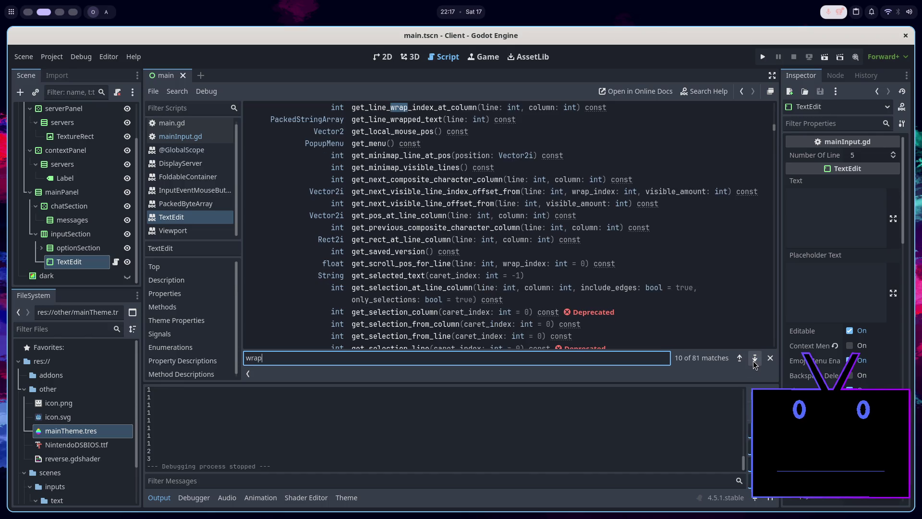
pyautogui.click(754, 359)
pyautogui.click(754, 359)
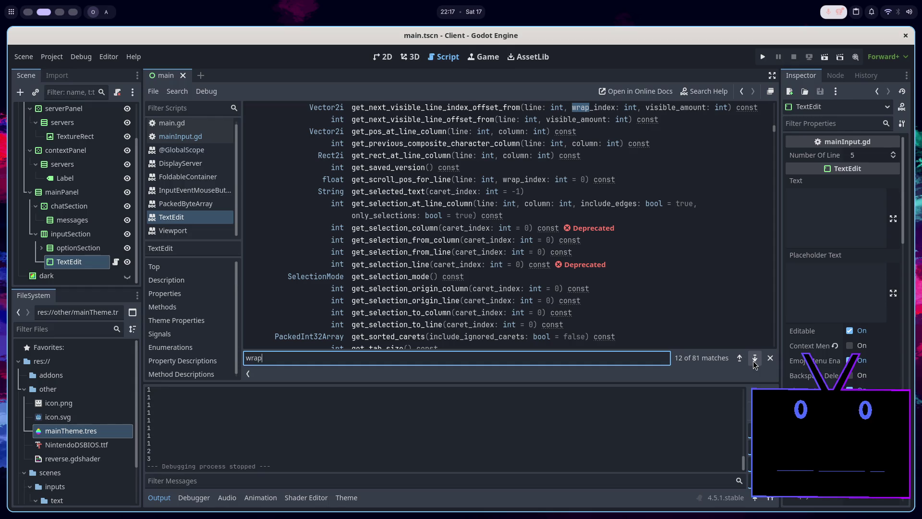
pyautogui.click(754, 360)
pyautogui.click(754, 359)
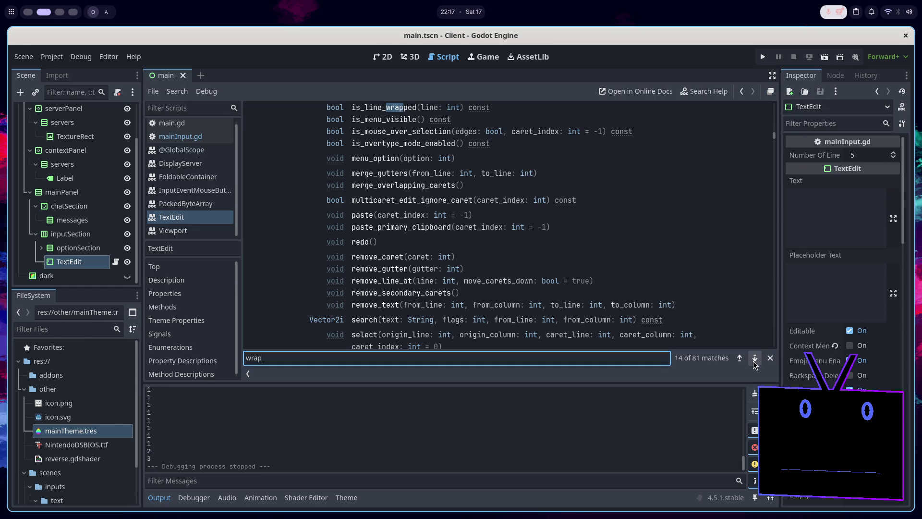
pyautogui.click(754, 360)
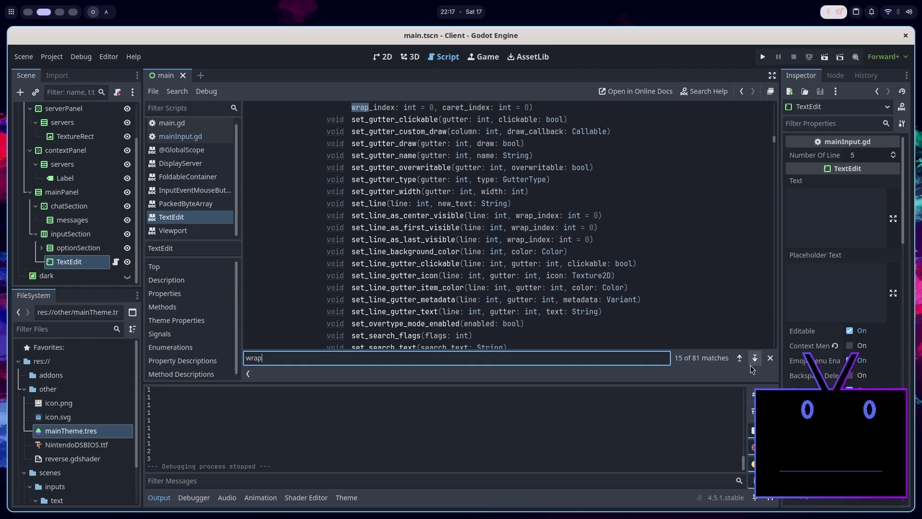
pyautogui.click(754, 360)
pyautogui.click(754, 359)
pyautogui.click(755, 359)
pyautogui.click(755, 359)
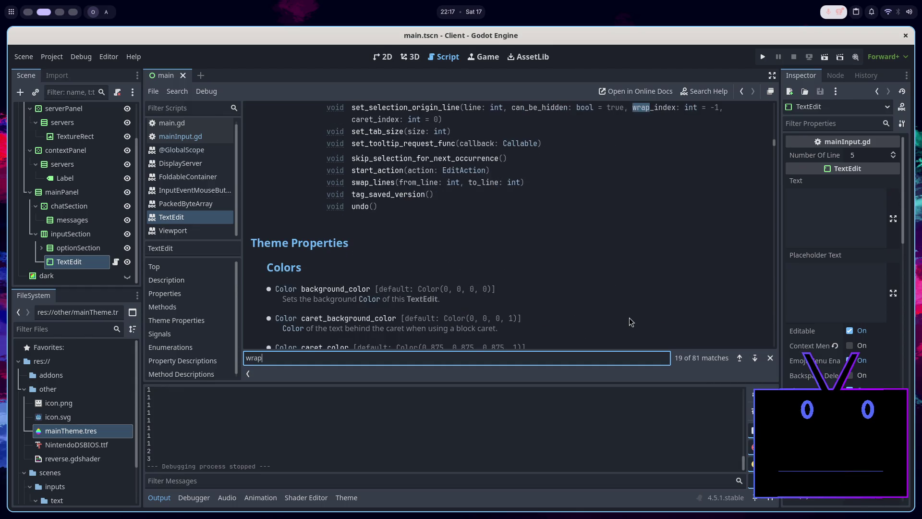
pyautogui.click(740, 360)
pyautogui.click(740, 359)
pyautogui.click(740, 359)
pyautogui.click(739, 359)
pyautogui.click(740, 360)
pyautogui.click(740, 359)
pyautogui.click(740, 359)
pyautogui.click(770, 358)
pyautogui.scroll(4, 524, 294)
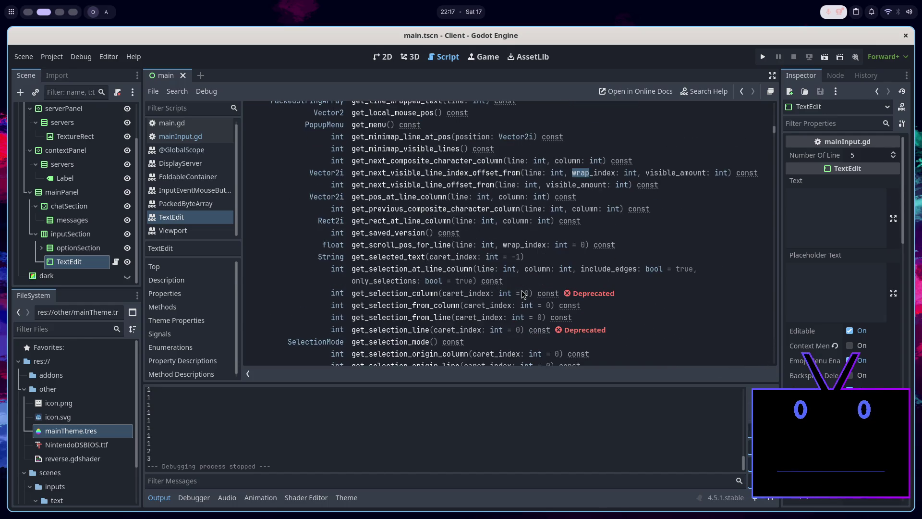
# Open get_line_wrapped_text in the TextEdit method list, select its name, and return to mainInput.gd.
pyautogui.scroll(2, 523, 294)
pyautogui.scroll(2, 417, 257)
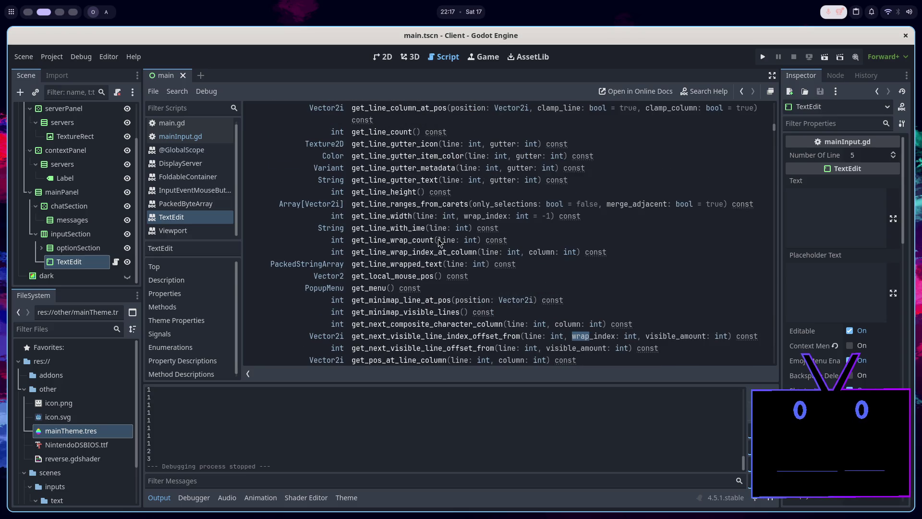
pyautogui.scroll(-8, 438, 230)
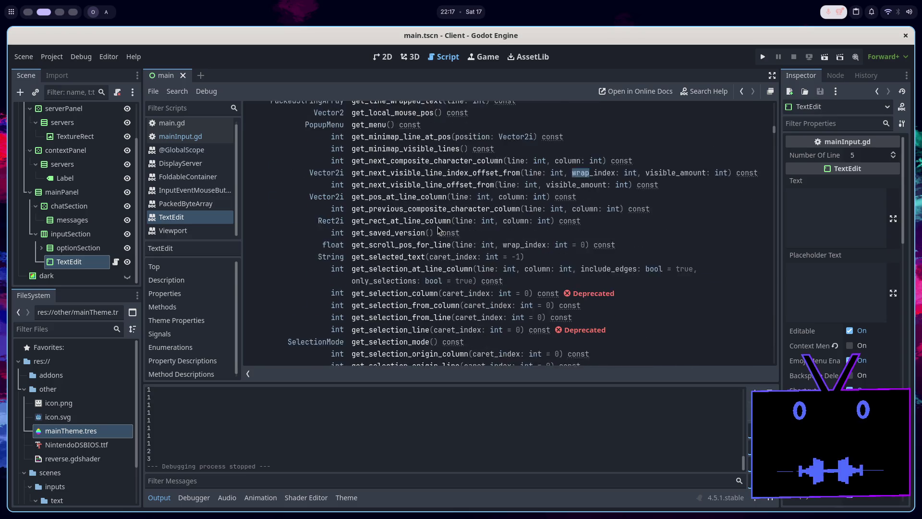
pyautogui.scroll(-1, 421, 241)
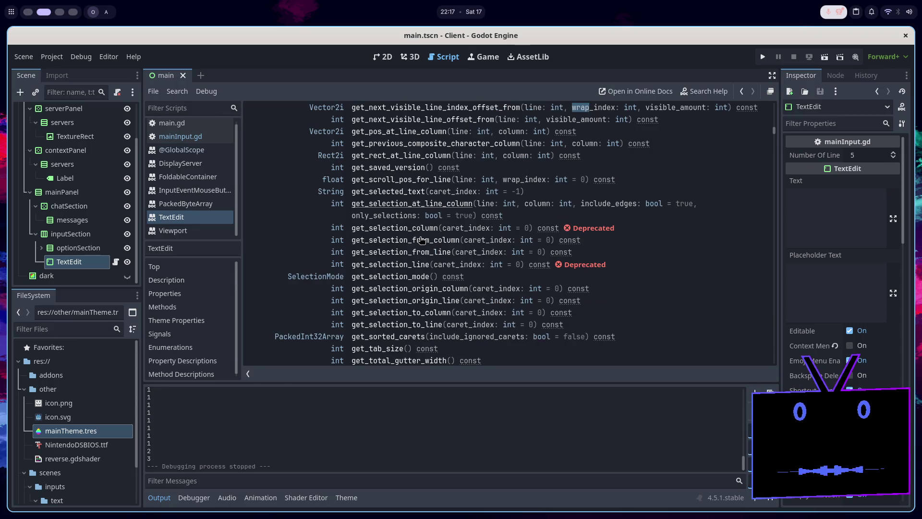
pyautogui.scroll(15, 421, 241)
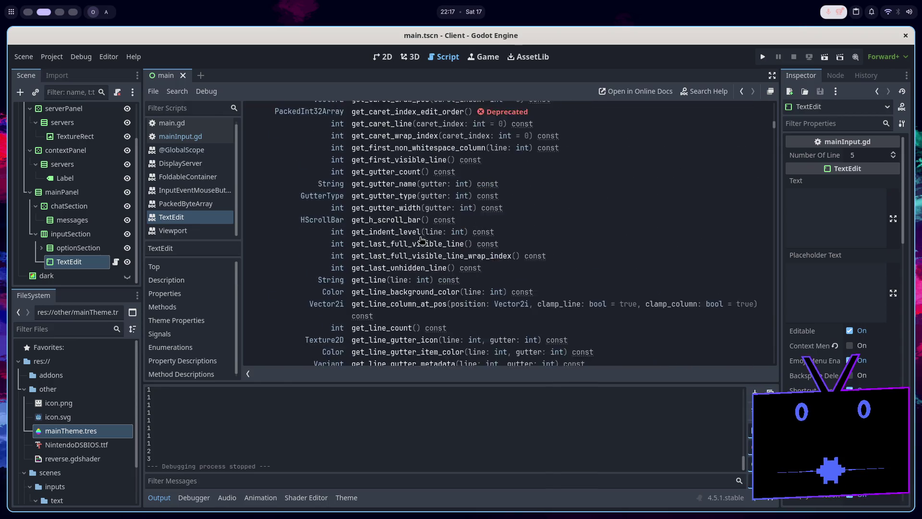
pyautogui.scroll(5, 423, 241)
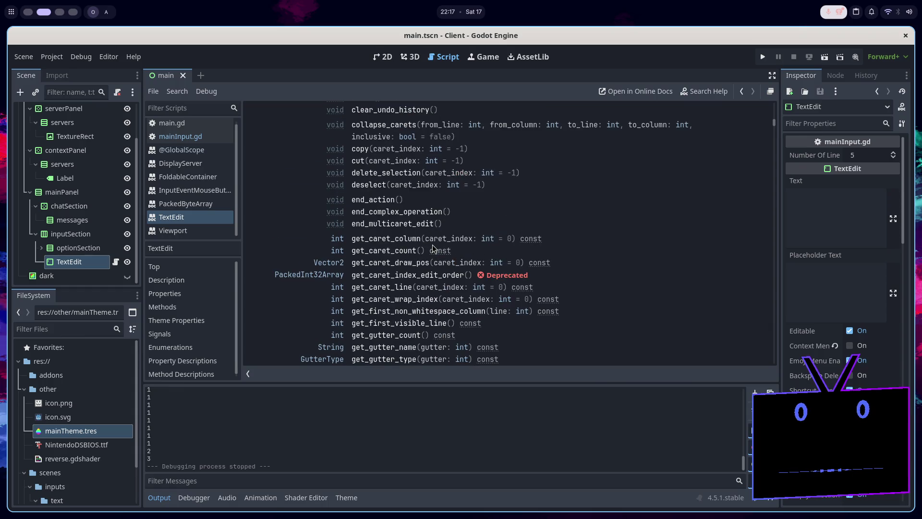
pyautogui.scroll(4, 432, 245)
pyautogui.scroll(-8, 432, 245)
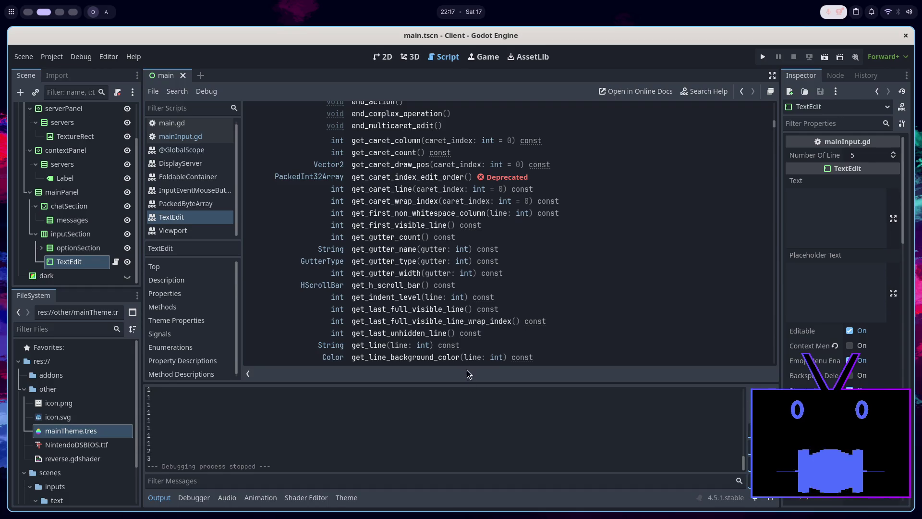
pyautogui.scroll(-6, 379, 288)
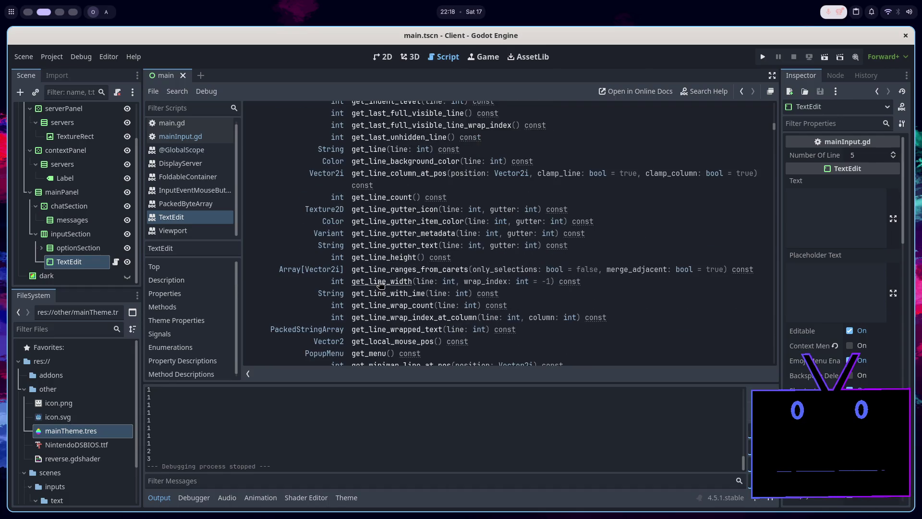
pyautogui.click(383, 298)
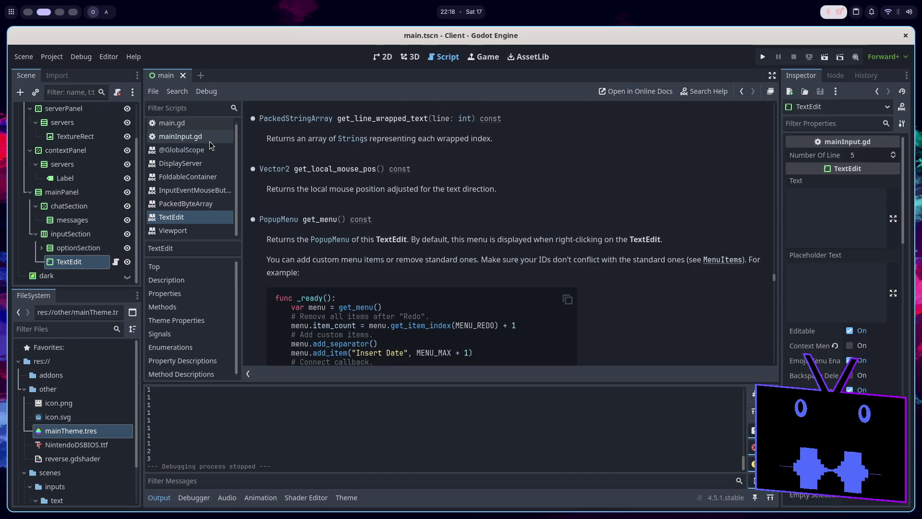
pyautogui.doubleClick(366, 118)
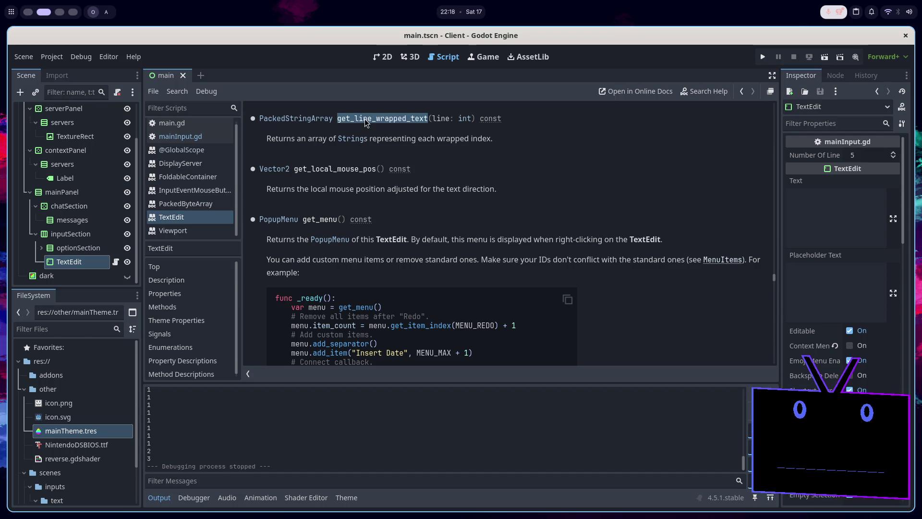
pyautogui.click(201, 137)
pyautogui.scroll(-3, 497, 293)
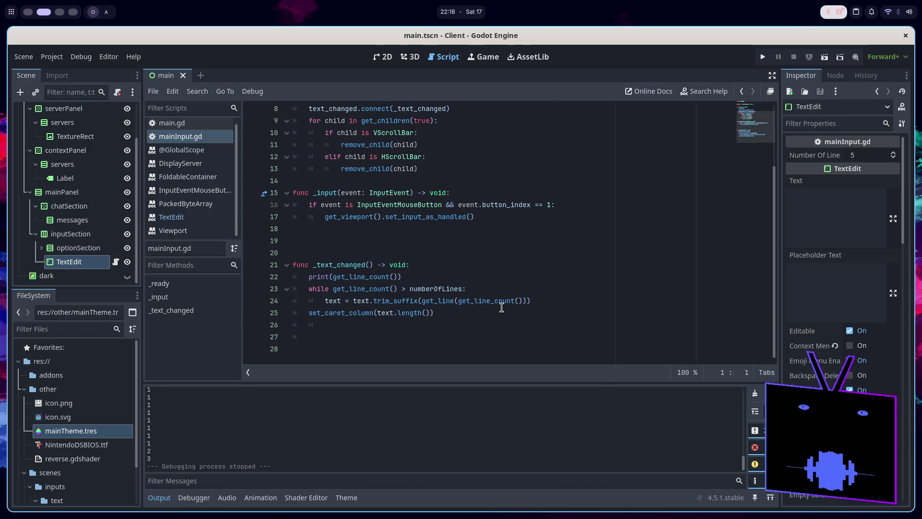
# Add a line above the print call declaring 'actualNumberOfLines : int = 0'.
pyautogui.click(425, 272)
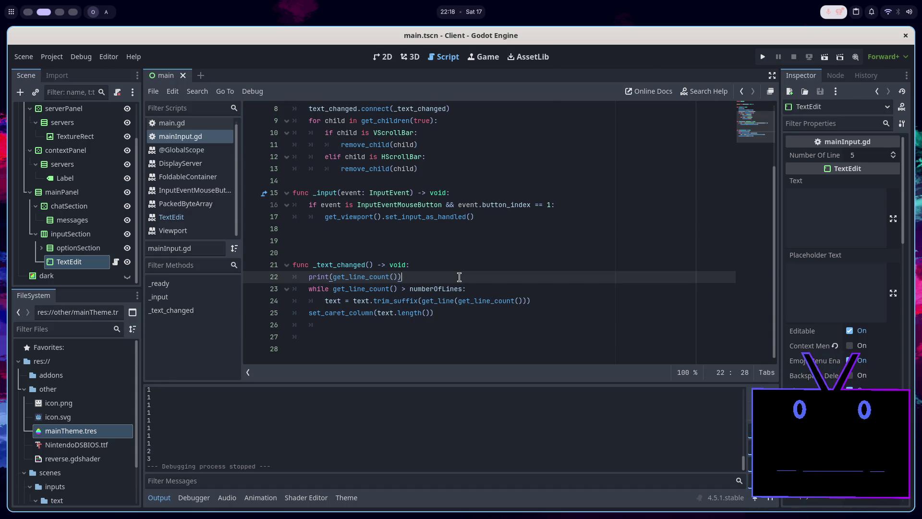
pyautogui.press('Up')
pyautogui.press('End')
pyautogui.press('Return')
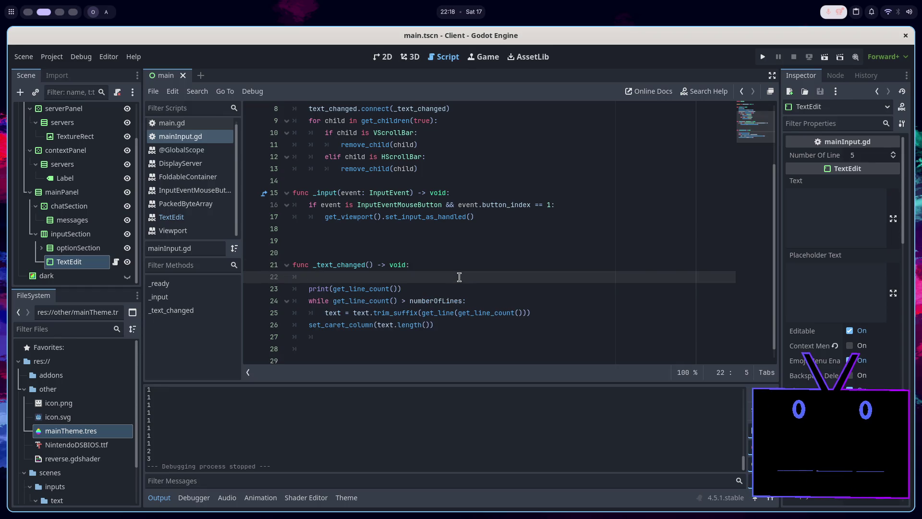
pyautogui.press('BackSpace')
pyautogui.write('ual ')
pyautogui.write('erO')
pyautogui.press('BackSpace')
pyautogui.press('BackSpace')
pyautogui.write('Lines : i8')
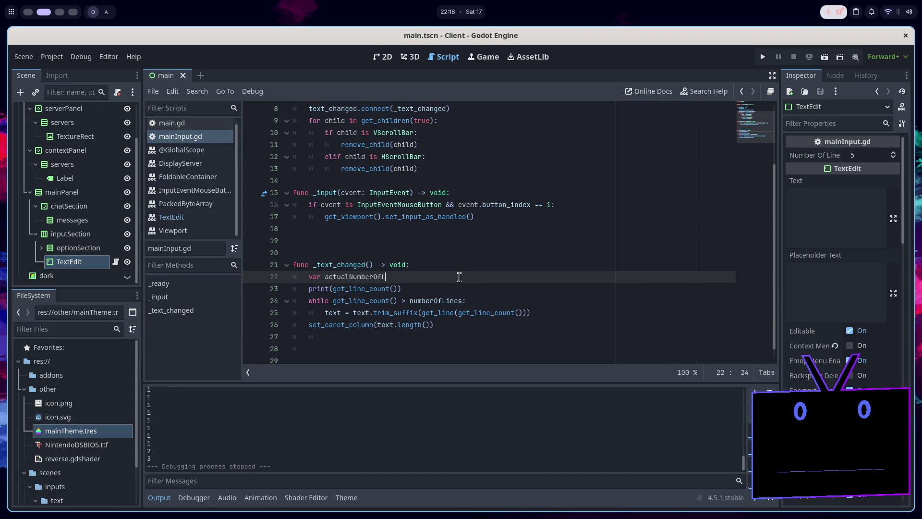
pyautogui.press('BackSpace')
pyautogui.write('nt = 0')
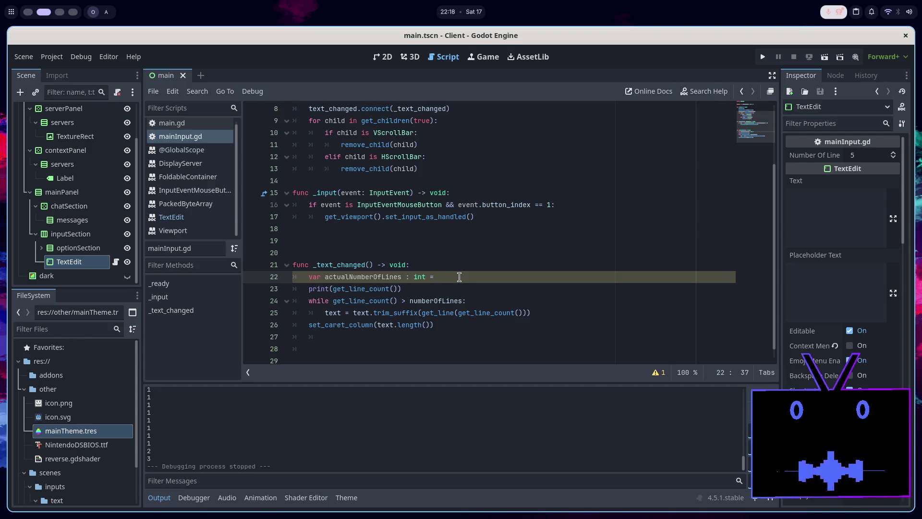
# Assign actualNumberOfLines the get_line_count() call copied from the print line, and save the script.
pyautogui.click(332, 288)
pyautogui.hotkey('ctrl', 'c')
pyautogui.click(465, 280)
pyautogui.hotkey('ctrl', 'v')
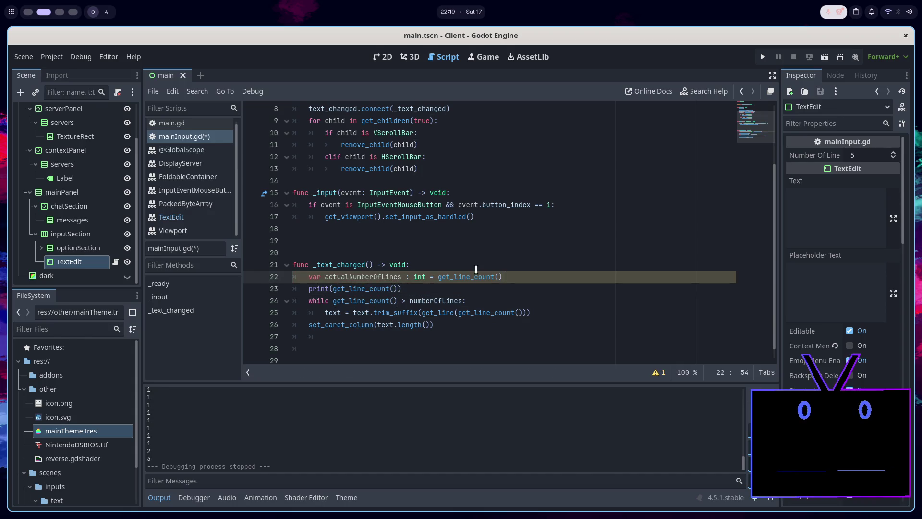
pyautogui.write('- 1')
pyautogui.hotkey('ctrl', 's')
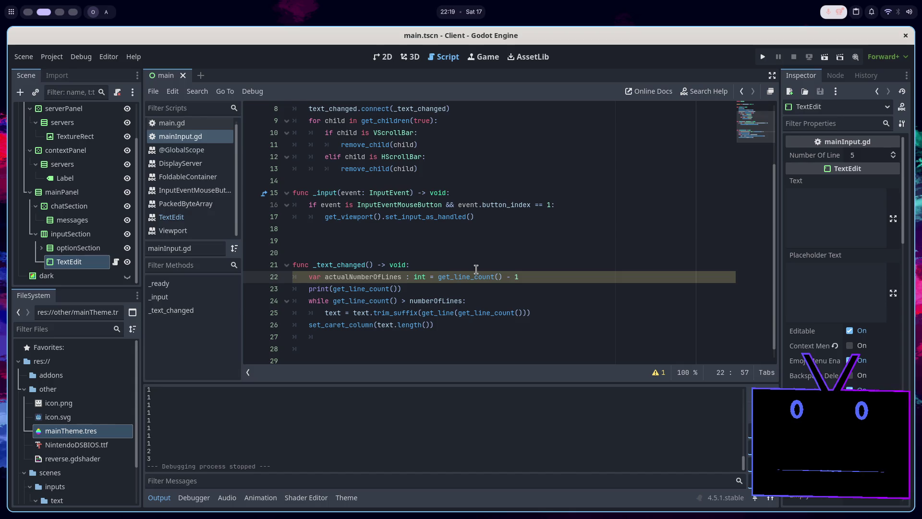
# Delete the debug print line and start a new line below the declaration.
pyautogui.moveTo(450, 292); pyautogui.dragTo(519, 277)
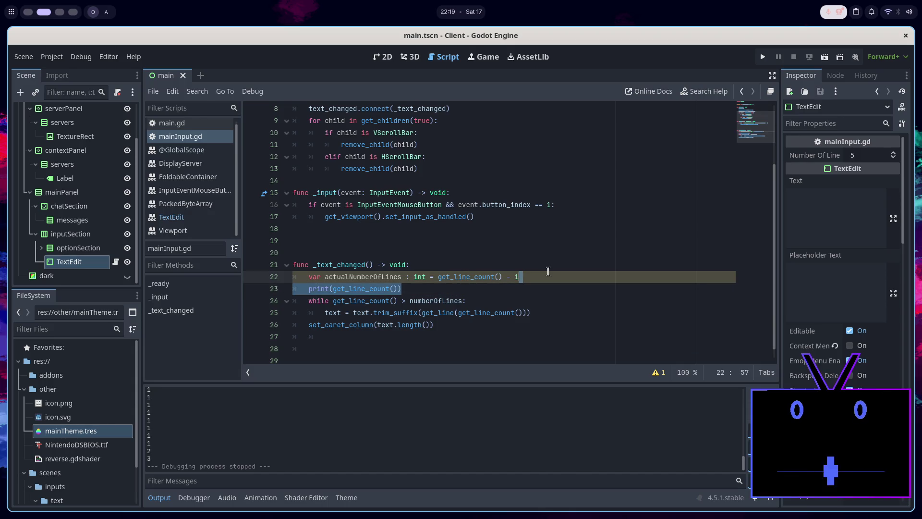
pyautogui.press('BackSpace')
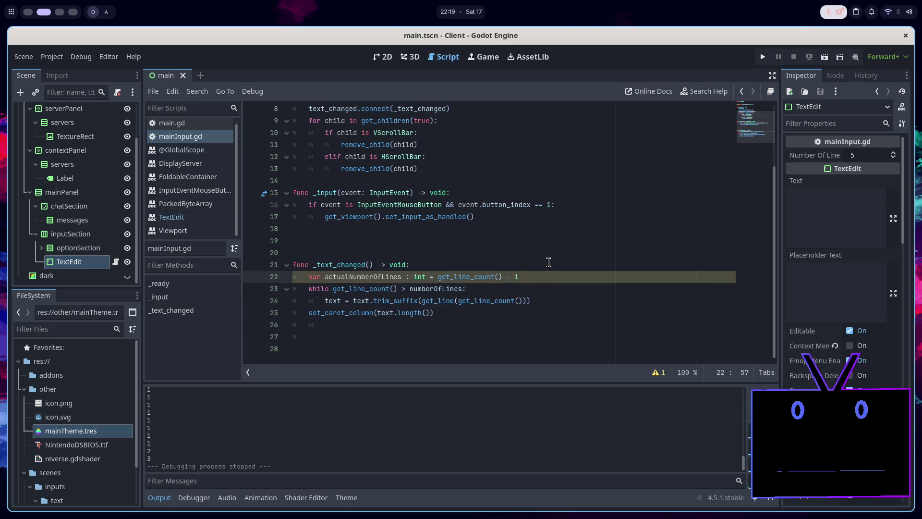
pyautogui.press('Return')
# Write the loop 'for i in get_line_count():' using autocomplete and open its indented body.
pyautogui.write('for in')
pyautogui.press('BackSpace')
pyautogui.write('in get')
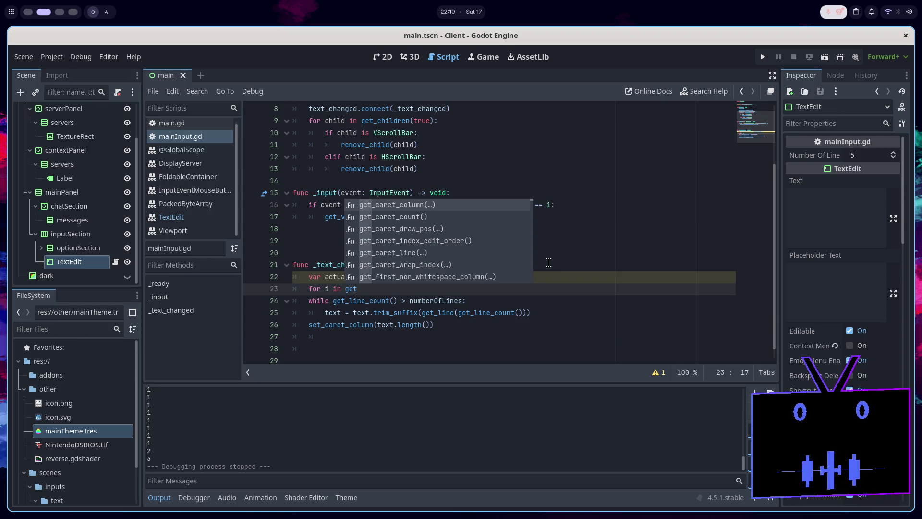
pyautogui.write('_li')
pyautogui.press('Down')
pyautogui.press('Down')
pyautogui.press('Down')
pyautogui.press('Return')
pyautogui.write(':')
pyautogui.press('Return')
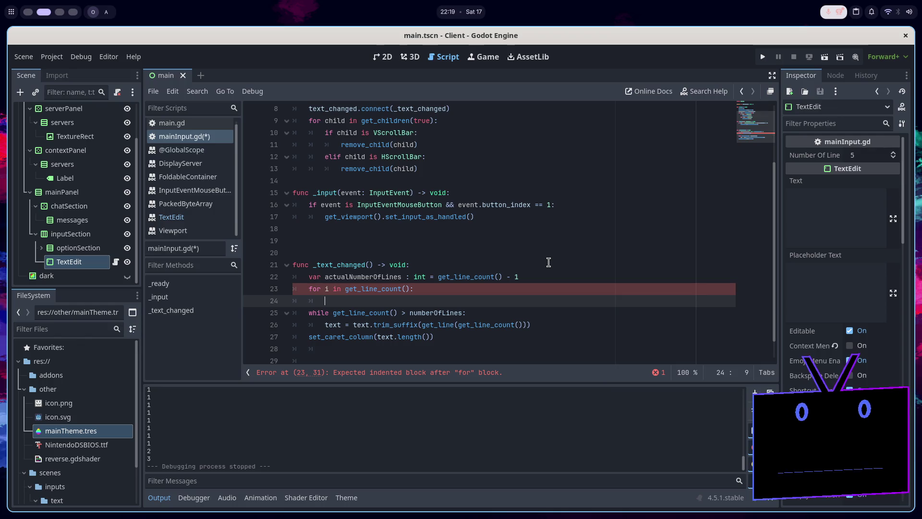
# Try a get_line_count() call in the loop body, undo it, and bring up the TextEdit reference.
pyautogui.write('get_line_count()')
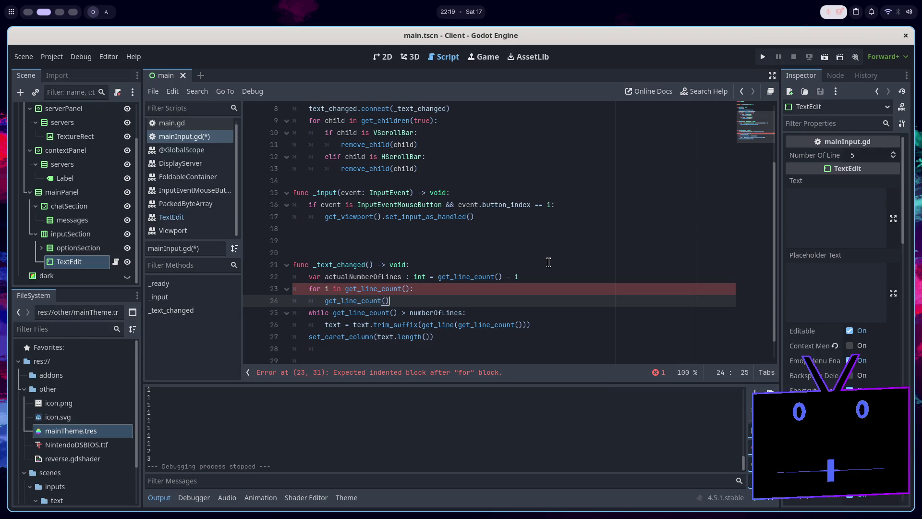
pyautogui.hotkey('ctrl', 'z')
pyautogui.click(200, 217)
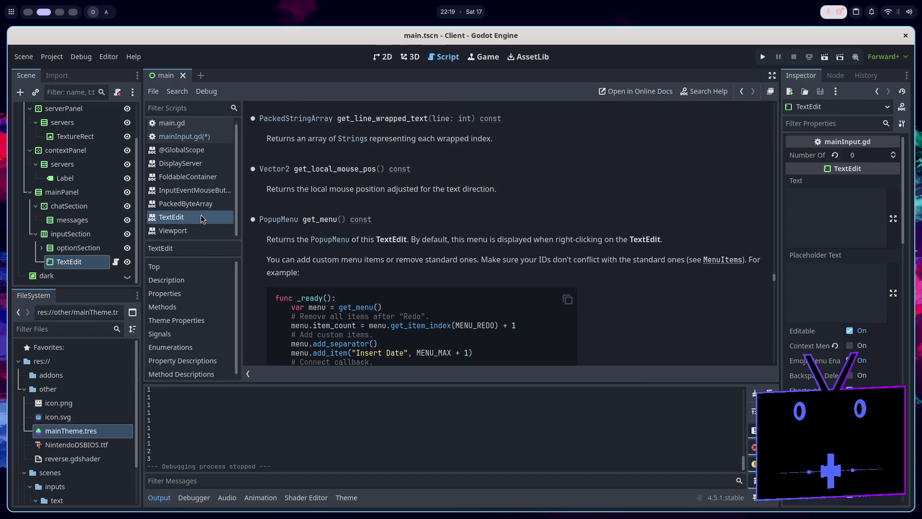
# Copy get_line_wrapped_text from the reference, call get_line_wrapped_text(i) in the loop body, and save.
pyautogui.doubleClick(377, 118)
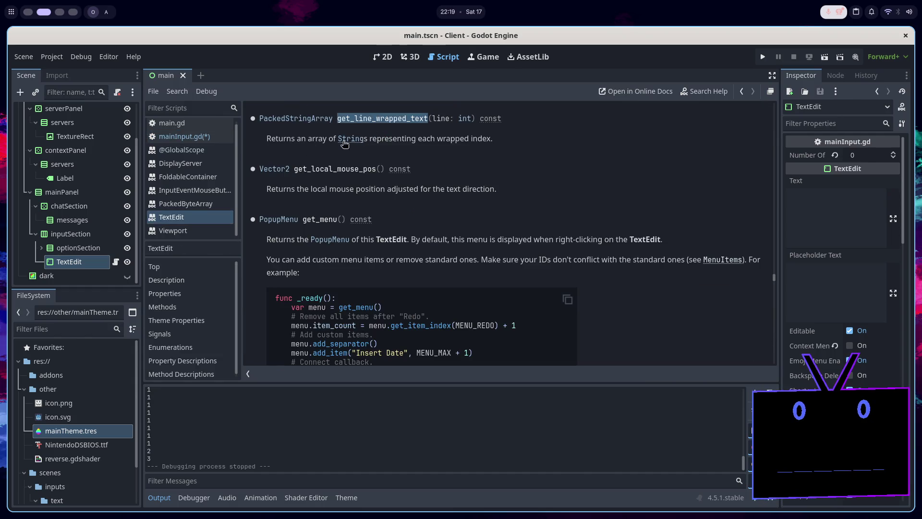
pyautogui.click(214, 136)
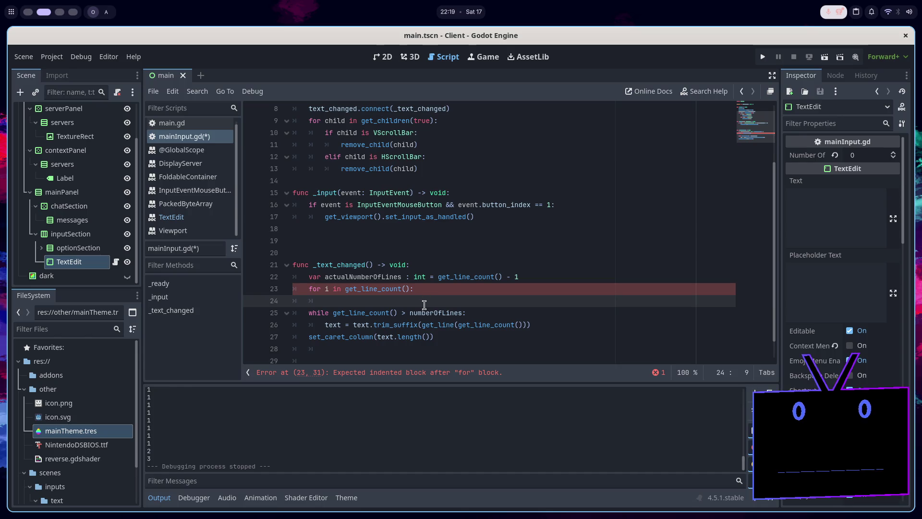
pyautogui.hotkey('ctrl', 'v')
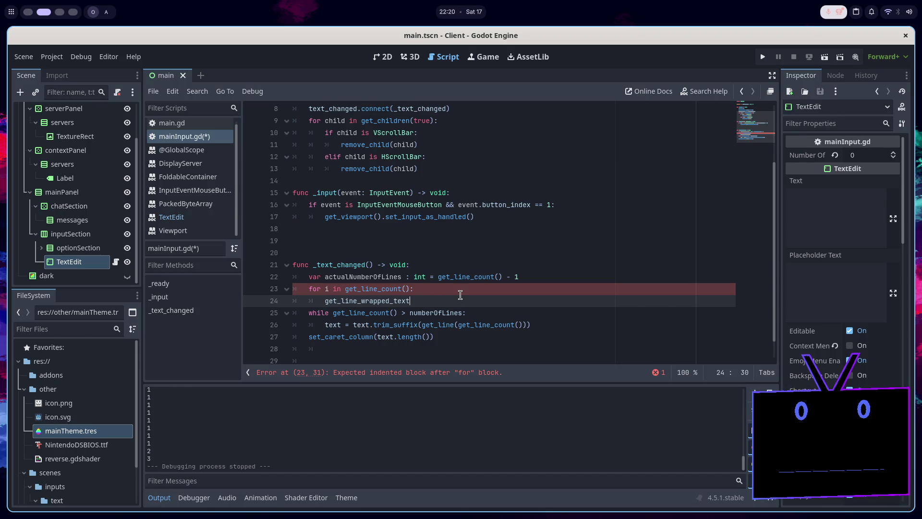
pyautogui.write('(')
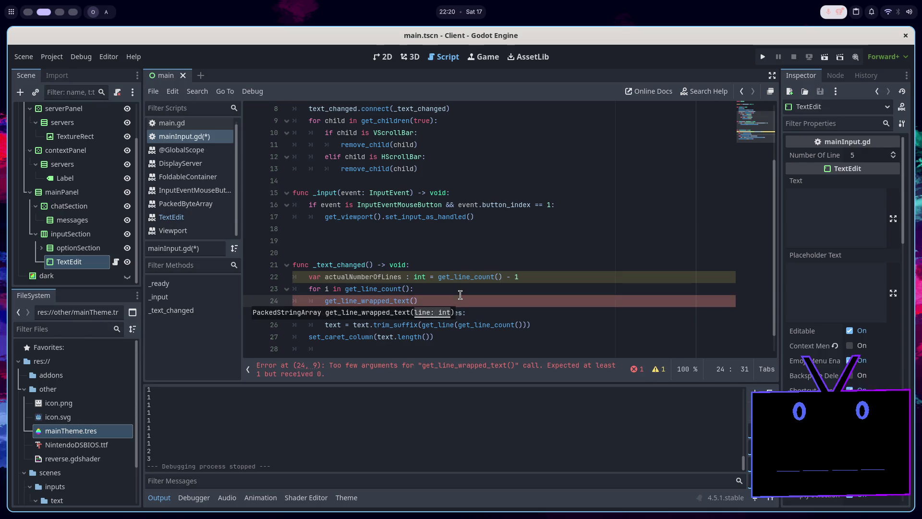
pyautogui.write('i)')
pyautogui.hotkey('ctrl', 's')
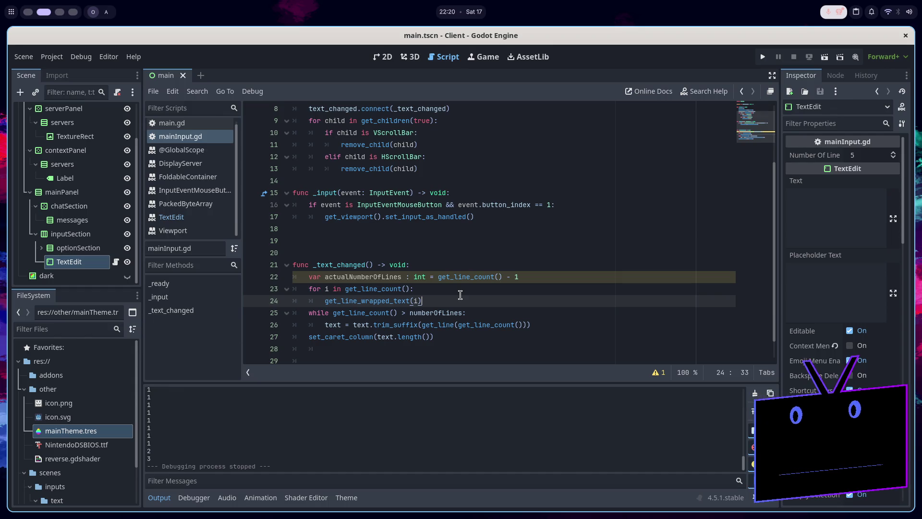
pyautogui.click(325, 301)
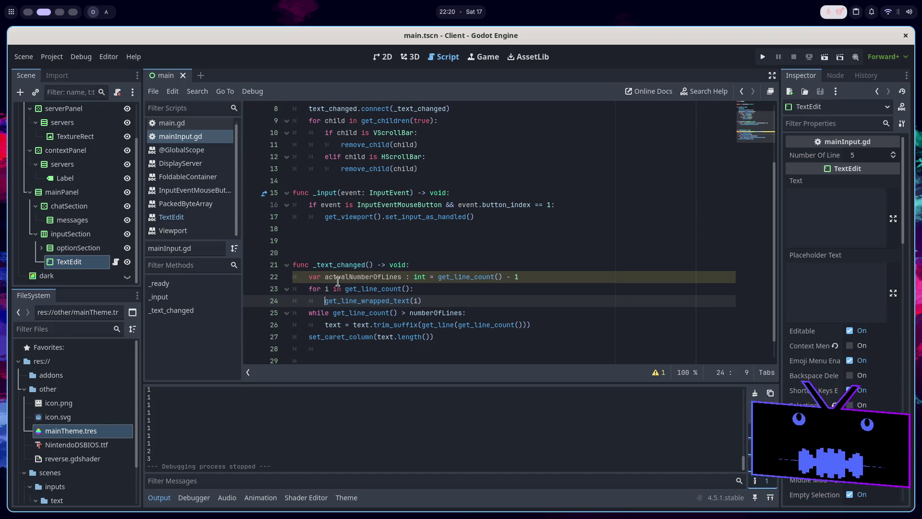
# Declare 'var suffixToDelete : String = ""' below the actualNumberOfLines line.
pyautogui.click(553, 277)
pyautogui.press('Return')
pyautogui.write('var string')
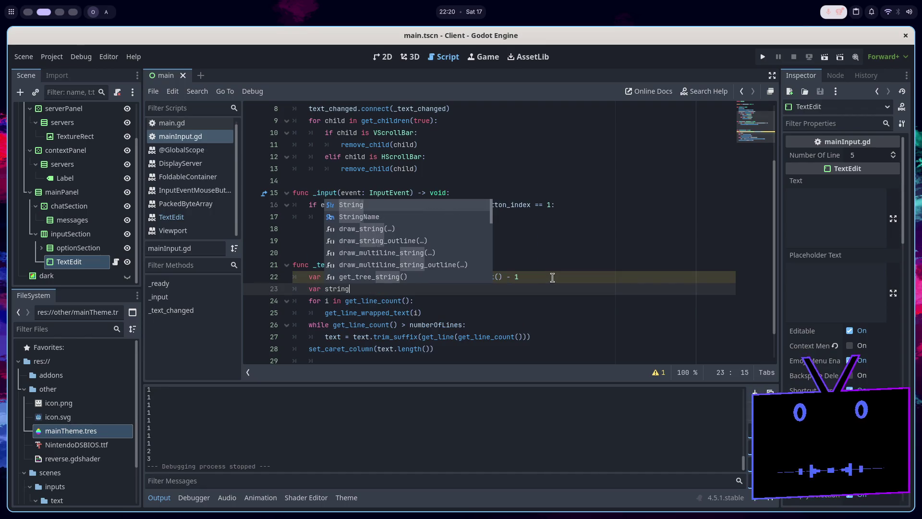
pyautogui.write('To')
pyautogui.press('BackSpace')
pyautogui.press('BackSpace')
pyautogui.press('BackSpace')
pyautogui.write('uffixz')
pyautogui.press('BackSpace')
pyautogui.write('ToDe')
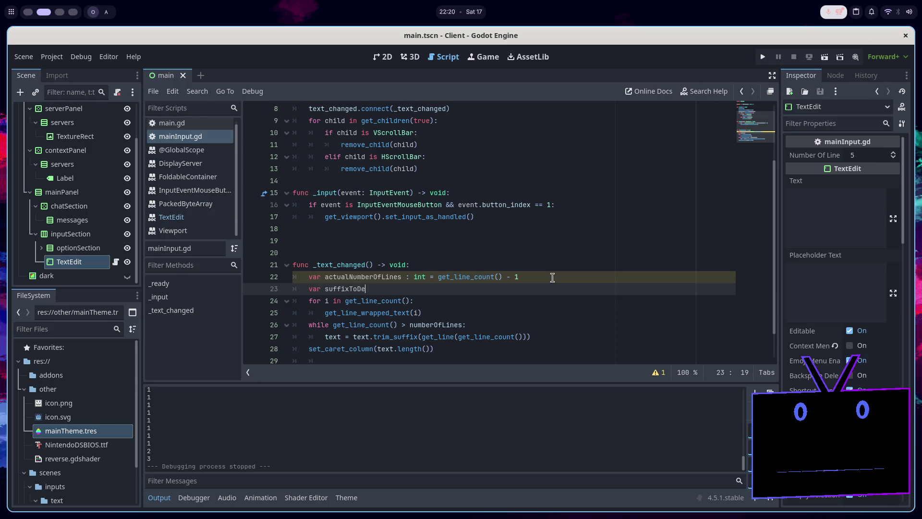
pyautogui.write('lete : ')
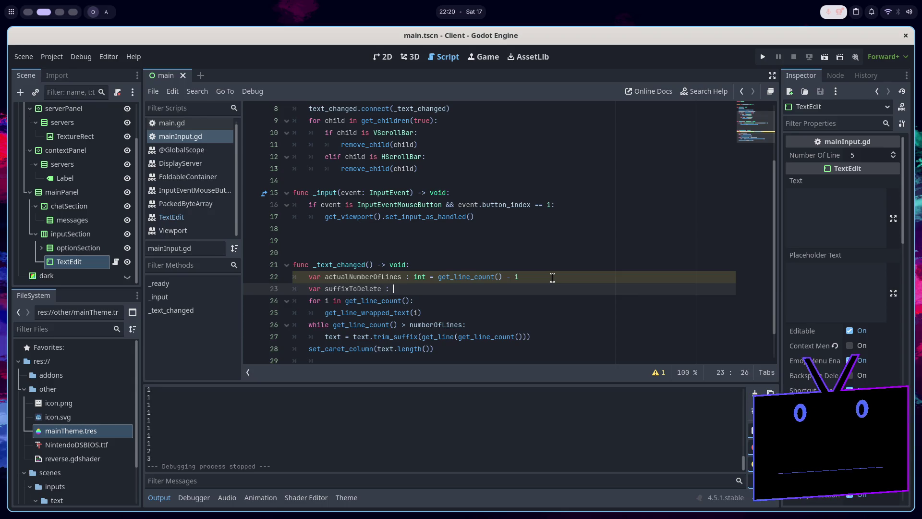
pyautogui.write('String = ""')
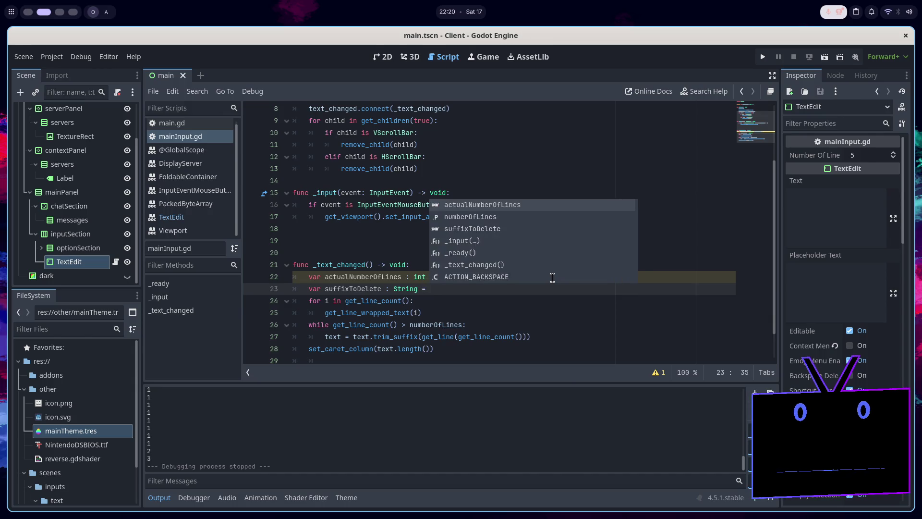
# Turn line 25 into 'for s in get_line_wrapped_text(i):' and open its indented body.
pyautogui.click(531, 297)
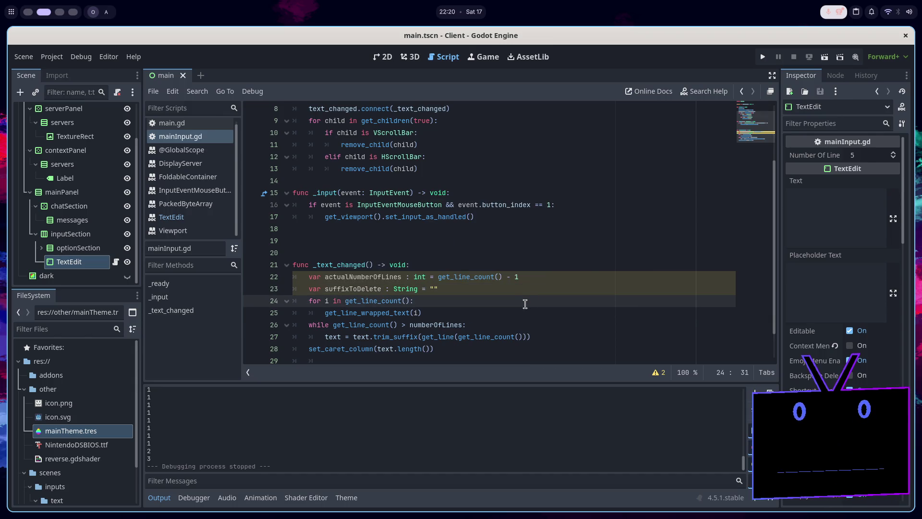
pyautogui.click(522, 312)
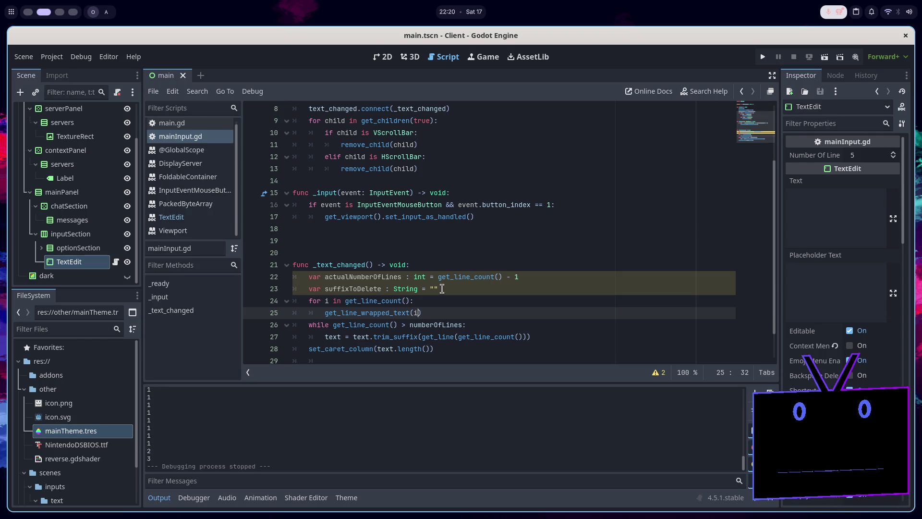
pyautogui.write('for s in')
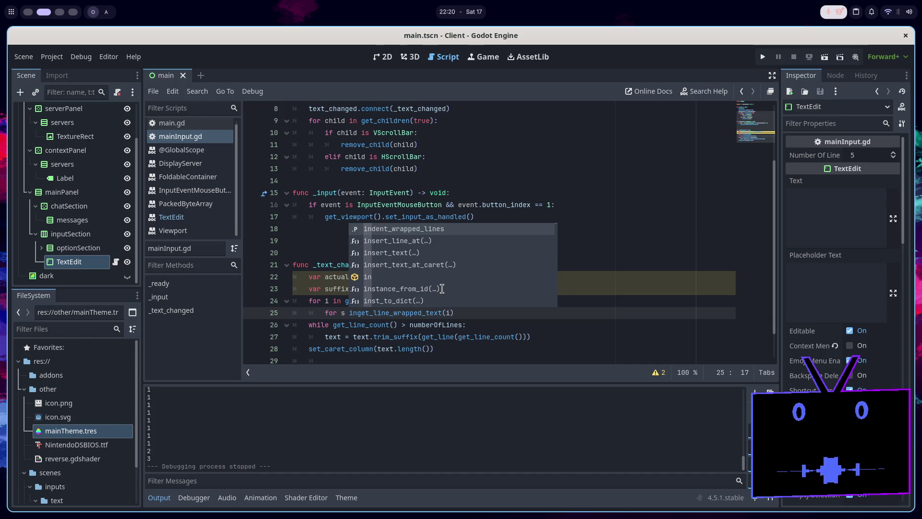
pyautogui.click(465, 314)
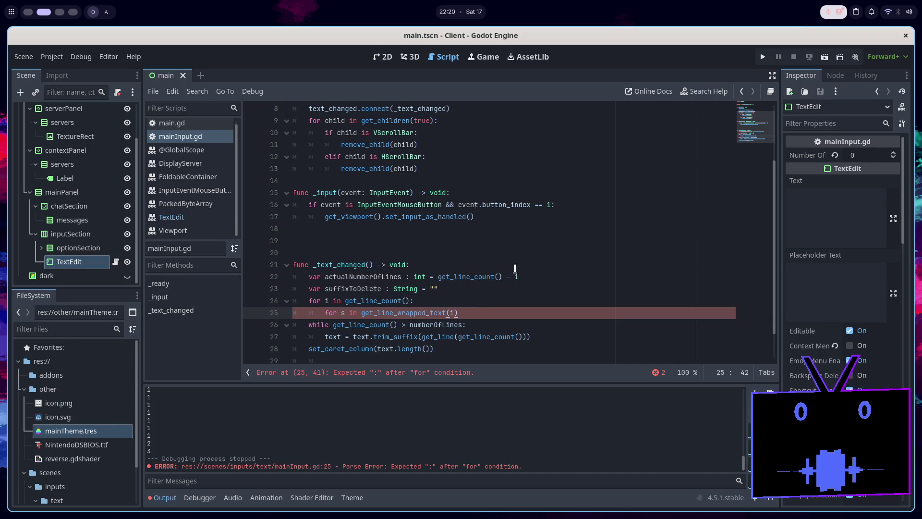
pyautogui.write(':')
pyautogui.press('Return')
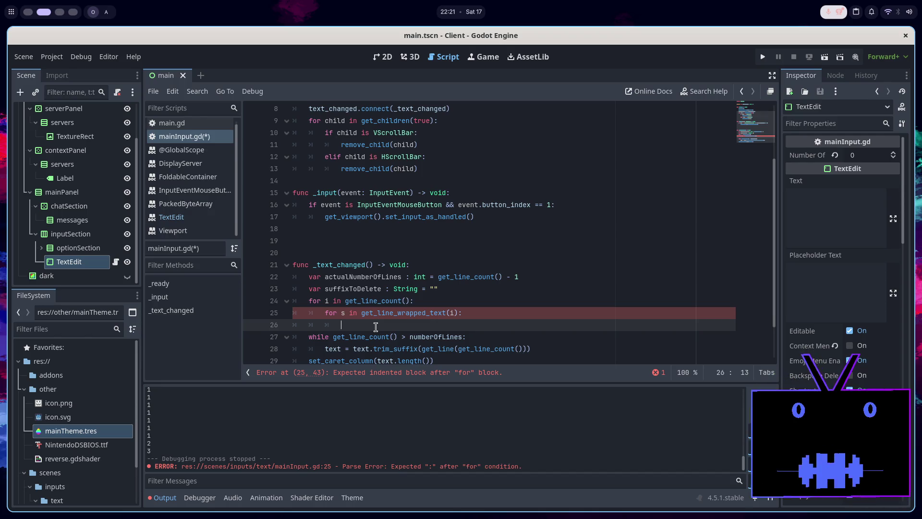
# Enter two lines of filler characters in the TextEdit's Text property, the second long enough to wrap.
pyautogui.click(845, 209)
pyautogui.write(';lf')
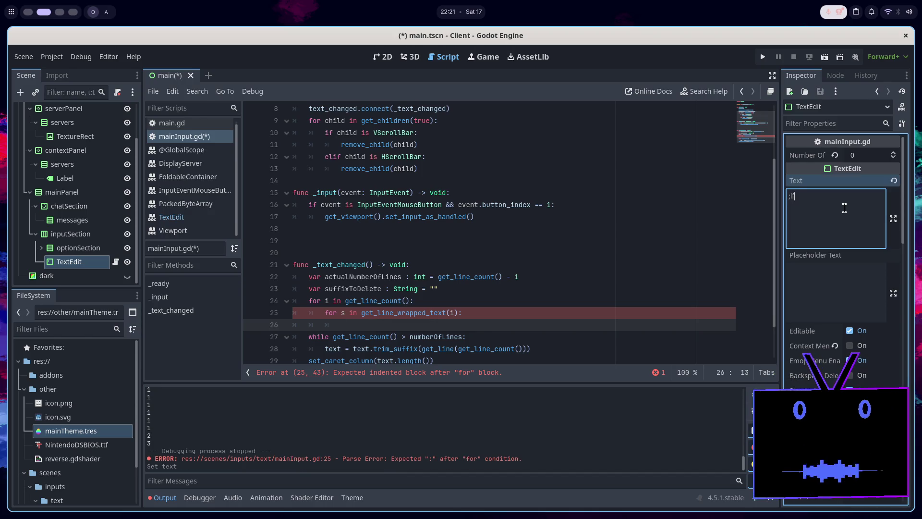
pyautogui.write('ksd;lf;lskd;lfksd;lkf')
pyautogui.press('Return')
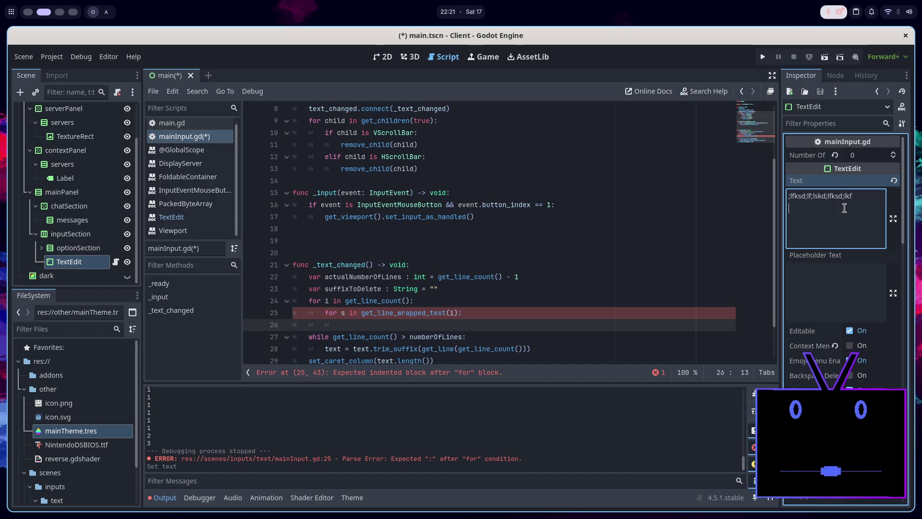
pyautogui.press('Return')
pyautogui.write('flsdkf;lsdk;flksd;kf;sdlkf;lk')
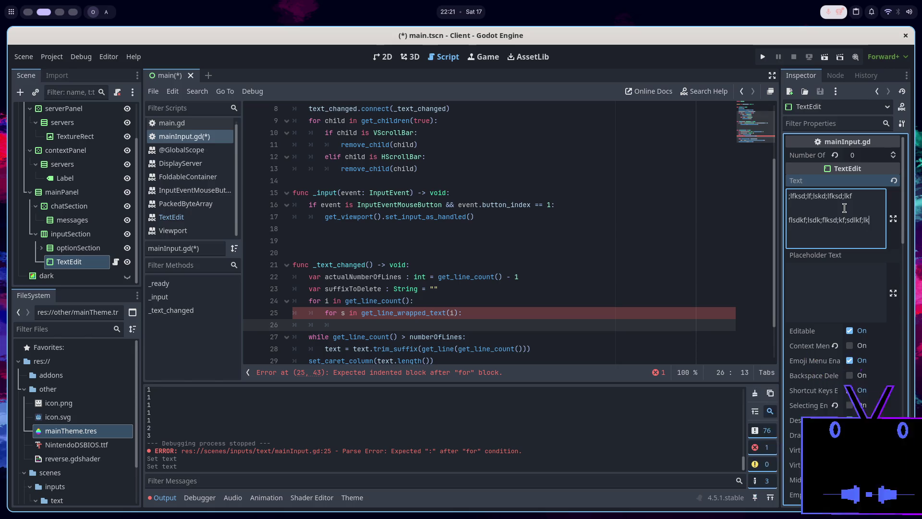
pyautogui.press('BackSpace')
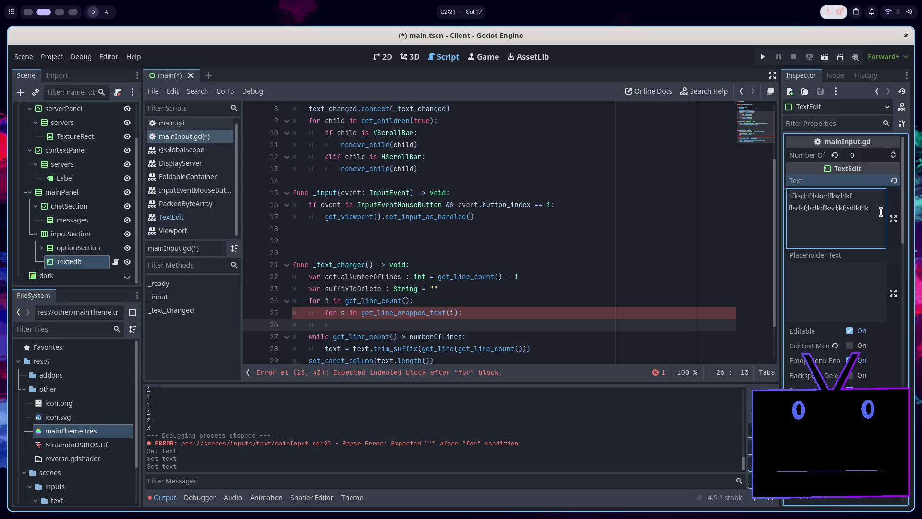
pyautogui.write('lkjlkjljlk')
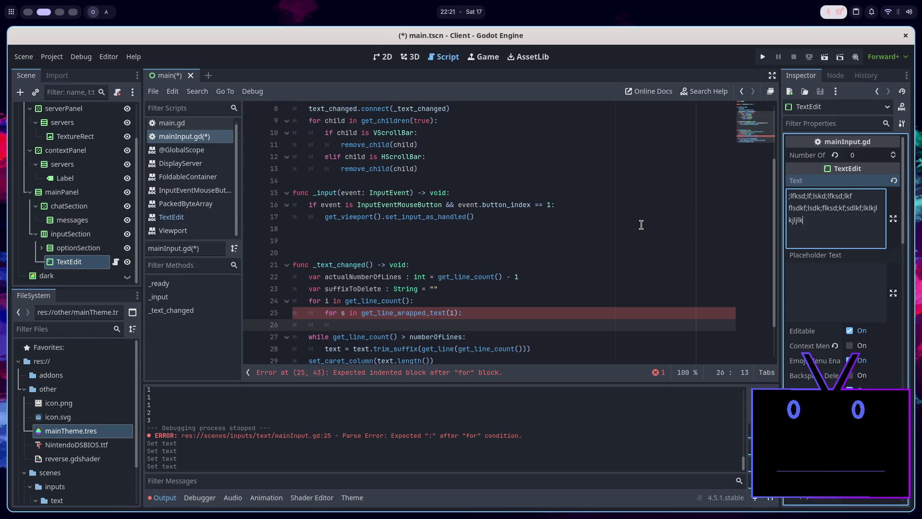
pyautogui.click(493, 312)
pyautogui.click(489, 322)
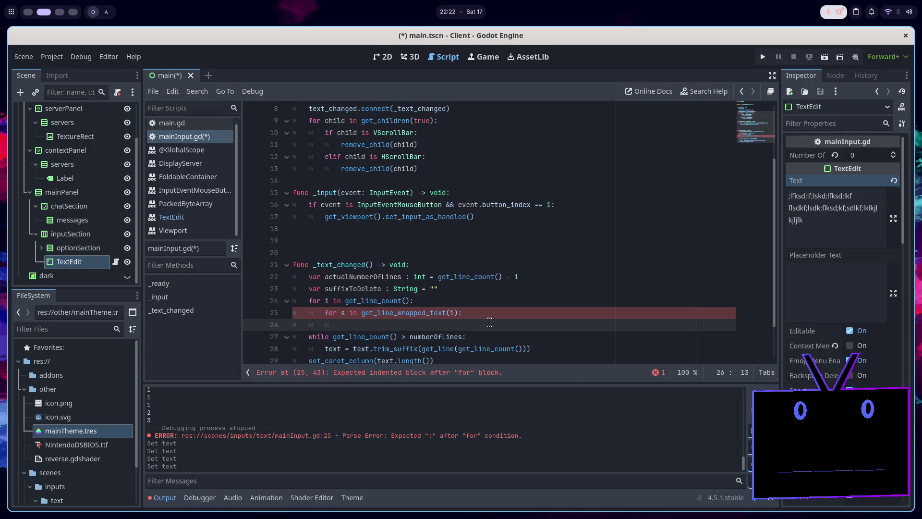
pyautogui.click(816, 231)
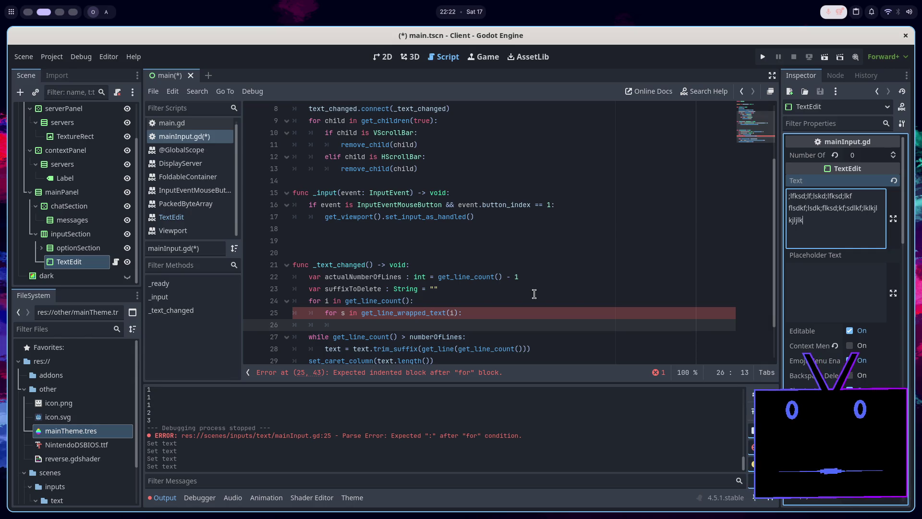
pyautogui.click(514, 326)
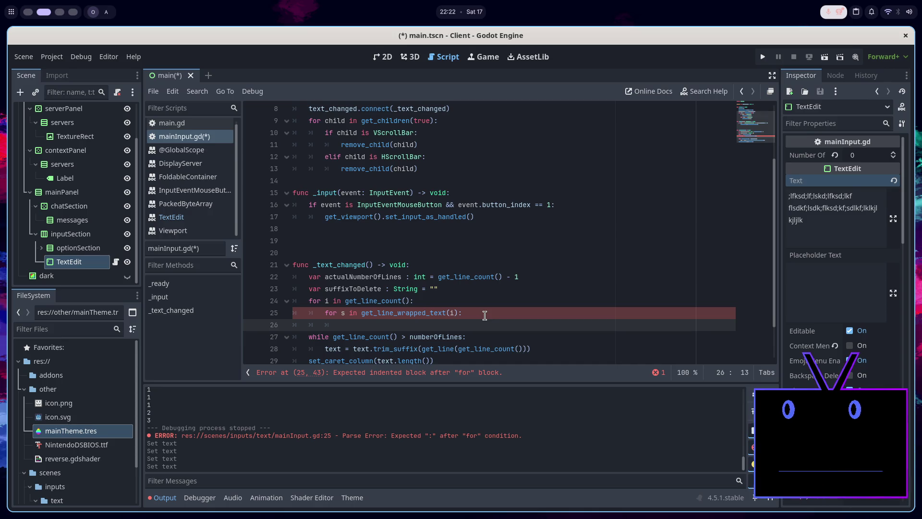
pyautogui.write('if')
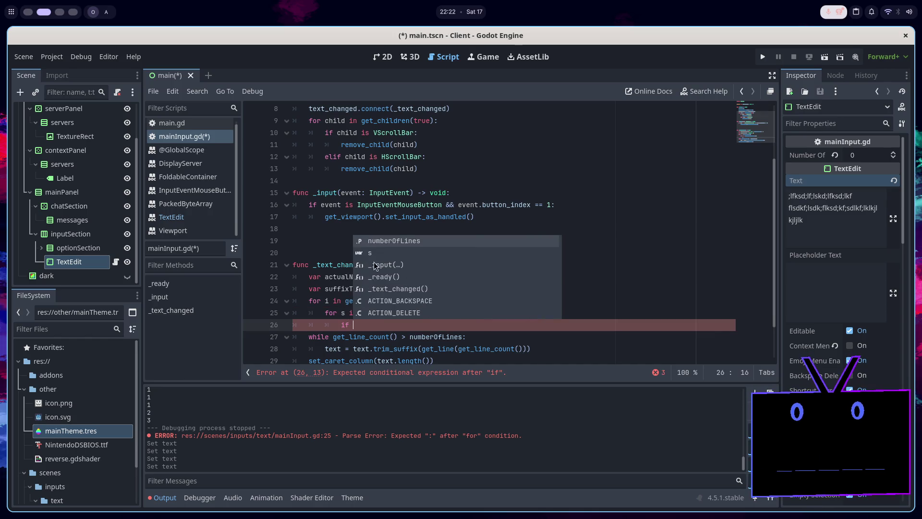
# Delete the half-written 'if actualNumberOfLines' line under the inner loop and save the scene.
pyautogui.doubleClick(325, 276)
pyautogui.hotkey('ctrl', 'c')
pyautogui.click(428, 325)
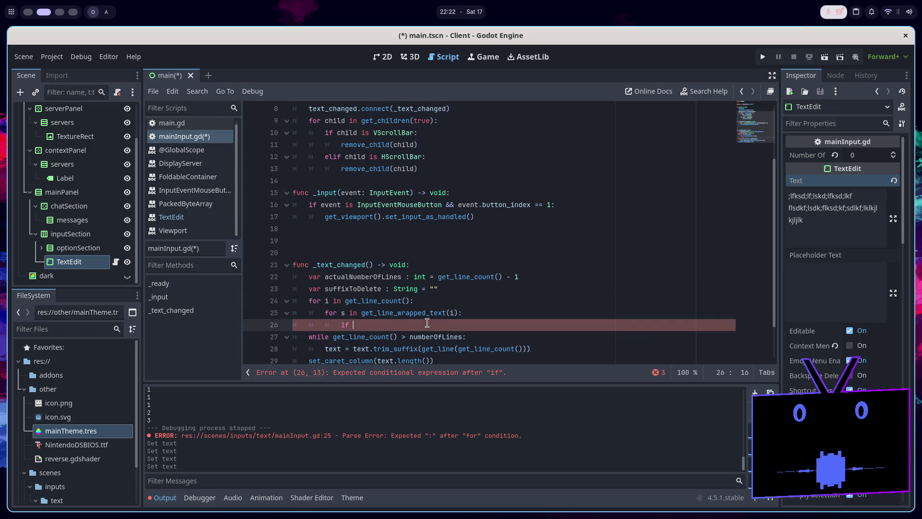
pyautogui.hotkey('ctrl', 'v')
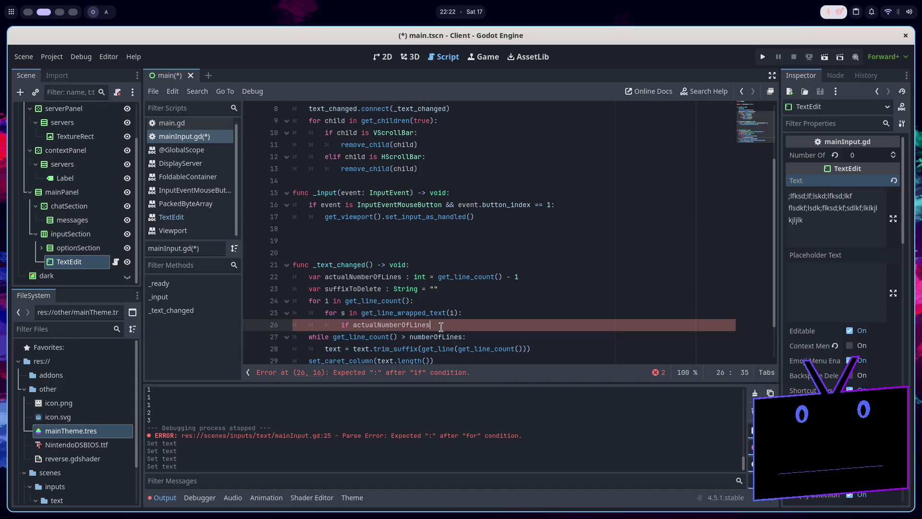
pyautogui.click(502, 313)
pyautogui.hotkey('shift', 'Down')
pyautogui.press('Delete')
pyautogui.hotkey('ctrl', 's')
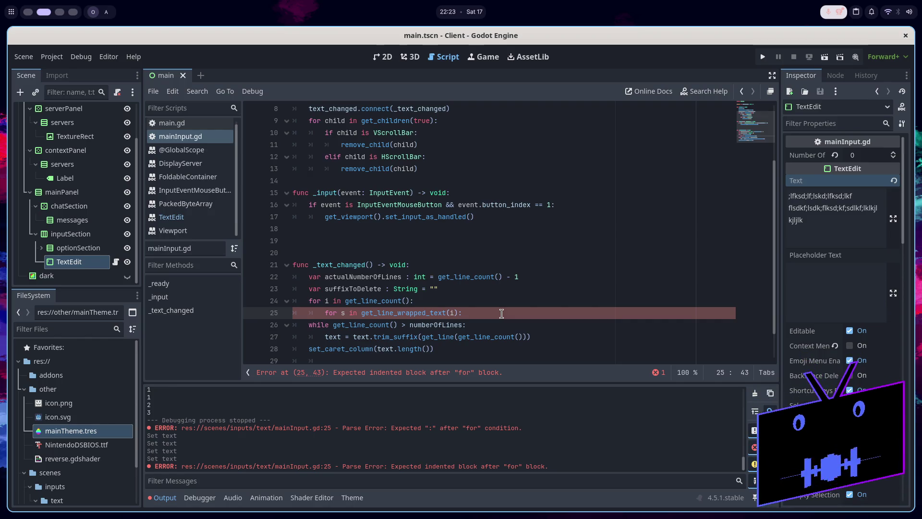
pyautogui.doubleClick(491, 278)
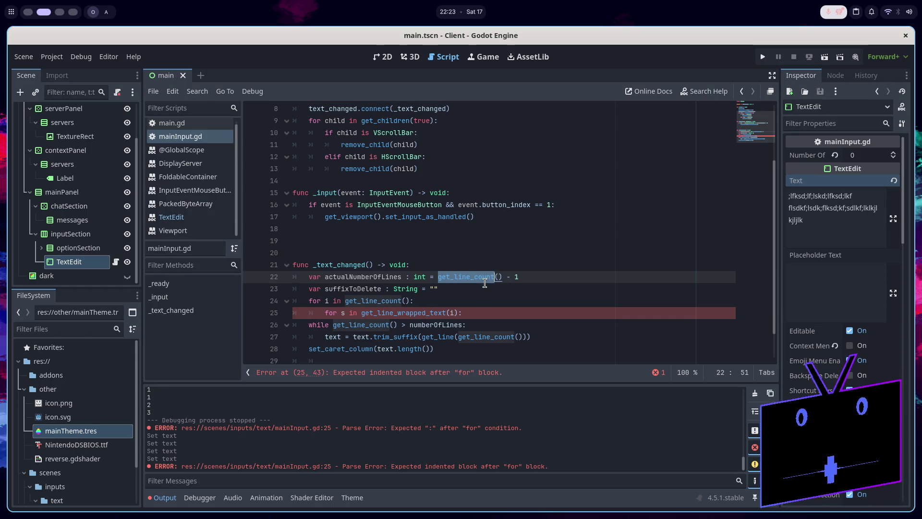
pyautogui.click(464, 295)
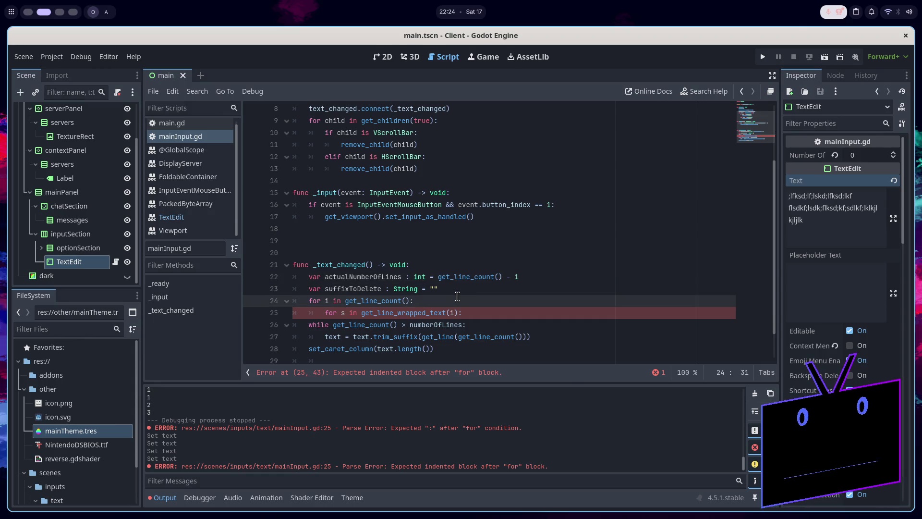
pyautogui.click(467, 280)
pyautogui.doubleClick(467, 280)
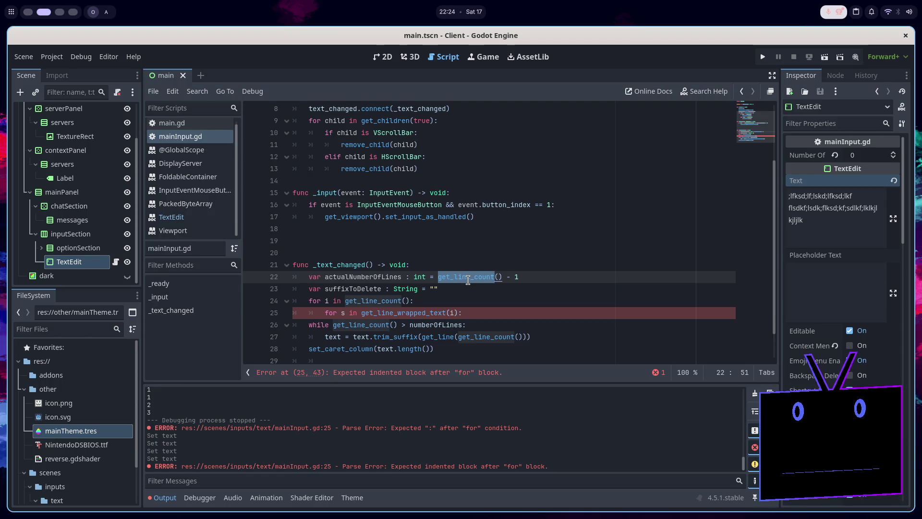
pyautogui.click(490, 315)
# Comment out line 25, add 'pass' below, run the project and type ';lfkds' in the chat box.
pyautogui.hotkey('ctrl', 'k')
pyautogui.press('Return')
pyautogui.write('pass')
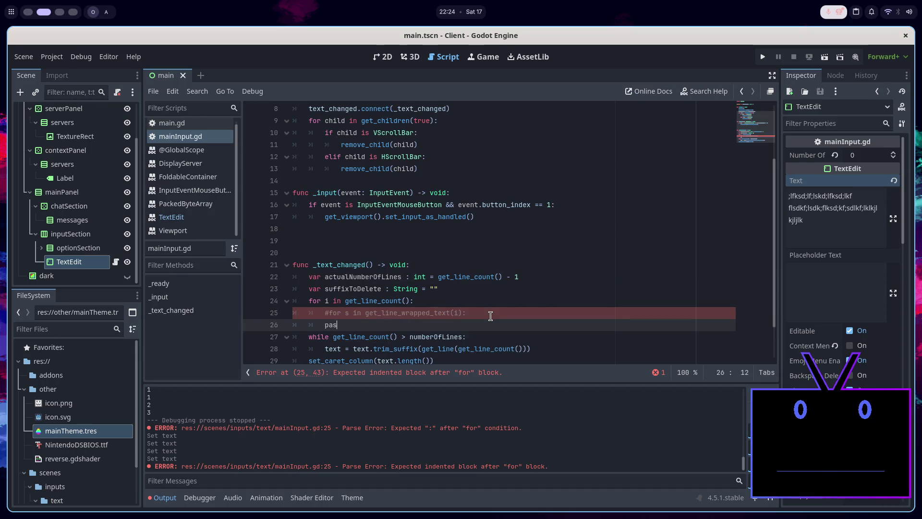
pyautogui.click(839, 57)
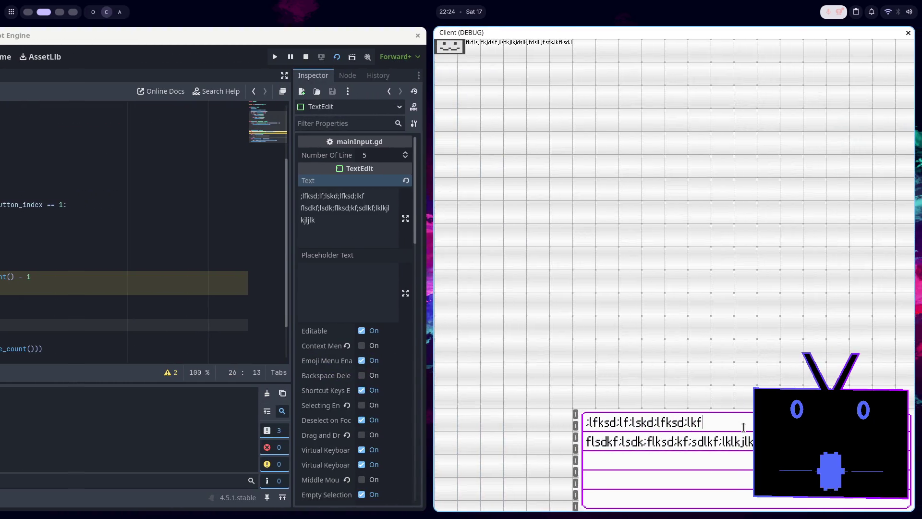
pyautogui.write(';lfkds;lf;')
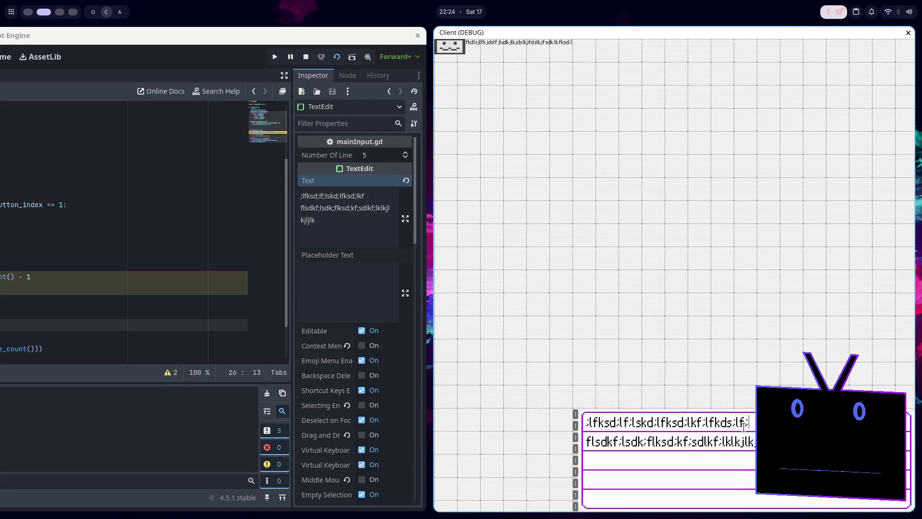